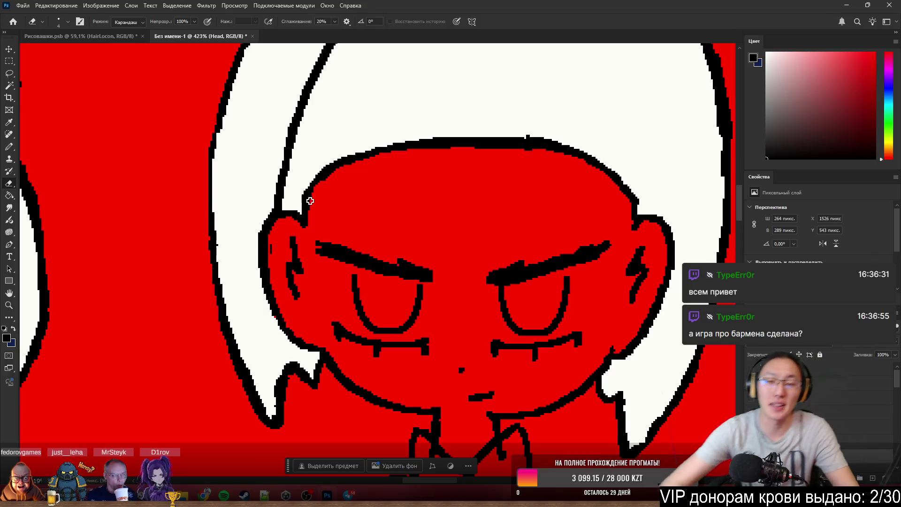
# Select the speck strip along the hair's top edge and erase the stray black specks.
pyautogui.click(528, 117)
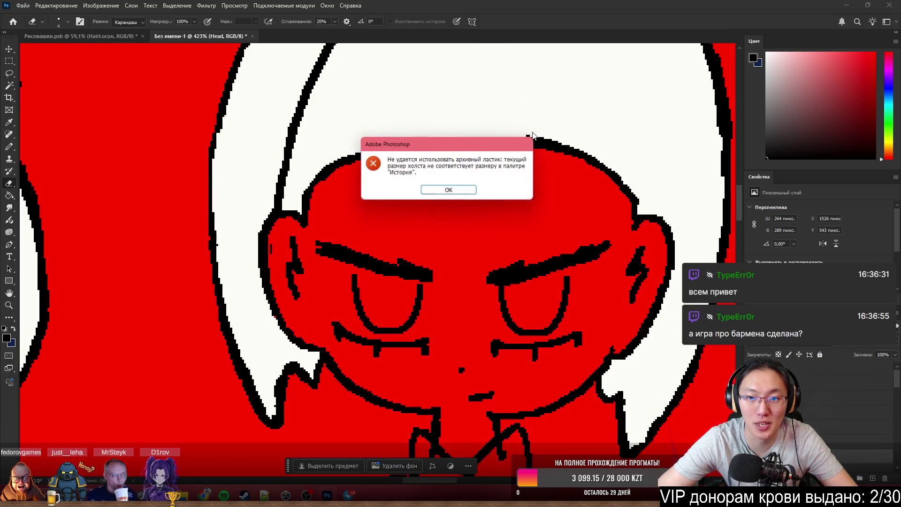
pyautogui.click(466, 191)
pyautogui.scroll(-2, 456, 169)
pyautogui.scroll(-2, 456, 170)
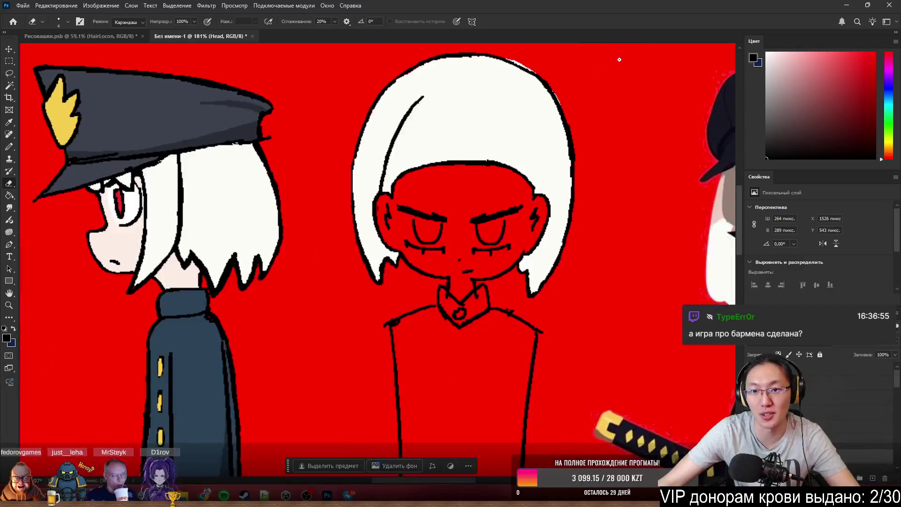
pyautogui.scroll(3, 574, 99)
pyautogui.scroll(2, 467, 94)
pyautogui.press('w')
pyautogui.click(444, 97)
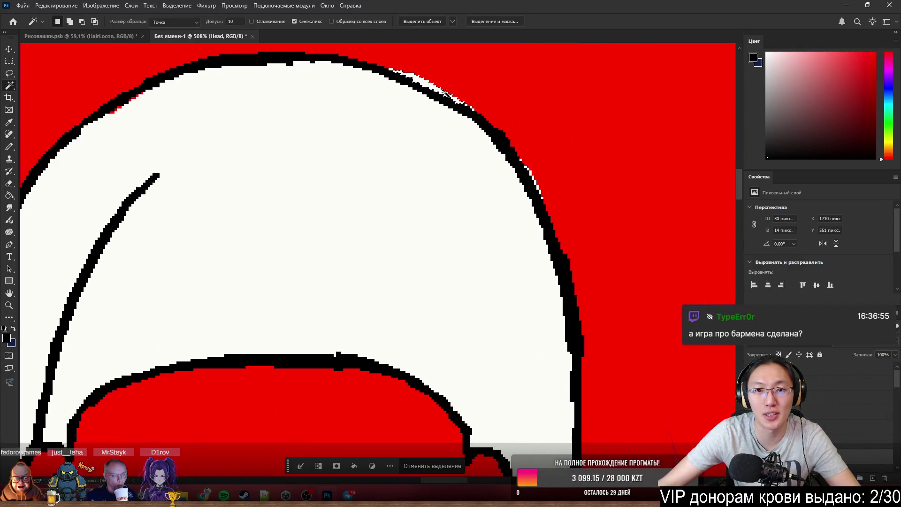
pyautogui.press('b')
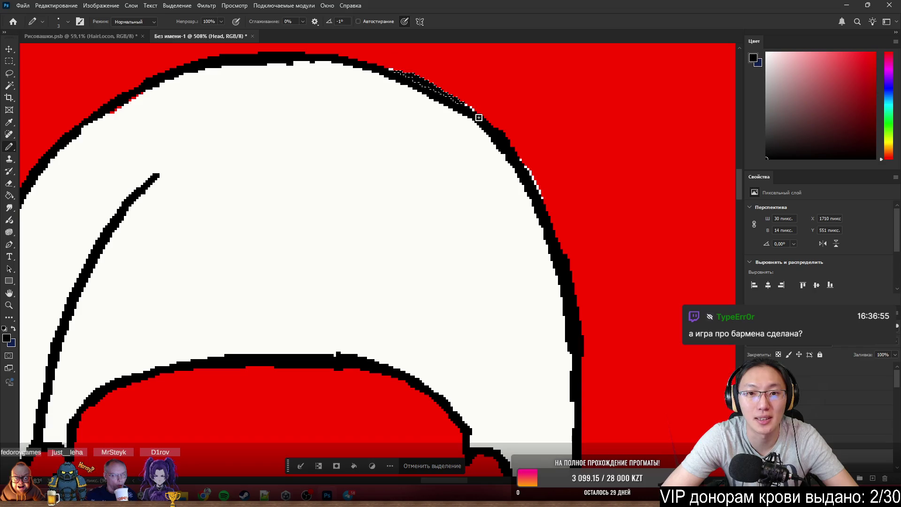
pyautogui.press('e')
pyautogui.moveTo(416, 61); pyautogui.dragTo(468, 104)
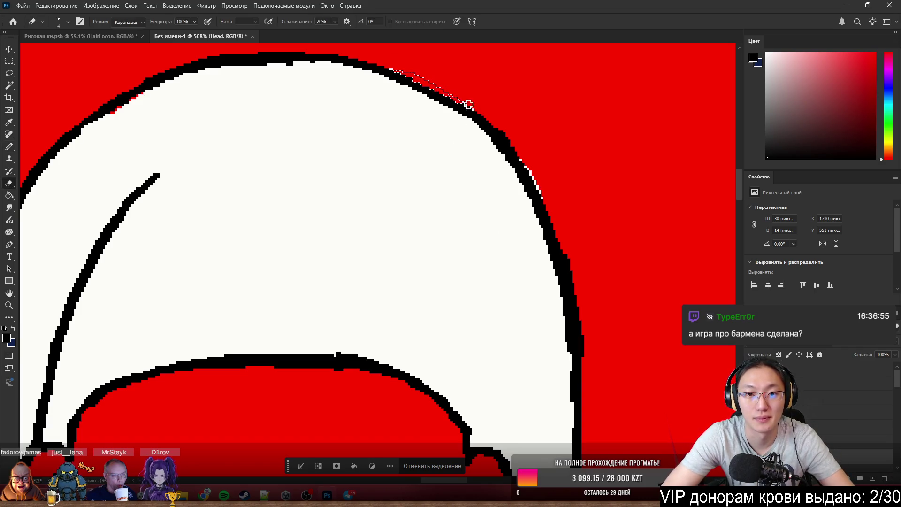
pyautogui.click(454, 466)
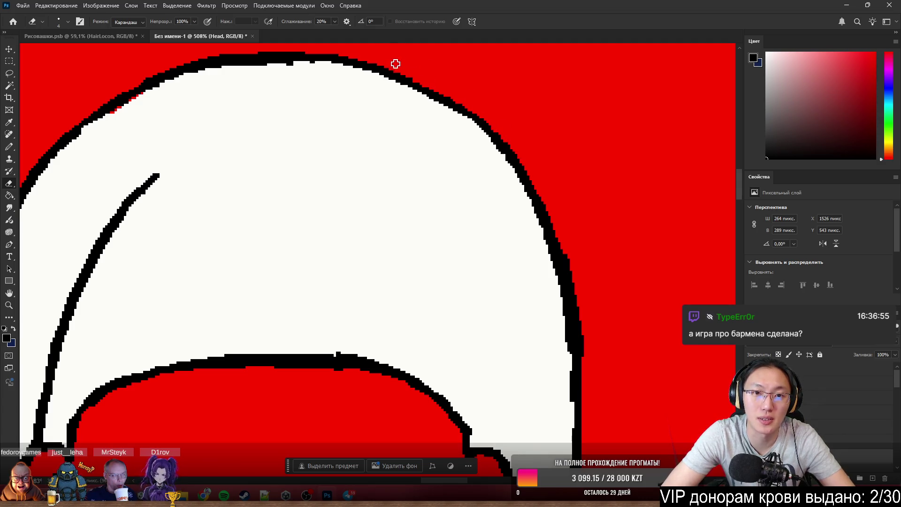
# Return to the Pencil and sample white from the hair as the drawing colour.
pyautogui.press('b')
pyautogui.keyDown('alt'); pyautogui.click(492, 162); pyautogui.keyUp('alt')
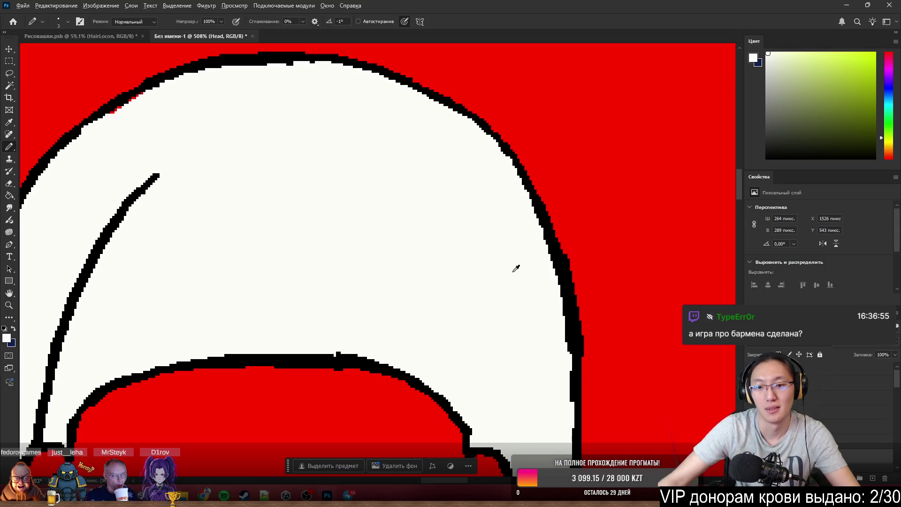
pyautogui.scroll(-4, 514, 267)
pyautogui.scroll(3, 455, 214)
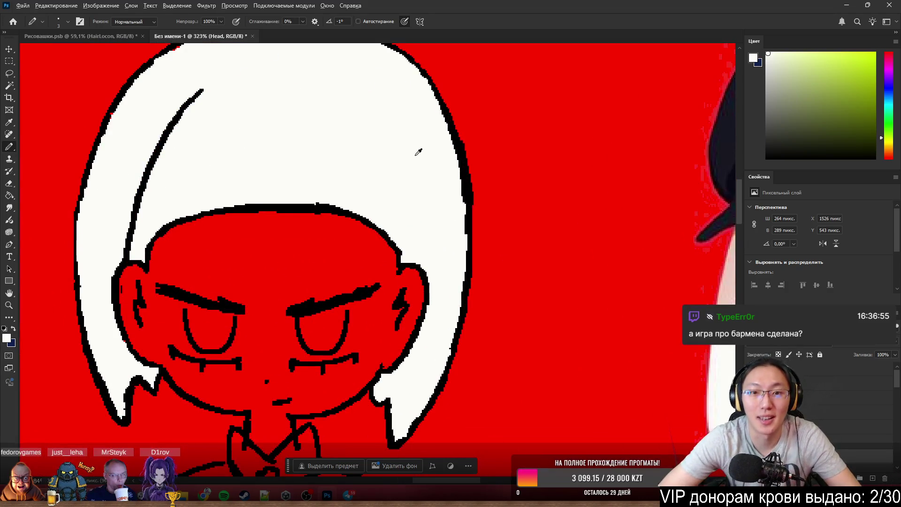
# Erase a stray pixel on the hair outline and return to drawing.
pyautogui.press('e')
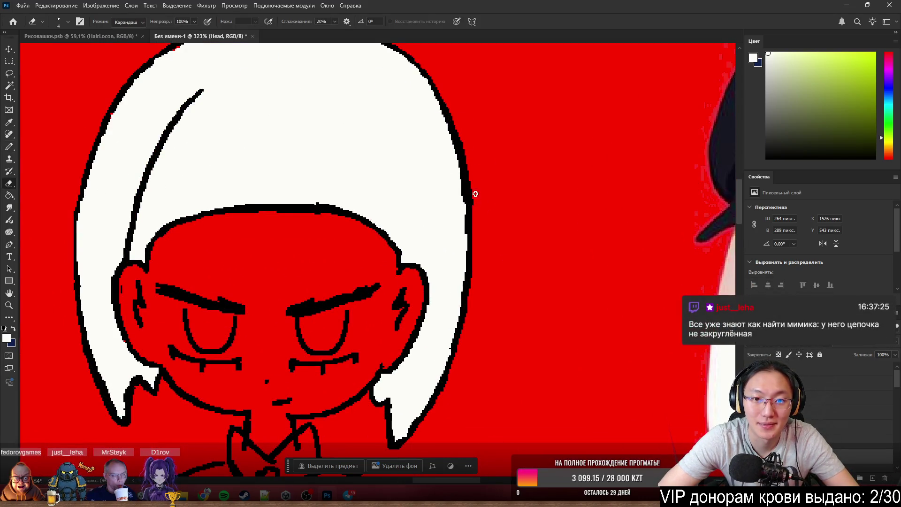
pyautogui.click(474, 168)
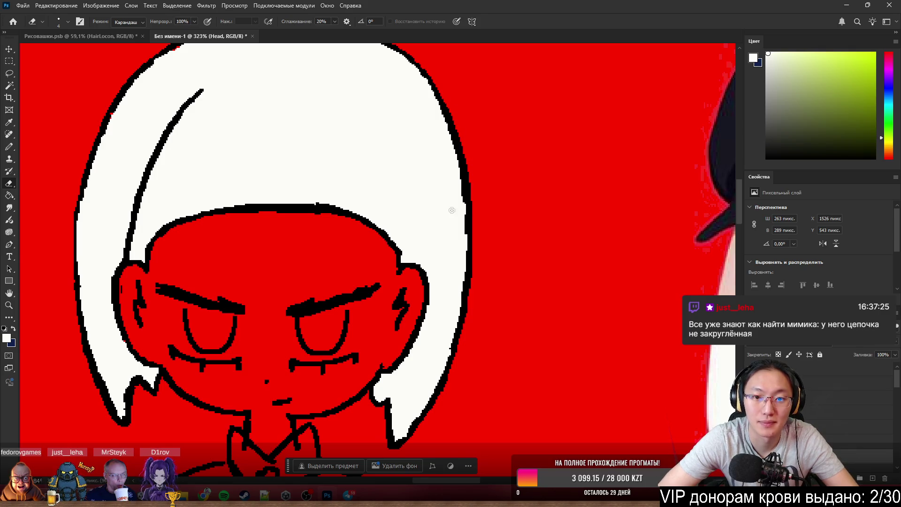
pyautogui.press('b')
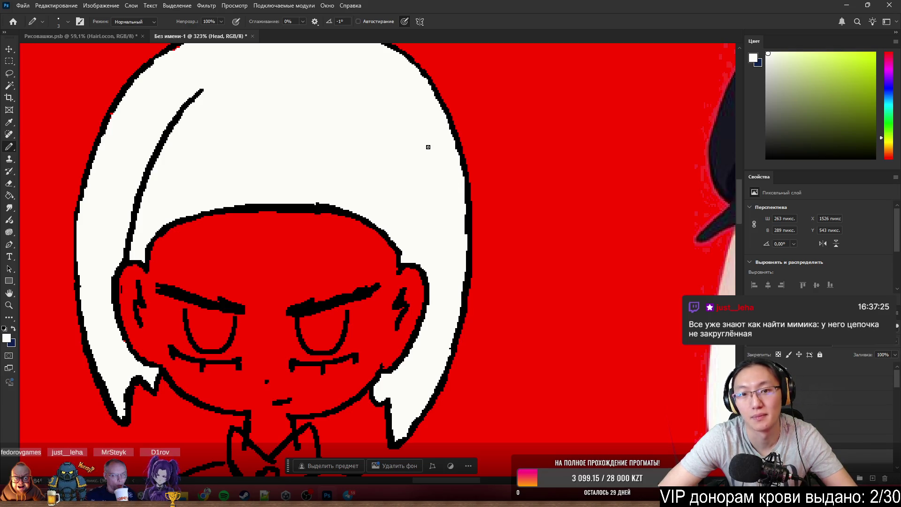
pyautogui.scroll(-4, 473, 276)
pyautogui.scroll(2, 474, 276)
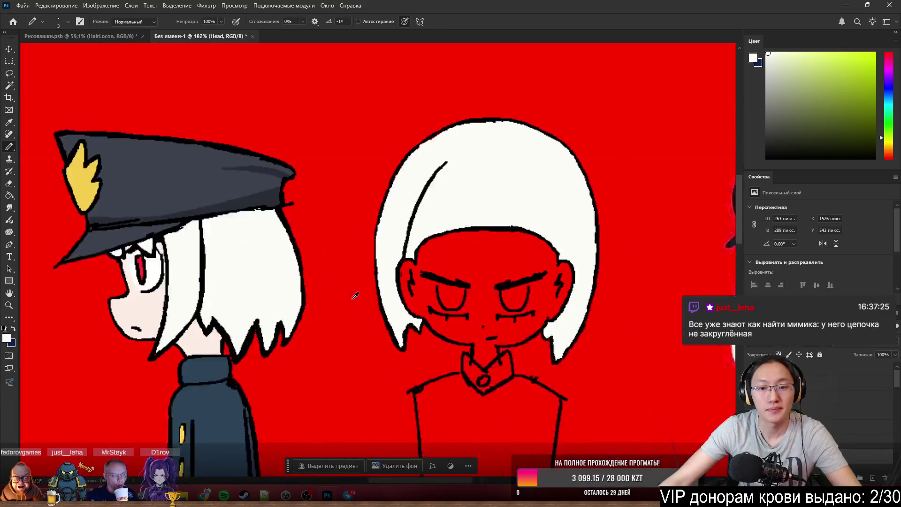
pyautogui.scroll(-2, 659, 273)
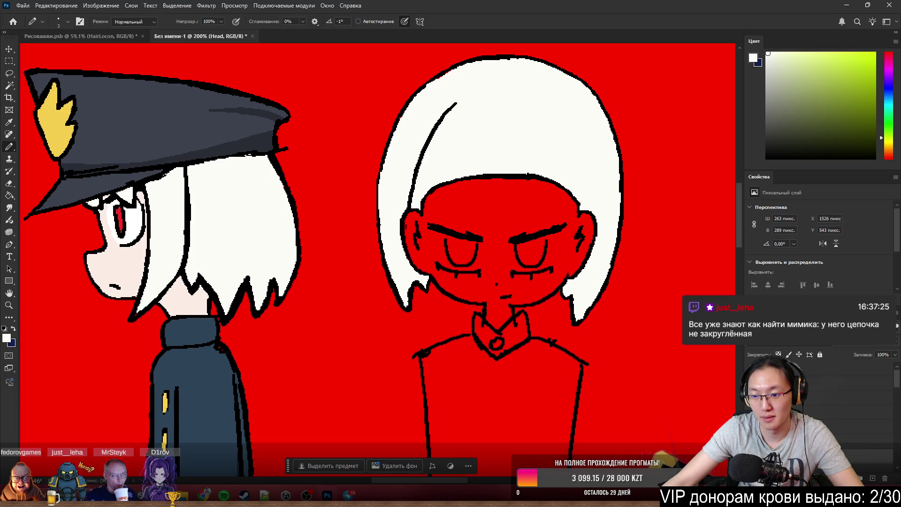
# Show the white bangs over the face and sample light skin pink for colouring.
pyautogui.hotkey('ctrl', 'z')
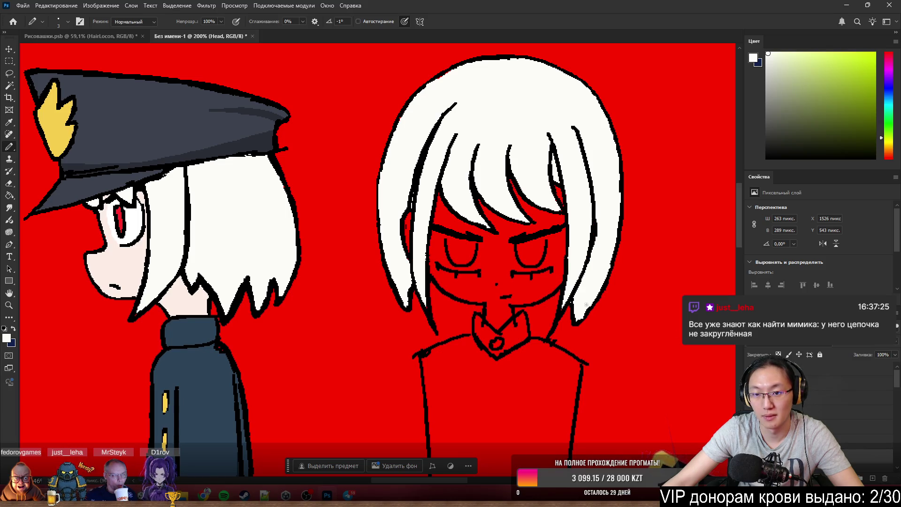
pyautogui.hotkey('ctrl', '0')
pyautogui.scroll(3, 552, 212)
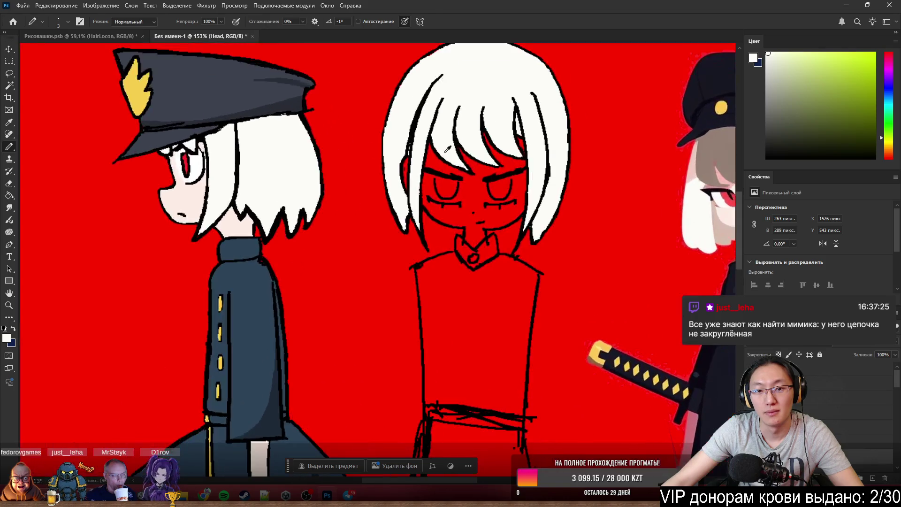
pyautogui.scroll(2, 430, 152)
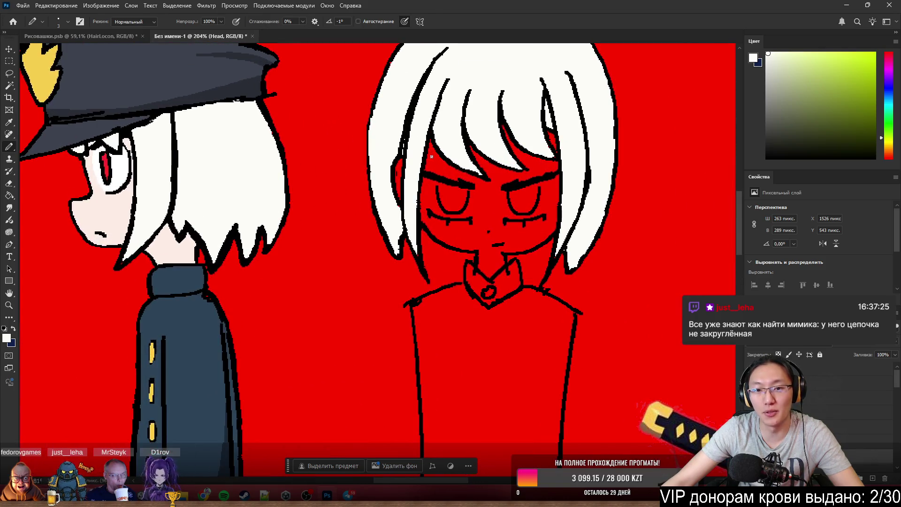
pyautogui.keyDown('alt'); pyautogui.click(122, 210); pyautogui.keyUp('alt')
pyautogui.press('w')
# Paint the selected face area under the bangs pale skin, redoing a first stroke.
pyautogui.click(514, 242)
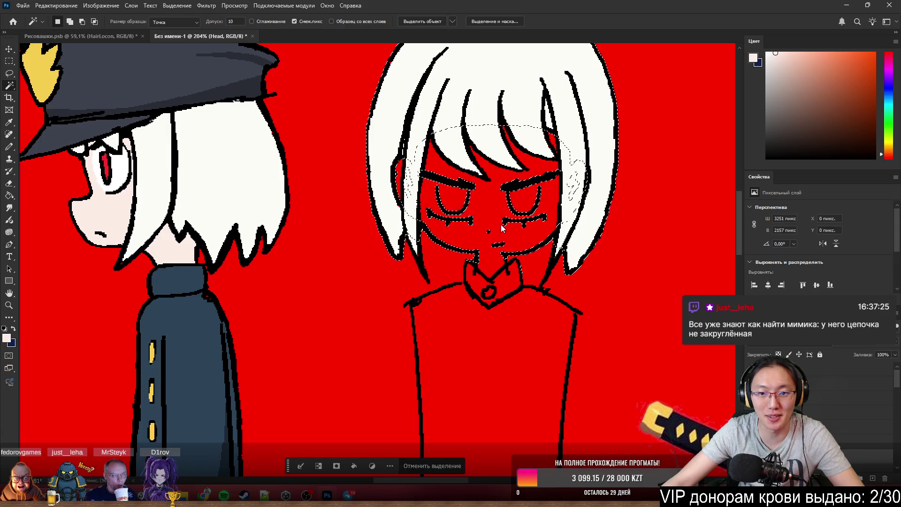
pyautogui.scroll(3, 500, 213)
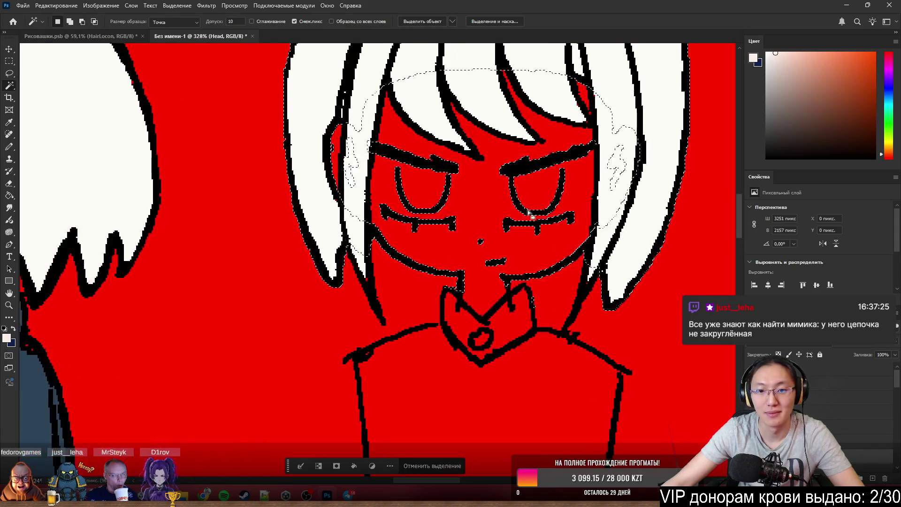
pyautogui.press('b')
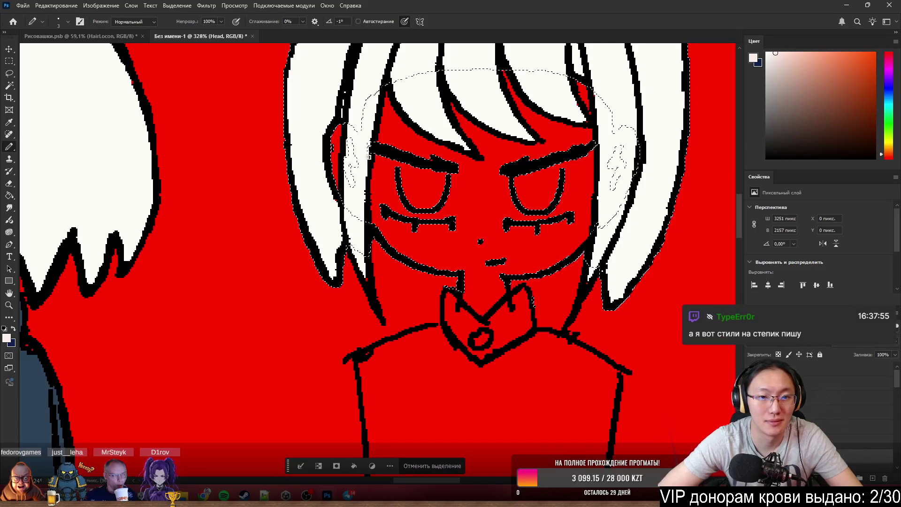
pyautogui.moveTo(388, 134); pyautogui.dragTo(337, 134)
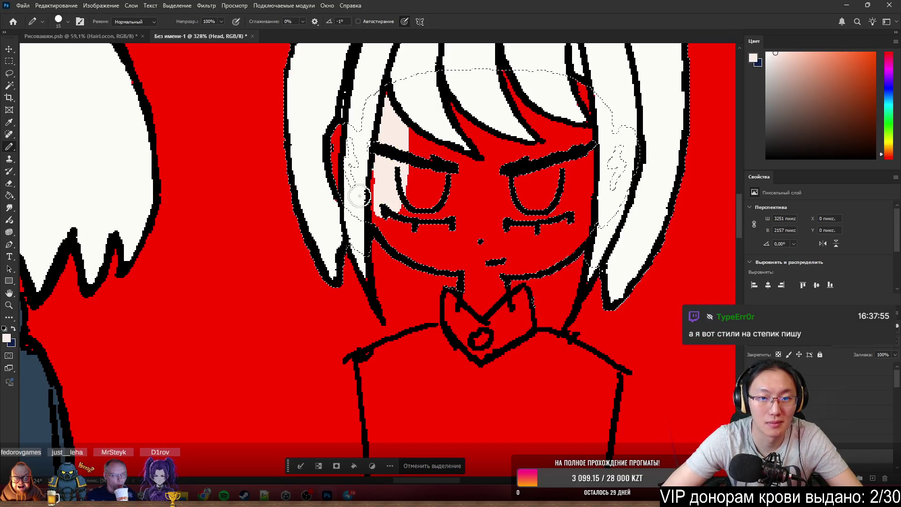
pyautogui.hotkey('ctrl', 'z')
pyautogui.scroll(-2, 423, 183)
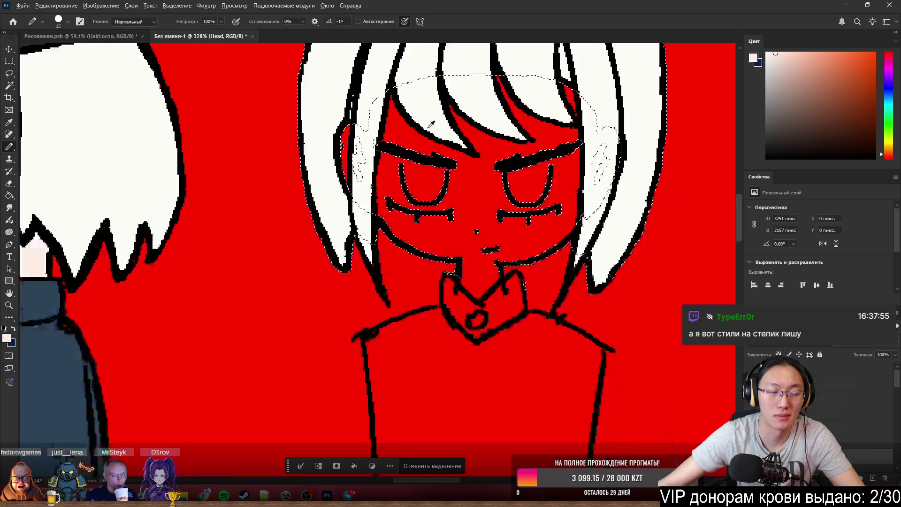
pyautogui.scroll(-2, 282, 190)
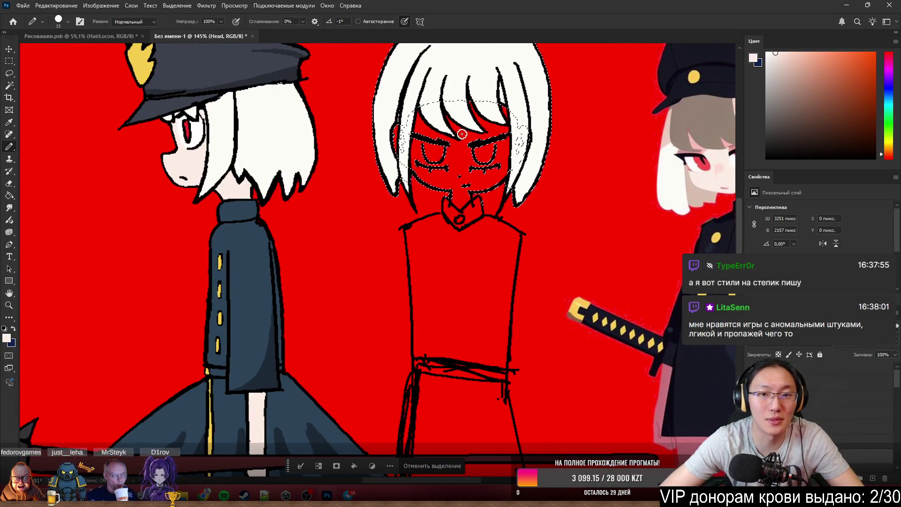
pyautogui.moveTo(384, 132); pyautogui.dragTo(443, 176)
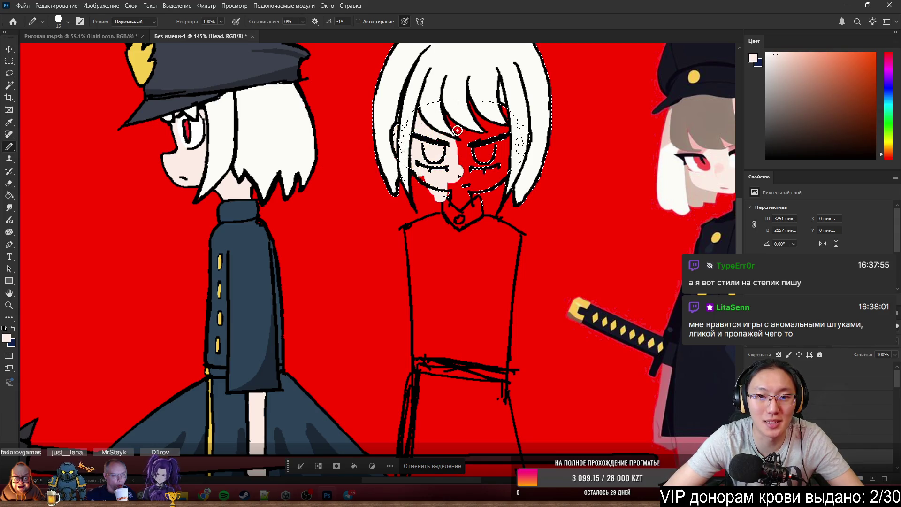
pyautogui.moveTo(456, 130)
pyautogui.mouseDown()
pyautogui.moveTo(490, 155)
pyautogui.moveTo(505, 100)
pyautogui.mouseUp()
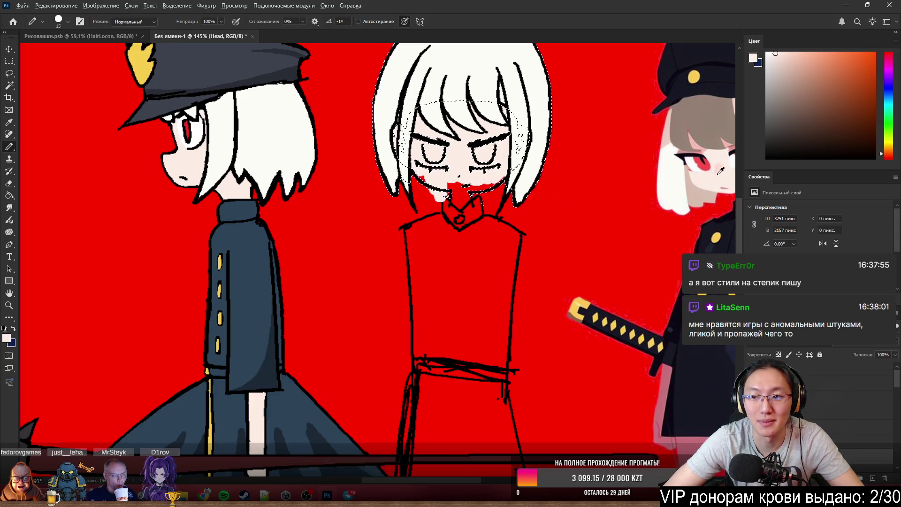
# Sample pink from the reference cheek and dab a blush on the cheek.
pyautogui.keyDown('alt'); pyautogui.click(719, 163); pyautogui.keyUp('alt')
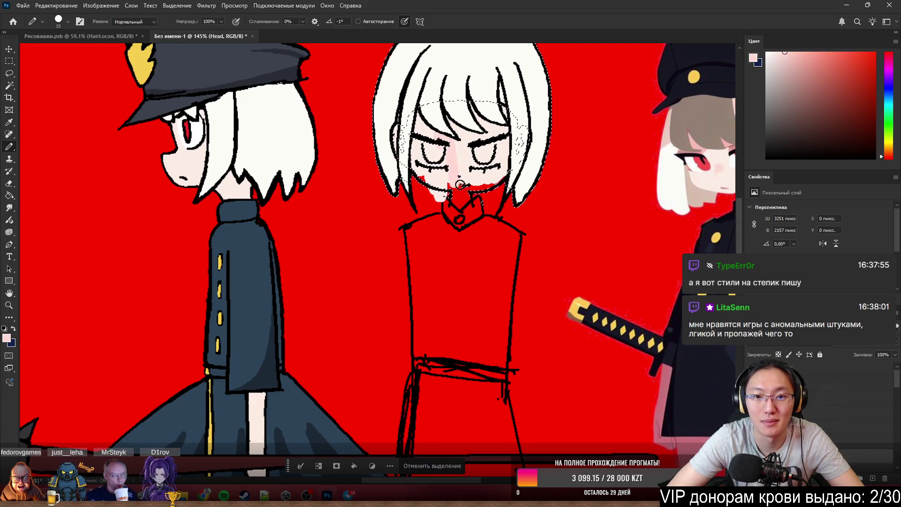
pyautogui.moveTo(460, 162)
pyautogui.mouseDown()
pyautogui.moveTo(425, 159)
pyautogui.moveTo(489, 191)
pyautogui.moveTo(521, 155)
pyautogui.mouseUp()
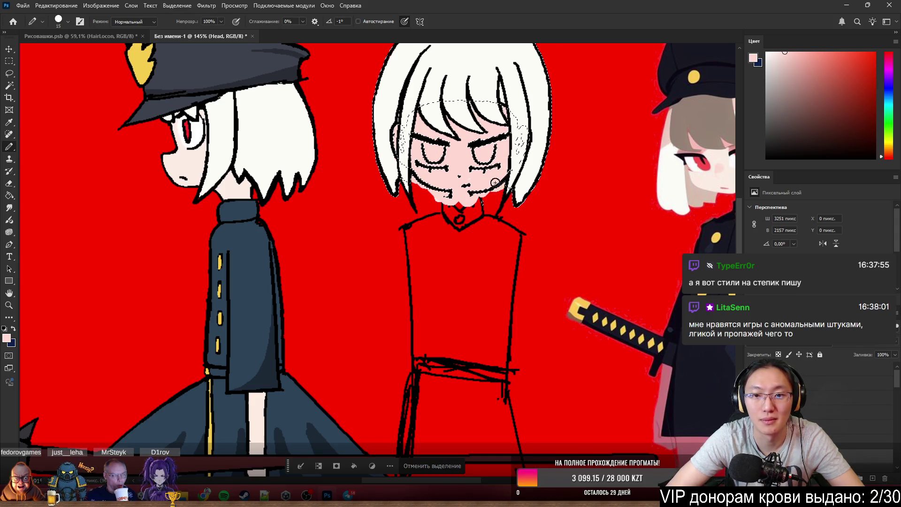
pyautogui.scroll(5, 495, 182)
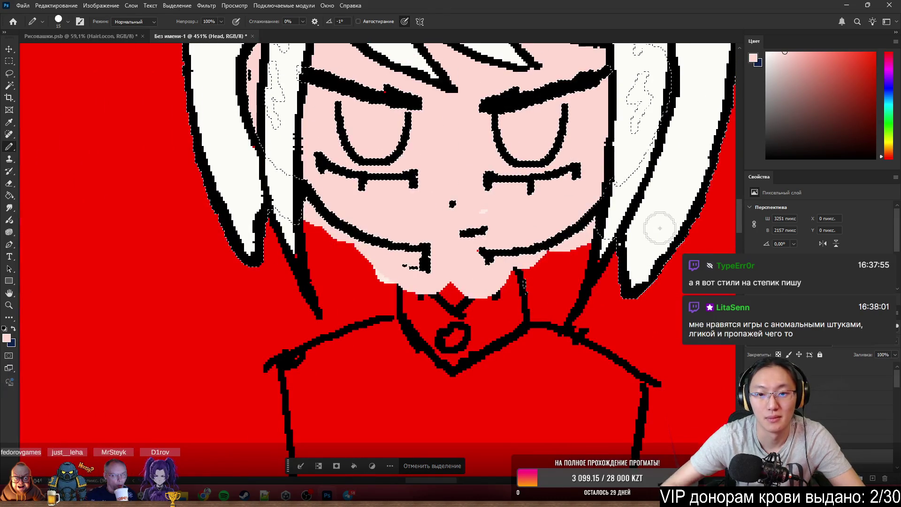
# Erase pink pixels along the hair outline, below the mouth and above the collar.
pyautogui.press('e')
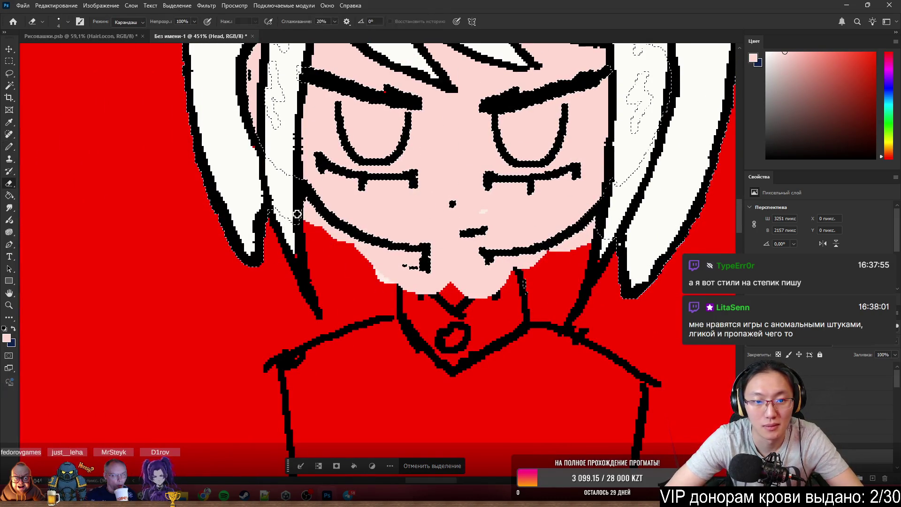
pyautogui.moveTo(297, 214)
pyautogui.mouseDown()
pyautogui.moveTo(357, 248)
pyautogui.moveTo(416, 258)
pyautogui.moveTo(388, 293)
pyautogui.moveTo(428, 298)
pyautogui.mouseUp()
pyautogui.moveTo(497, 301)
pyautogui.mouseDown()
pyautogui.moveTo(486, 271)
pyautogui.moveTo(466, 309)
pyautogui.mouseUp()
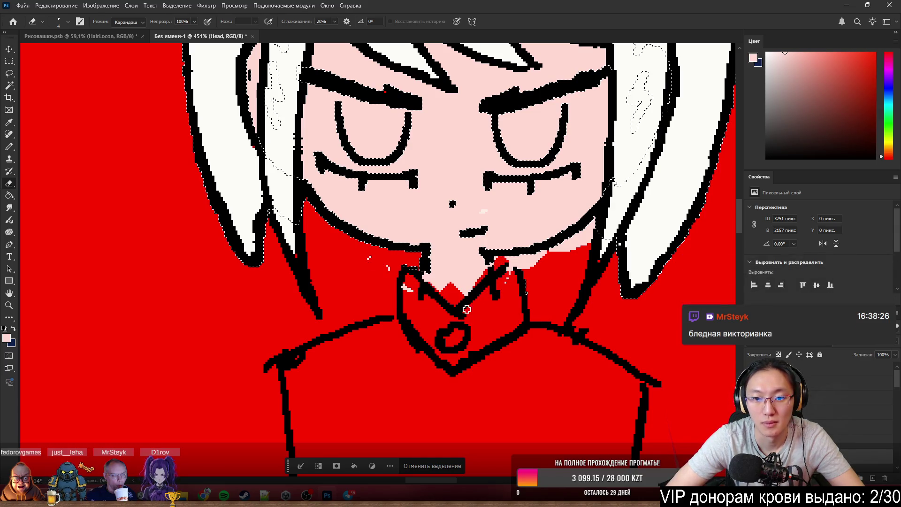
pyautogui.moveTo(548, 255); pyautogui.dragTo(610, 218)
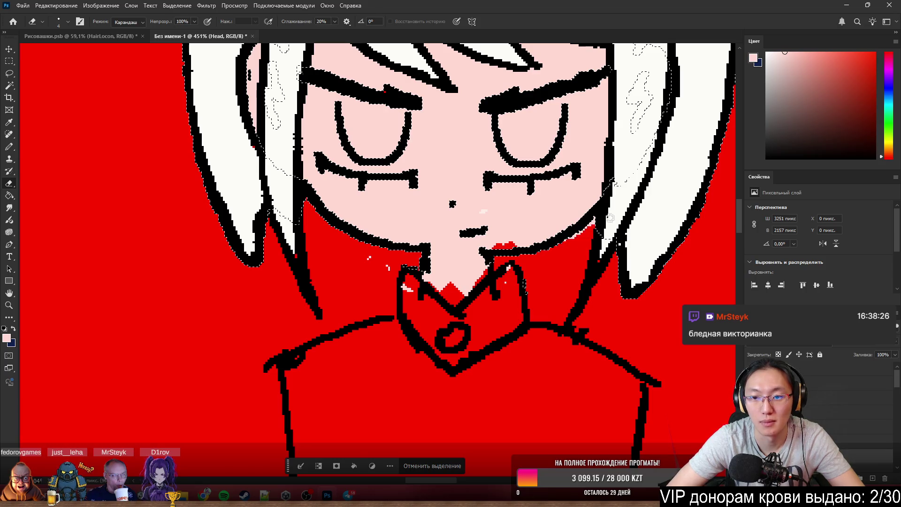
# Repaint the red marks under the mouth in pale pink with the Pencil.
pyautogui.press('b')
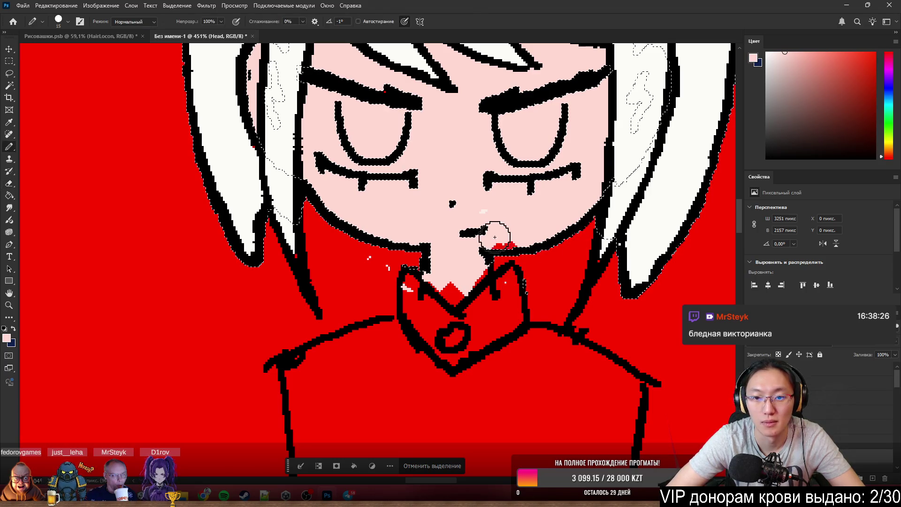
pyautogui.click(494, 233)
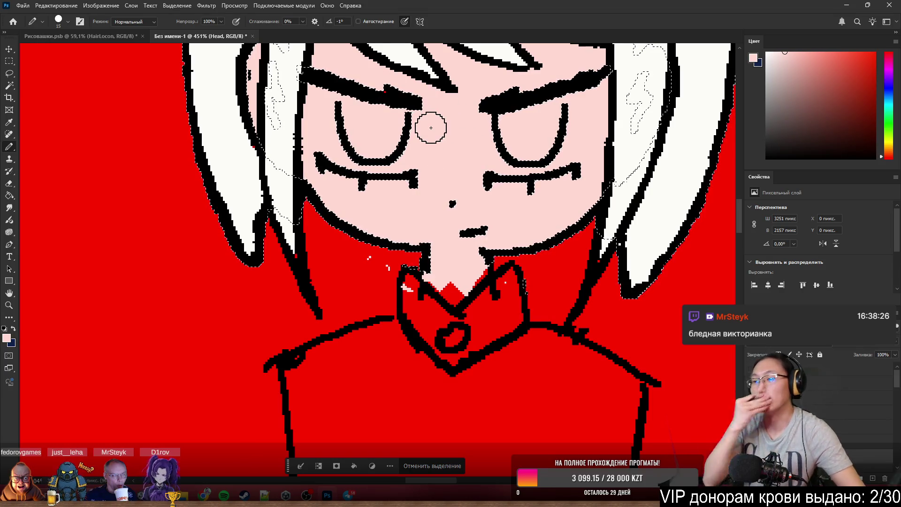
pyautogui.scroll(-3, 355, 178)
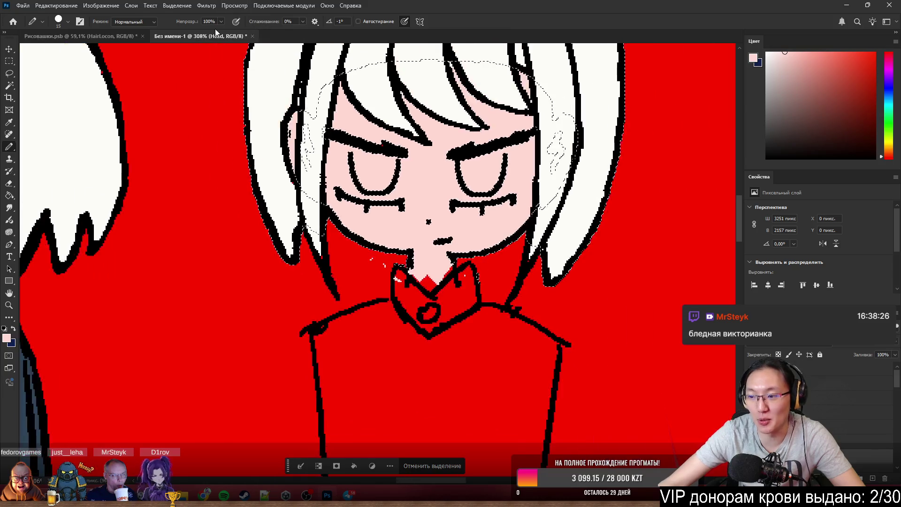
pyautogui.hotkey('ctrl', 'z')
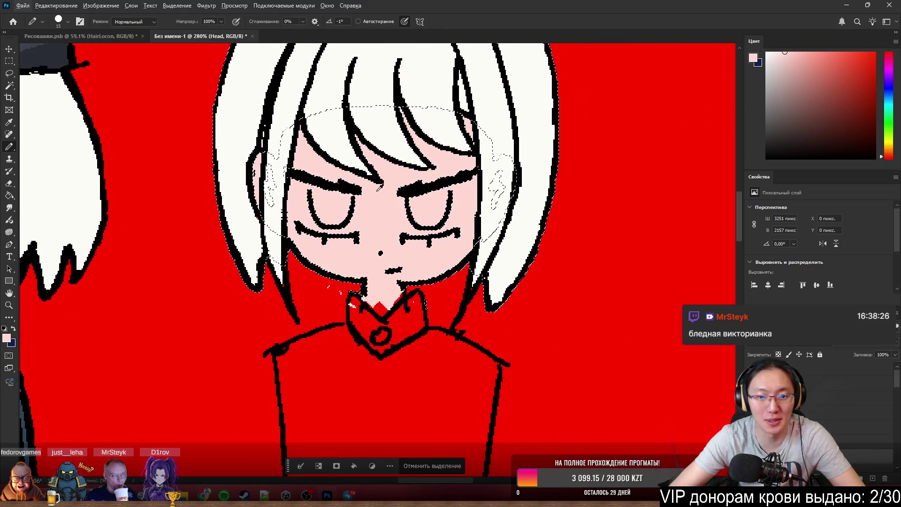
pyautogui.press('e')
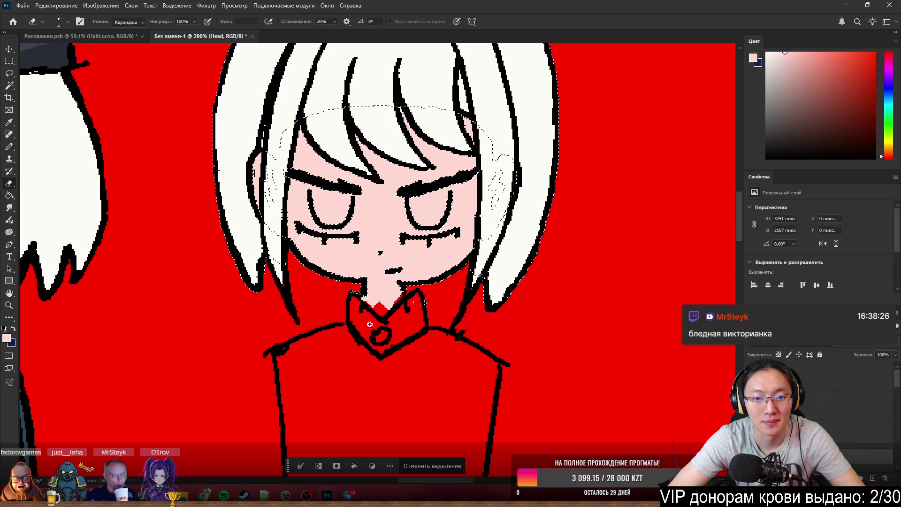
pyautogui.press('b')
pyautogui.scroll(-3, 474, 396)
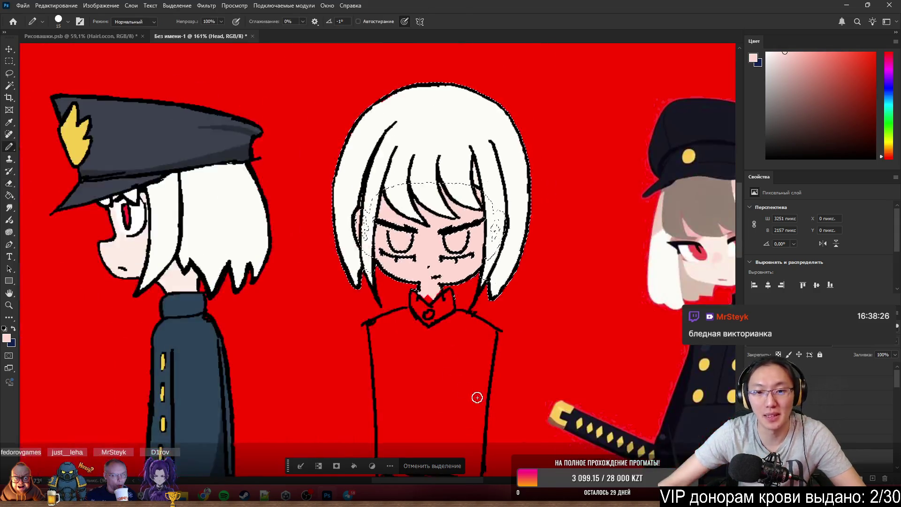
# Release the face selection and shrink the pencil tip for the eyebrow touch-up.
pyautogui.click(448, 471)
pyautogui.scroll(-3, 571, 311)
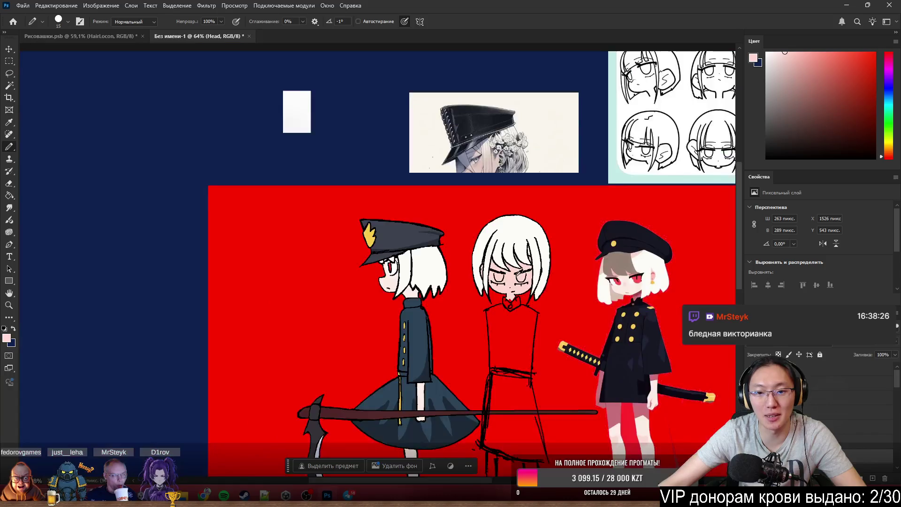
pyautogui.scroll(2, 485, 295)
pyautogui.scroll(2, 480, 295)
pyautogui.scroll(2, 523, 302)
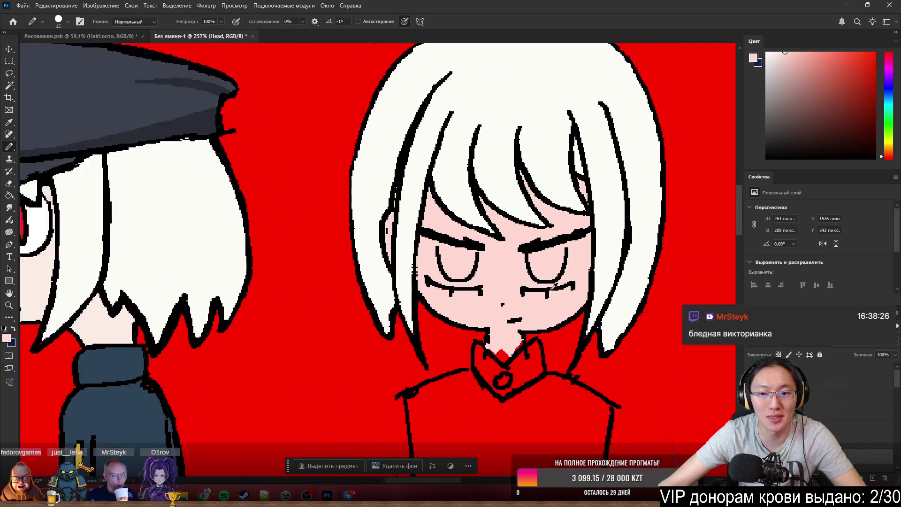
pyautogui.scroll(1, 507, 288)
pyautogui.scroll(1, 464, 246)
pyautogui.scroll(1, 441, 227)
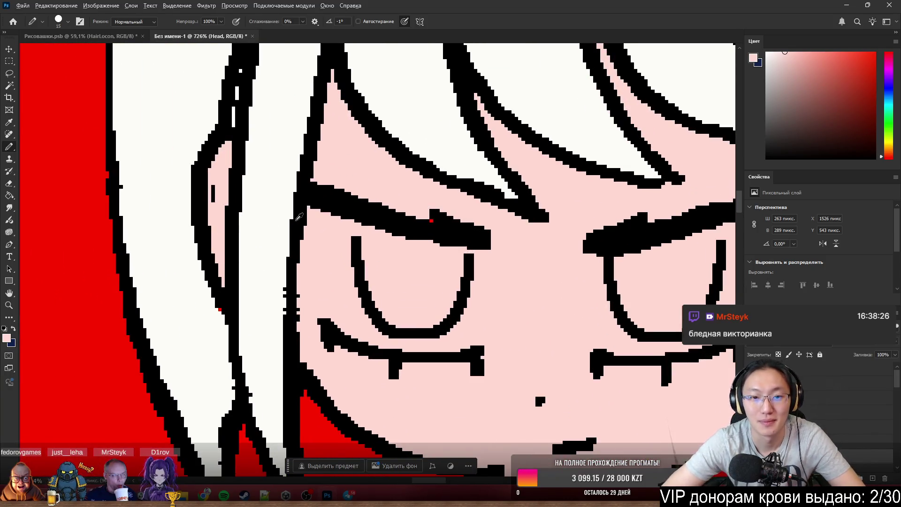
pyautogui.press('[')
pyautogui.press('[')
pyautogui.press('[')
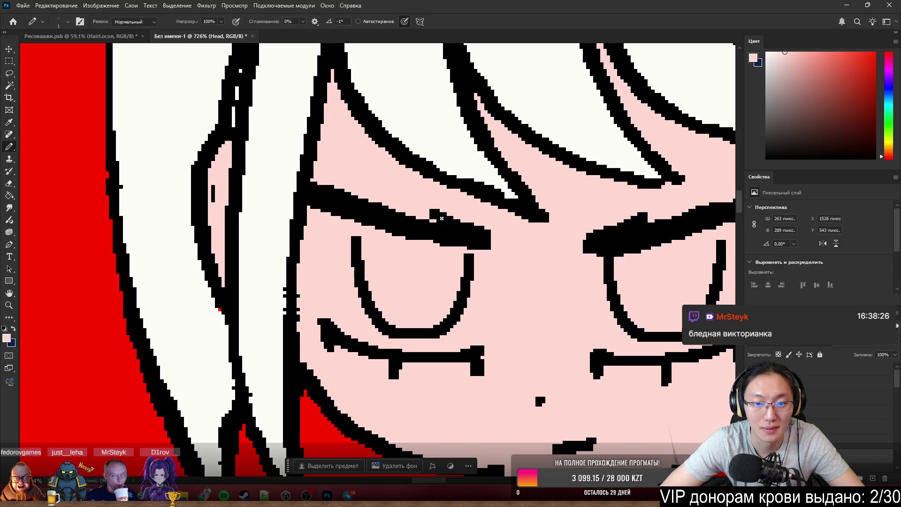
pyautogui.scroll(-2, 441, 219)
pyautogui.scroll(-1, 451, 140)
pyautogui.scroll(-1, 528, 214)
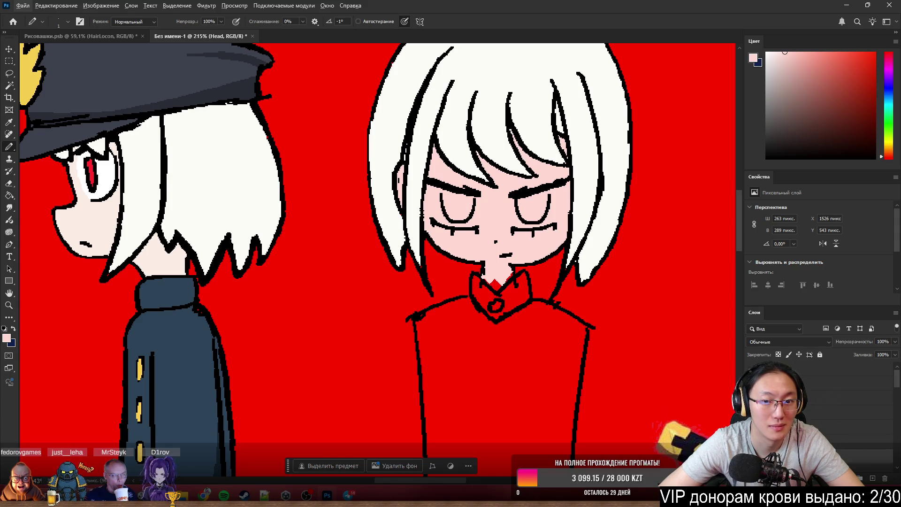
pyautogui.scroll(-1, 493, 219)
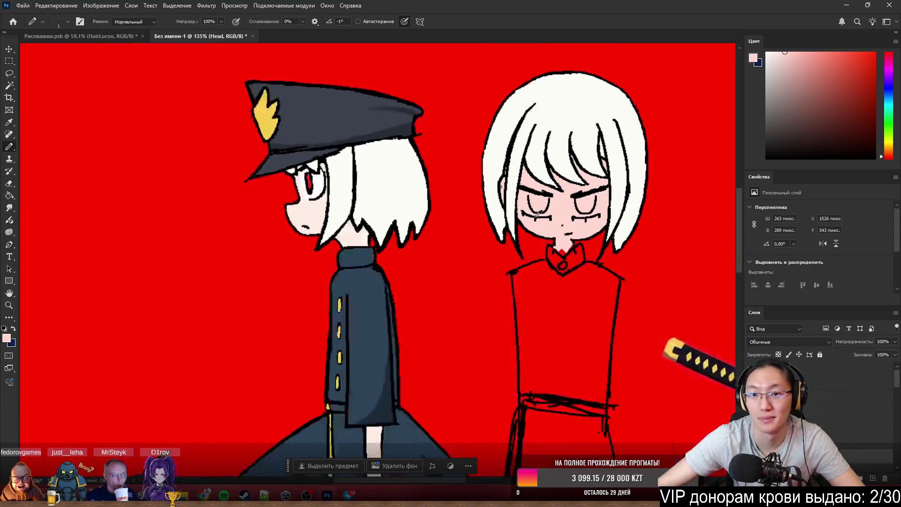
pyautogui.scroll(-1, 493, 218)
pyautogui.scroll(1, 490, 215)
pyautogui.scroll(1, 549, 232)
pyautogui.scroll(1, 549, 233)
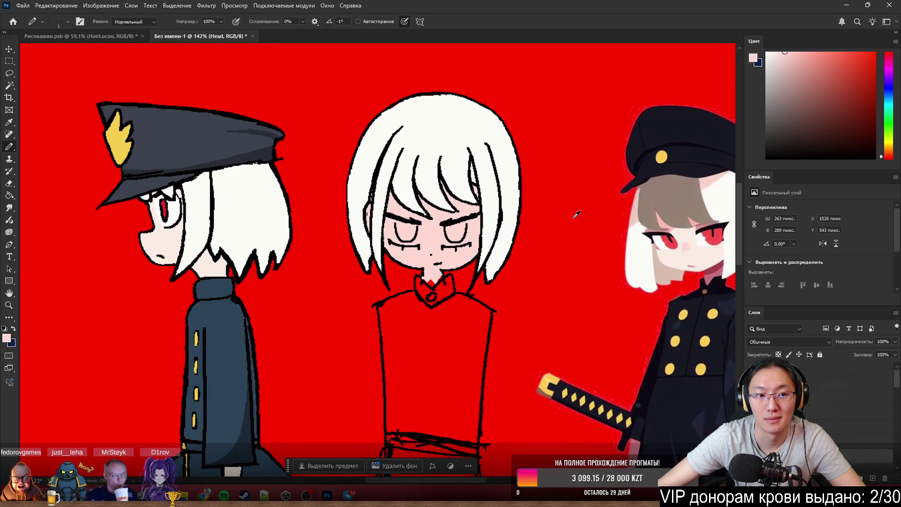
pyautogui.scroll(2, 550, 216)
pyautogui.scroll(2, 493, 220)
pyautogui.scroll(1, 422, 221)
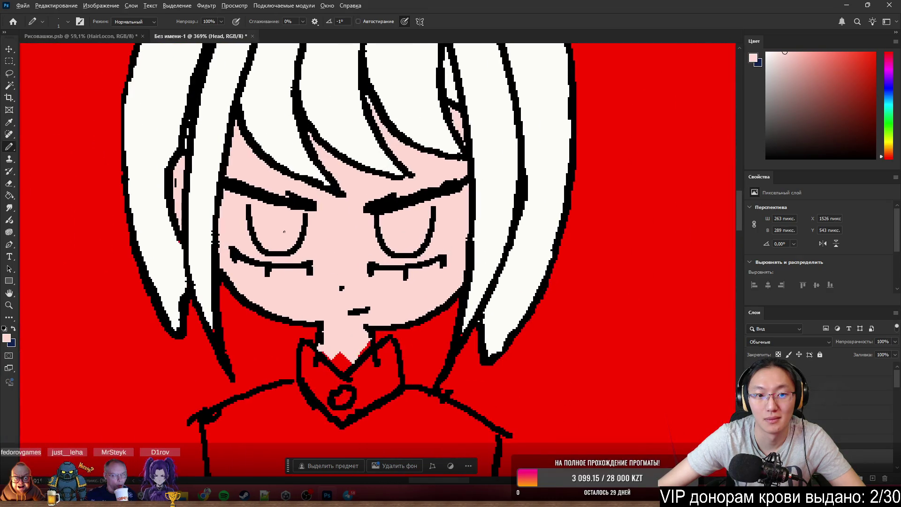
pyautogui.scroll(-3, 357, 223)
pyautogui.scroll(1, 576, 237)
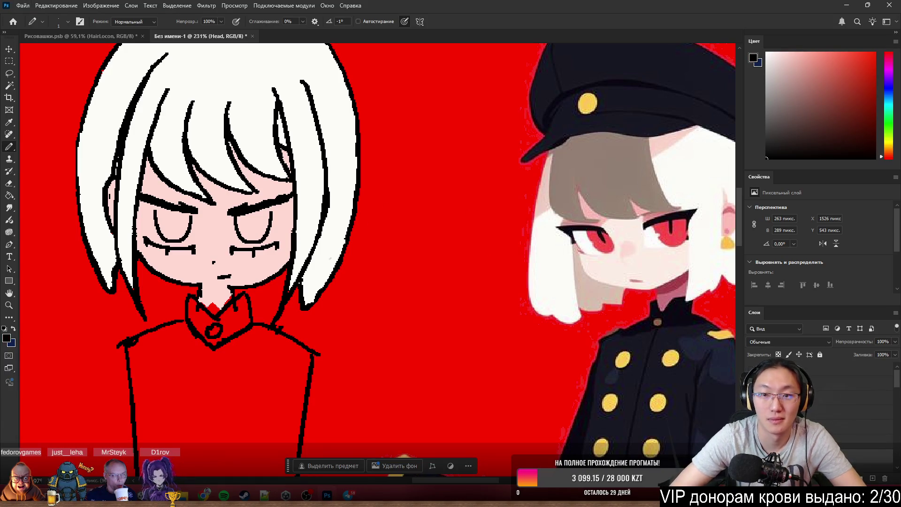
# Sample black from the eyebrow line as the drawing colour.
pyautogui.keyDown('alt'); pyautogui.click(188, 201); pyautogui.keyUp('alt')
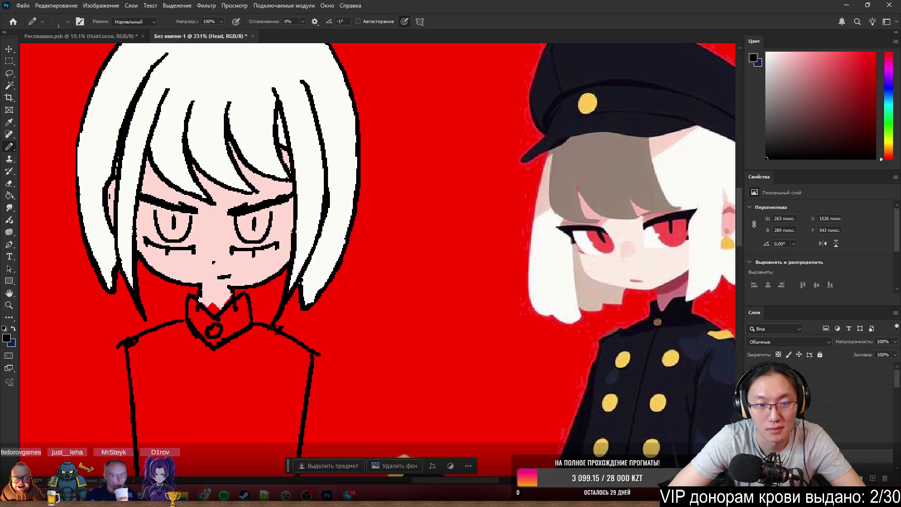
pyautogui.scroll(-3, 399, 170)
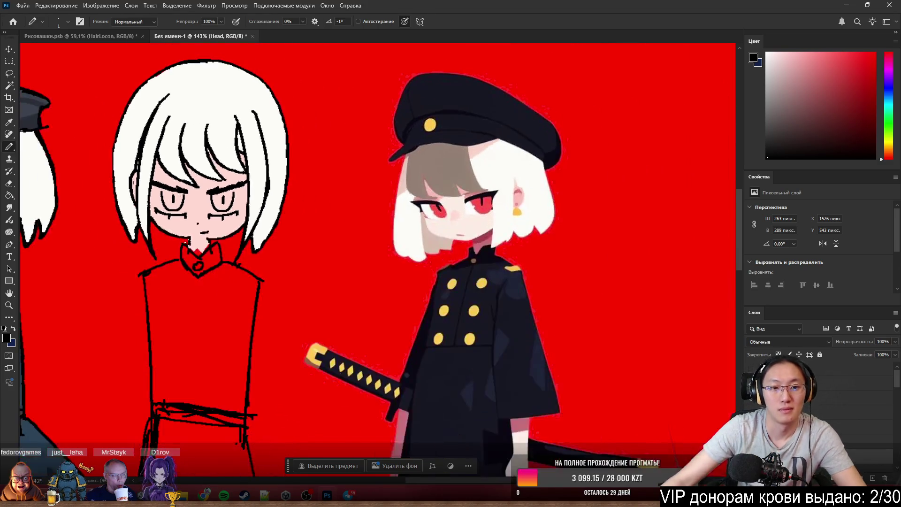
pyautogui.hscroll(-5, 399, 172)
pyautogui.scroll(-1, 399, 171)
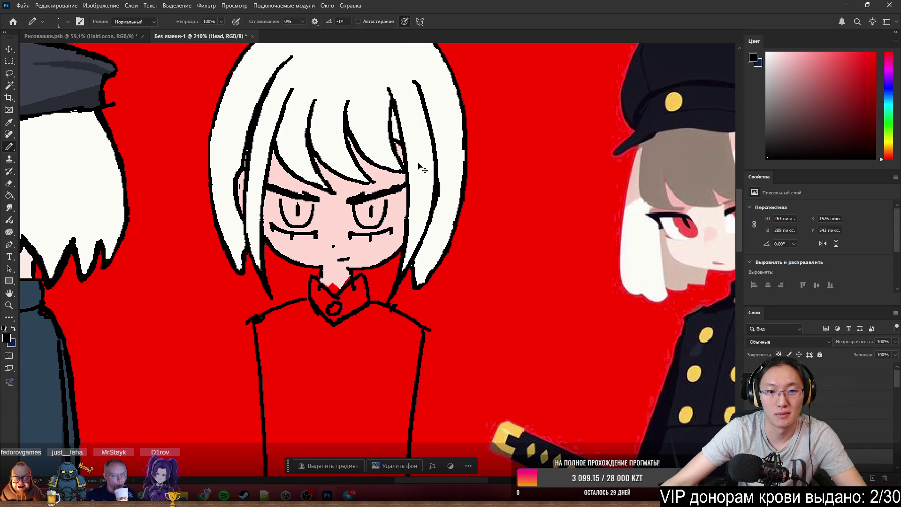
pyautogui.hscroll(-3, 373, 174)
pyautogui.hscroll(-3, 331, 180)
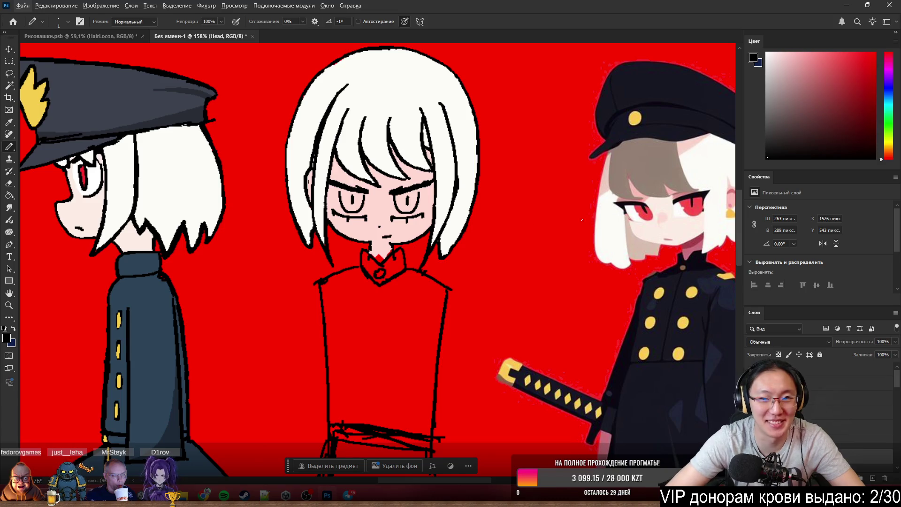
# With red chosen and the face selected, paint both eyes' irises red.
pyautogui.keyDown('alt'); pyautogui.click(89, 176); pyautogui.keyUp('alt')
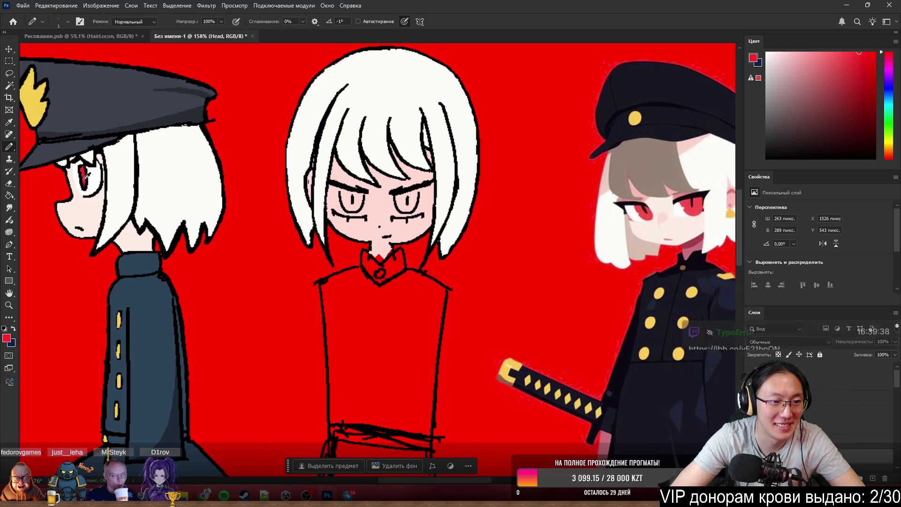
pyautogui.press('w')
pyautogui.click(358, 203)
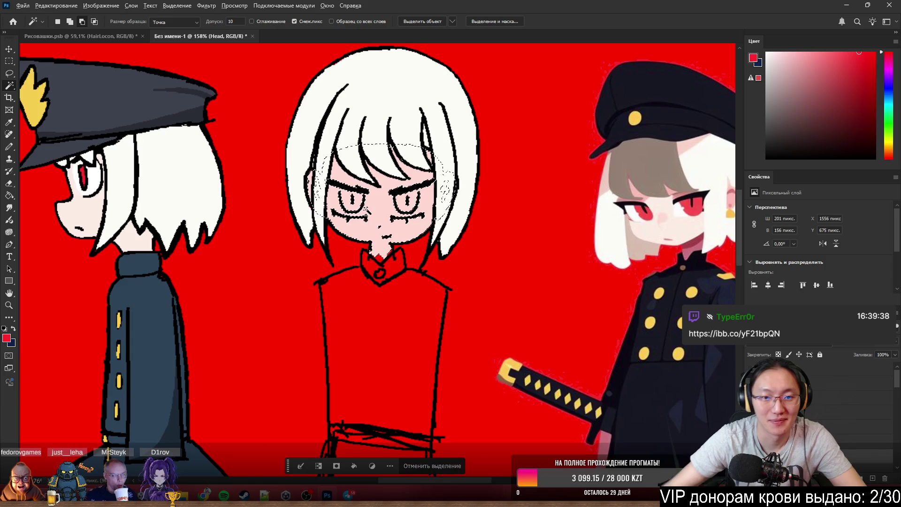
pyautogui.scroll(2, 358, 203)
pyautogui.scroll(3, 282, 194)
pyautogui.press('b')
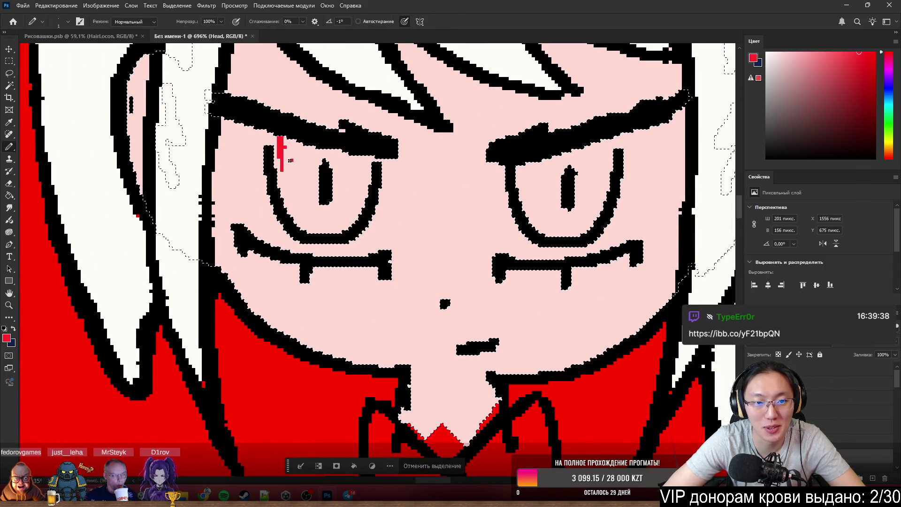
pyautogui.moveTo(281, 163)
pyautogui.mouseDown()
pyautogui.moveTo(308, 221)
pyautogui.moveTo(347, 222)
pyautogui.moveTo(369, 155)
pyautogui.moveTo(298, 150)
pyautogui.mouseUp()
pyautogui.moveTo(341, 209); pyautogui.dragTo(345, 195)
pyautogui.moveTo(567, 175)
pyautogui.mouseDown()
pyautogui.moveTo(558, 168)
pyautogui.moveTo(539, 195)
pyautogui.moveTo(533, 179)
pyautogui.moveTo(545, 226)
pyautogui.moveTo(567, 224)
pyautogui.moveTo(584, 201)
pyautogui.moveTo(571, 193)
pyautogui.moveTo(601, 151)
pyautogui.moveTo(607, 171)
pyautogui.moveTo(603, 141)
pyautogui.moveTo(569, 154)
pyautogui.mouseUp()
# Release the face selection and zoom out to see more of the scene.
pyautogui.hotkey('ctrl', '-')
pyautogui.hotkey('ctrl', '-')
pyautogui.hotkey('ctrl', '-')
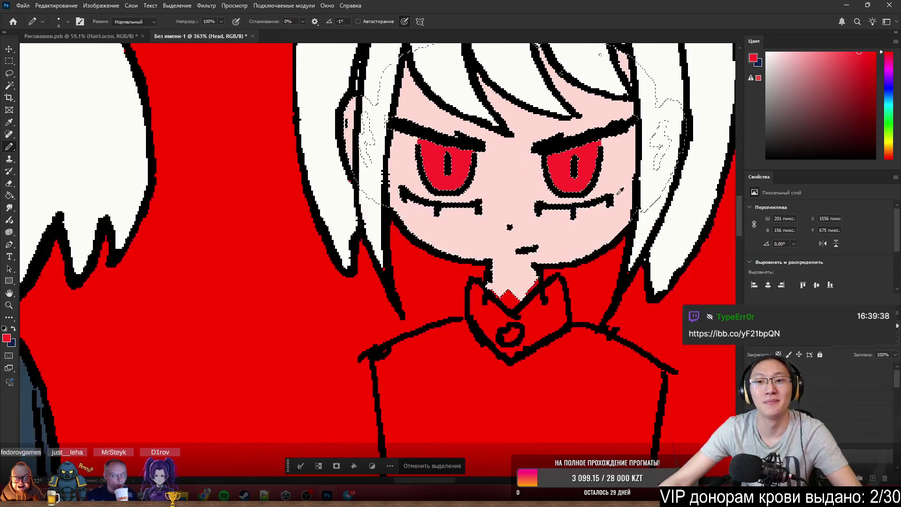
pyautogui.hotkey('ctrl', 'd')
pyautogui.hotkey('ctrl', '-')
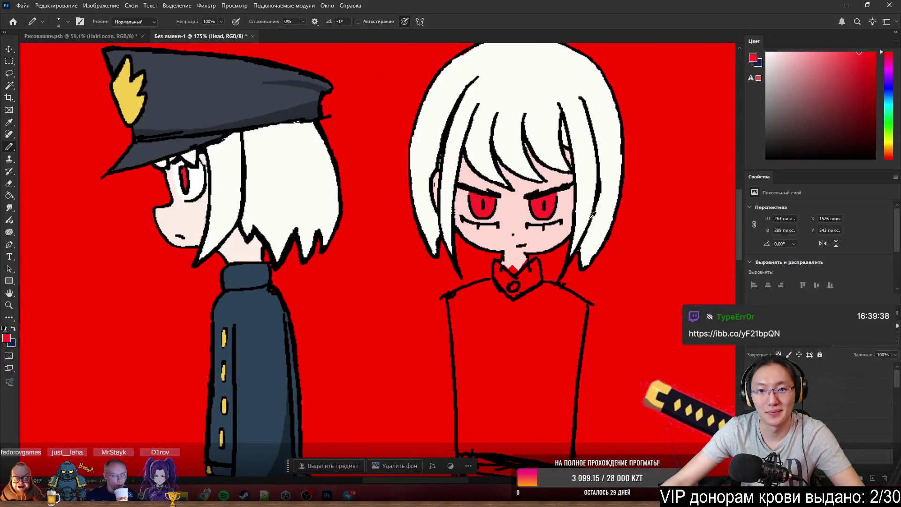
pyautogui.scroll(1, 594, 212)
pyautogui.scroll(6, 527, 218)
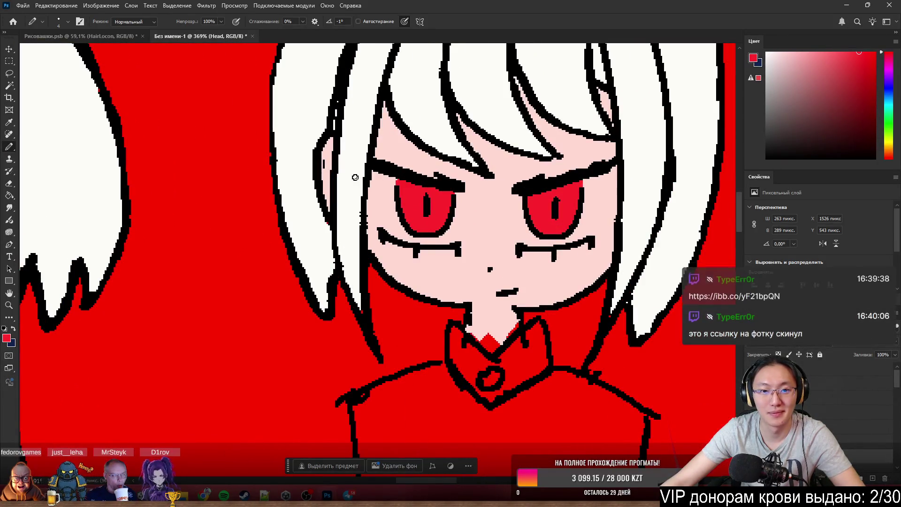
# Within the restored face selection, paint white eye corners beside both eyes, then deselect.
pyautogui.click(805, 94)
pyautogui.scroll(3, 452, 159)
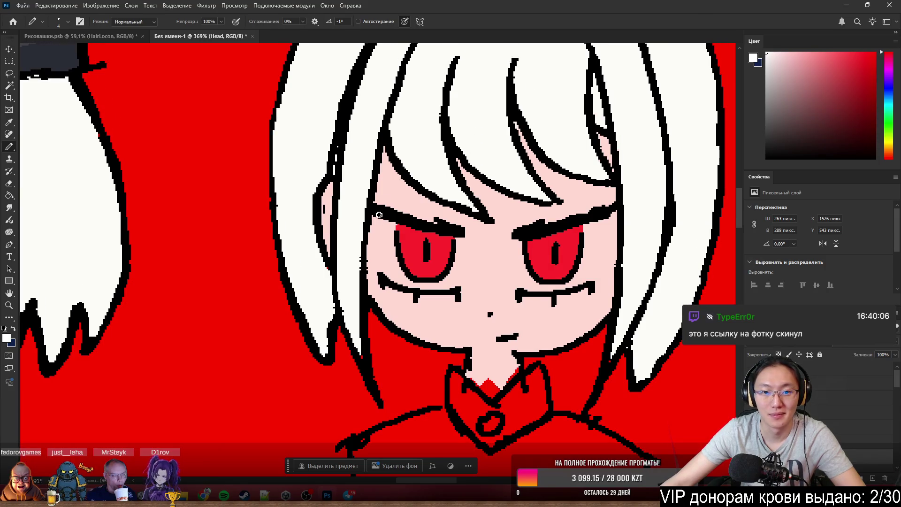
pyautogui.hotkey('ctrl', 'shift', 'd')
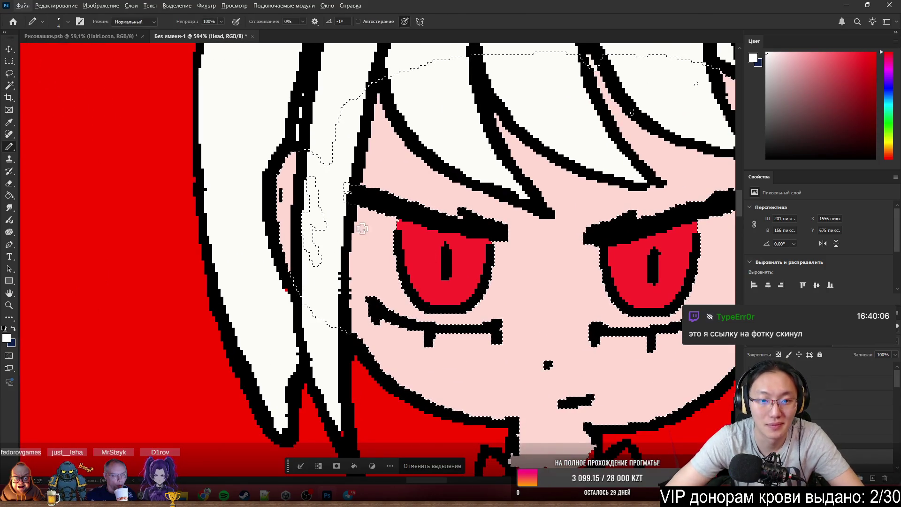
pyautogui.moveTo(370, 282)
pyautogui.mouseDown()
pyautogui.moveTo(378, 219)
pyautogui.moveTo(472, 282)
pyautogui.moveTo(492, 253)
pyautogui.moveTo(480, 310)
pyautogui.mouseUp()
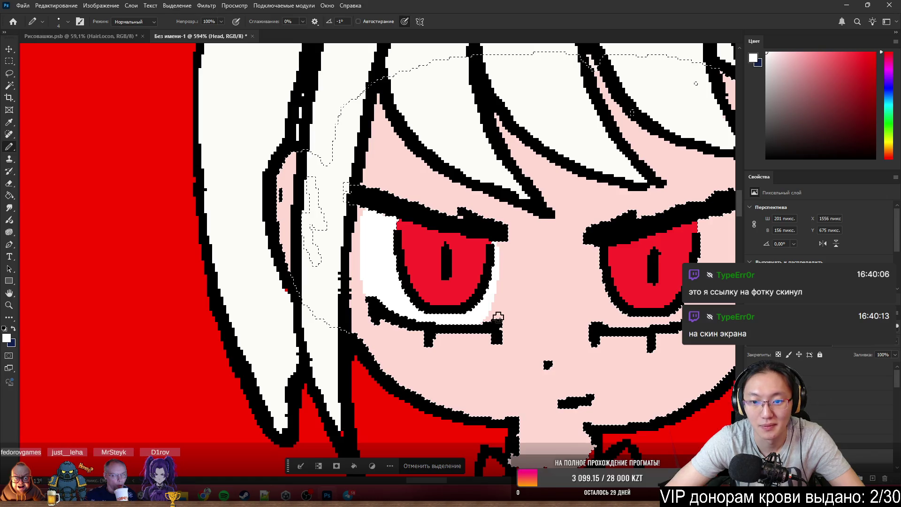
pyautogui.moveTo(606, 299)
pyautogui.mouseDown()
pyautogui.moveTo(595, 243)
pyautogui.moveTo(603, 288)
pyautogui.mouseUp()
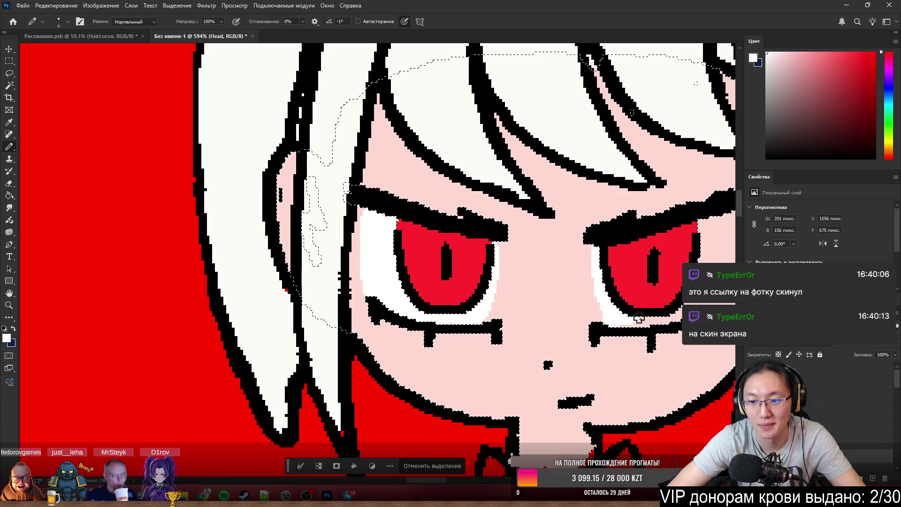
pyautogui.scroll(-3, 584, 264)
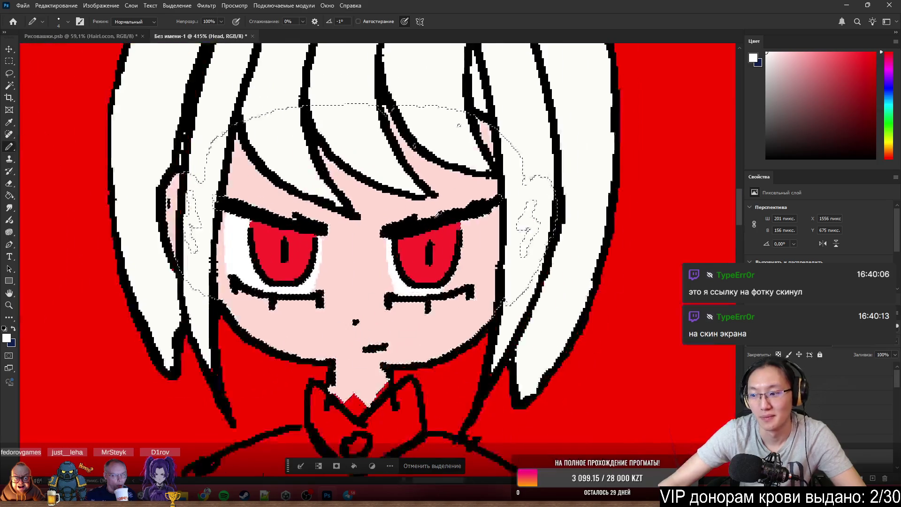
pyautogui.scroll(3, 584, 265)
pyautogui.moveTo(526, 242)
pyautogui.mouseDown()
pyautogui.moveTo(488, 237)
pyautogui.moveTo(511, 256)
pyautogui.moveTo(498, 290)
pyautogui.mouseUp()
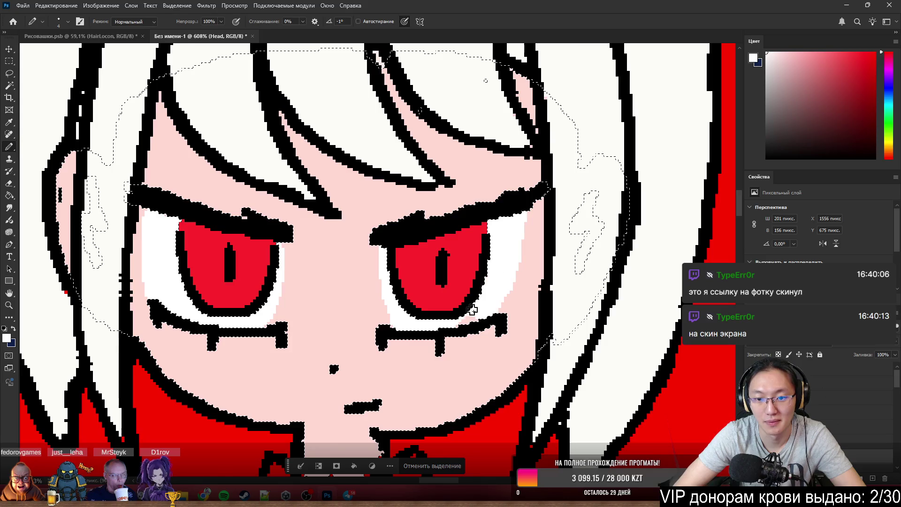
pyautogui.scroll(-3, 464, 262)
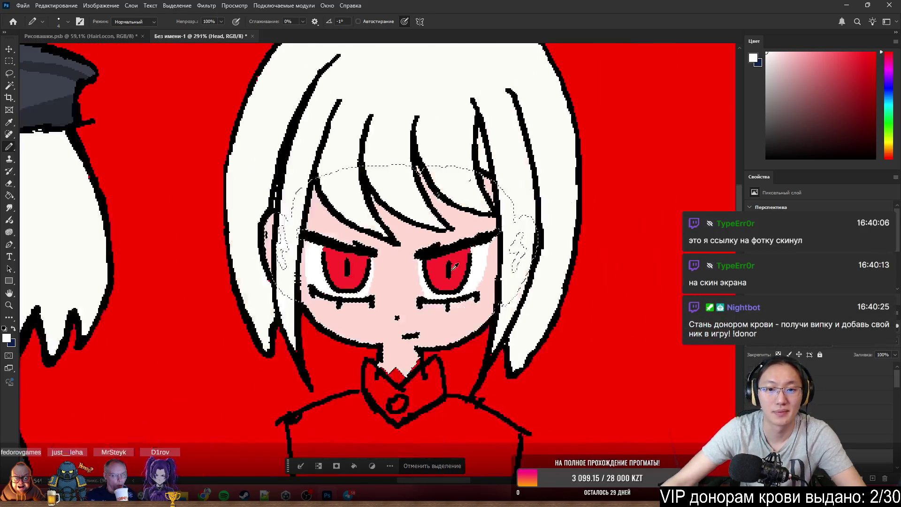
pyautogui.scroll(-2, 465, 262)
pyautogui.hotkey('ctrl', 'd')
pyautogui.scroll(-2, 508, 285)
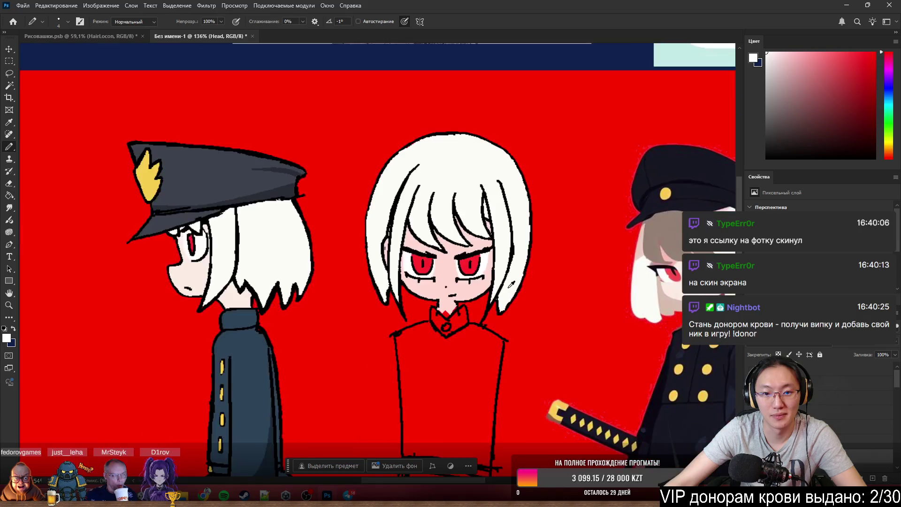
pyautogui.scroll(-2, 503, 287)
pyautogui.scroll(2, 465, 304)
pyautogui.scroll(2, 464, 304)
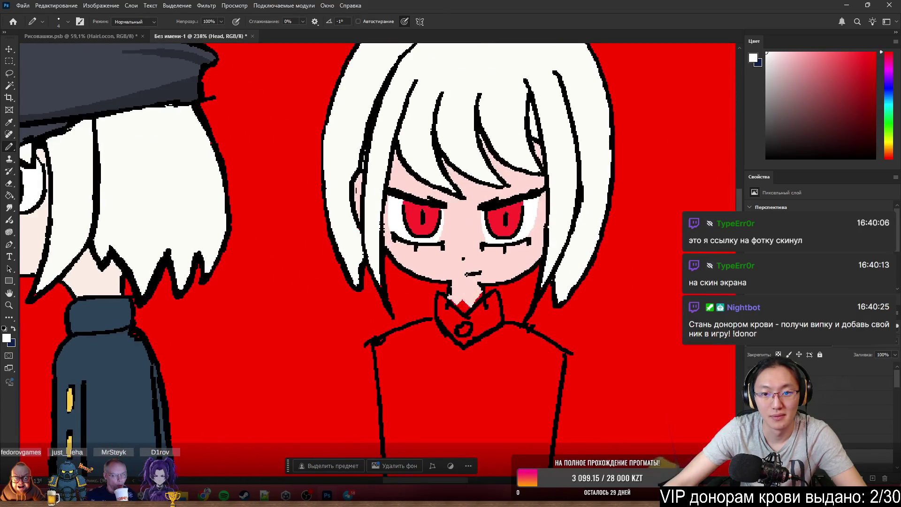
pyautogui.scroll(-2, 471, 260)
pyautogui.scroll(-2, 490, 250)
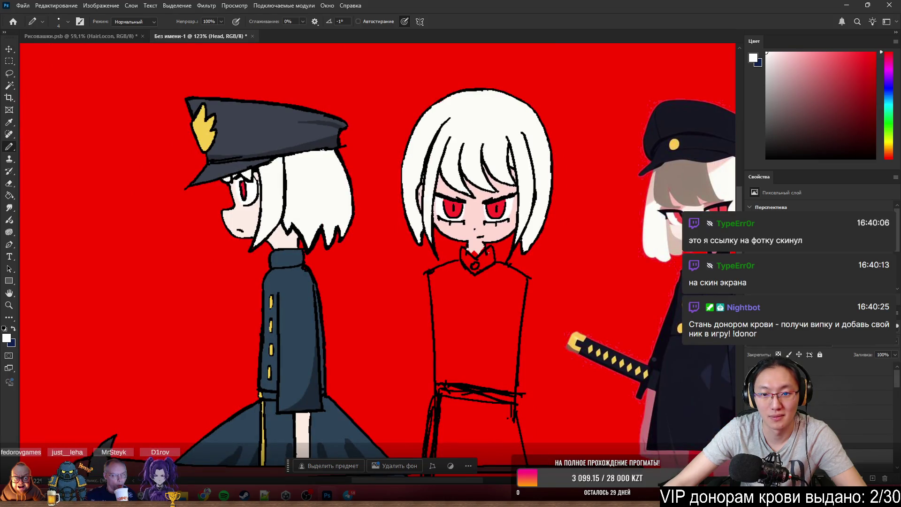
pyautogui.scroll(2, 483, 240)
pyautogui.scroll(1, 483, 241)
pyautogui.scroll(2, 483, 242)
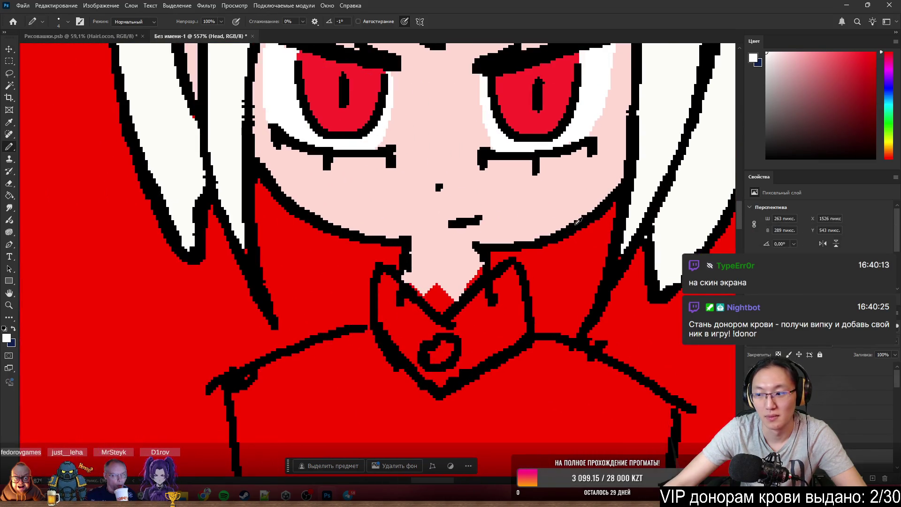
pyautogui.scroll(-2, 576, 221)
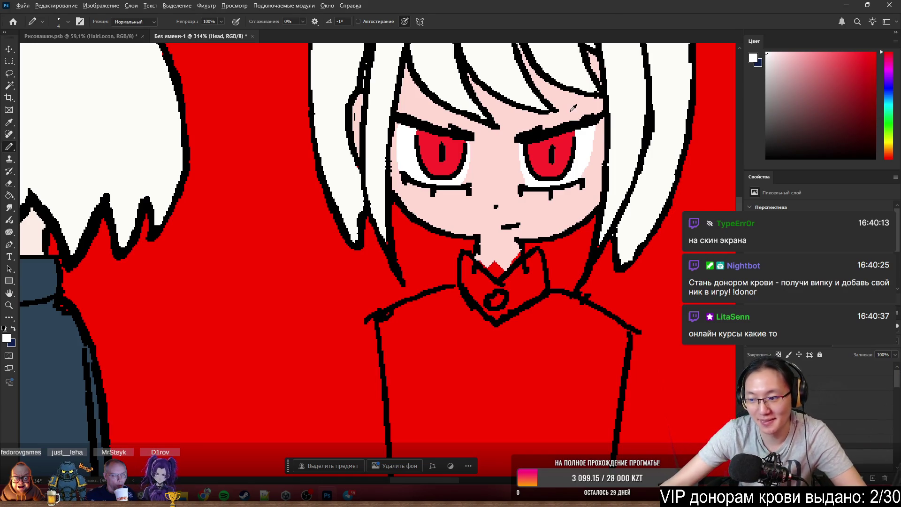
pyautogui.scroll(-2, 574, 108)
pyautogui.scroll(2, 507, 222)
pyautogui.scroll(2, 506, 221)
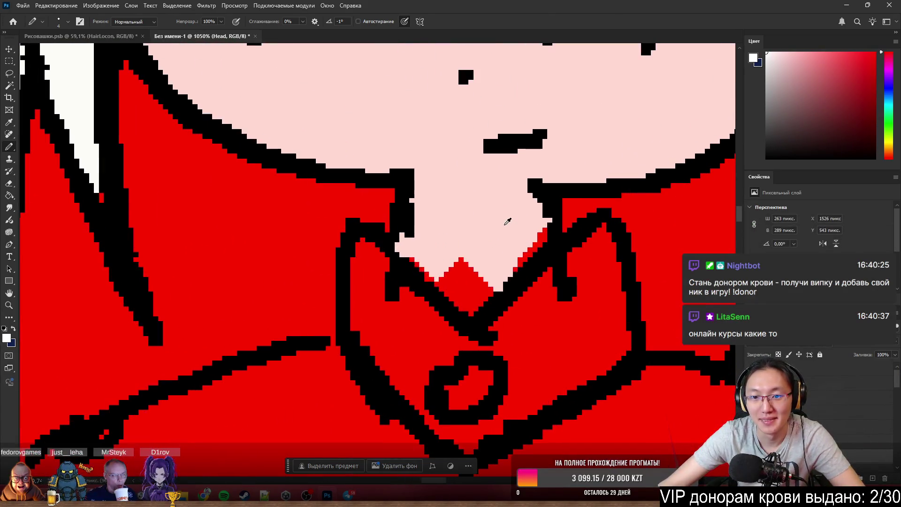
# Select the red shirt, paint the V under the neck skin pink, and deselect.
pyautogui.press('w')
pyautogui.click(468, 274)
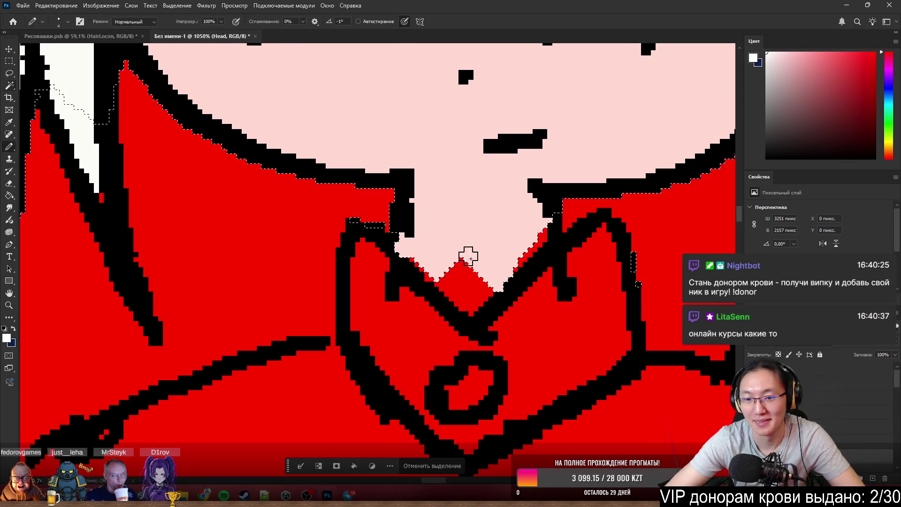
pyautogui.keyDown('alt'); pyautogui.click(458, 237); pyautogui.keyUp('alt')
pyautogui.moveTo(458, 243)
pyautogui.mouseDown()
pyautogui.moveTo(467, 282)
pyautogui.moveTo(432, 258)
pyautogui.moveTo(468, 302)
pyautogui.moveTo(533, 233)
pyautogui.moveTo(522, 236)
pyautogui.mouseUp()
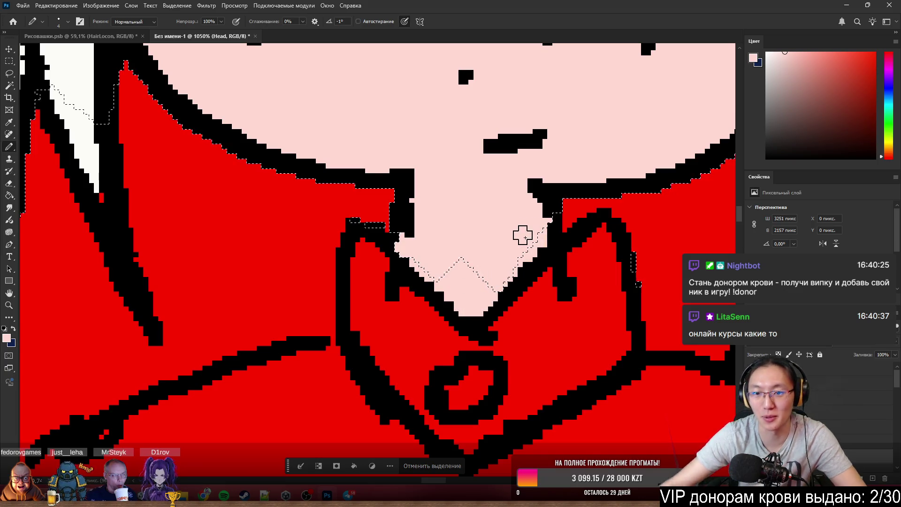
pyautogui.scroll(-5, 522, 236)
pyautogui.scroll(-2, 522, 236)
pyautogui.hotkey('ctrl', 'd')
pyautogui.scroll(-2, 383, 152)
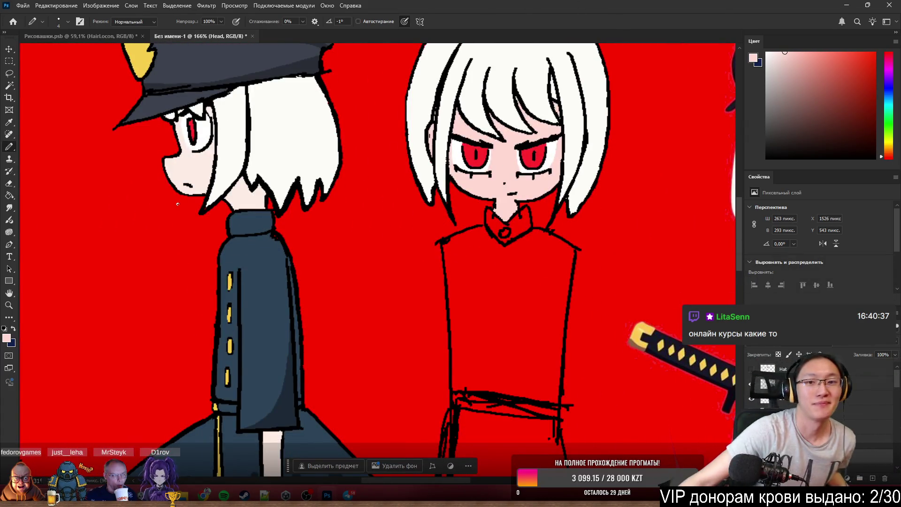
pyautogui.scroll(2, 426, 162)
pyautogui.scroll(2, 426, 162)
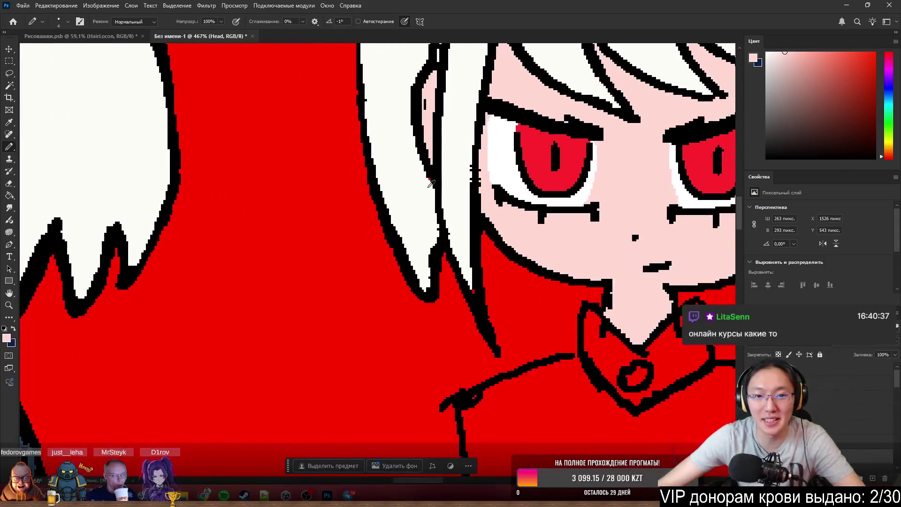
pyautogui.scroll(1, 426, 181)
pyautogui.scroll(1, 416, 202)
pyautogui.scroll(-1, 372, 207)
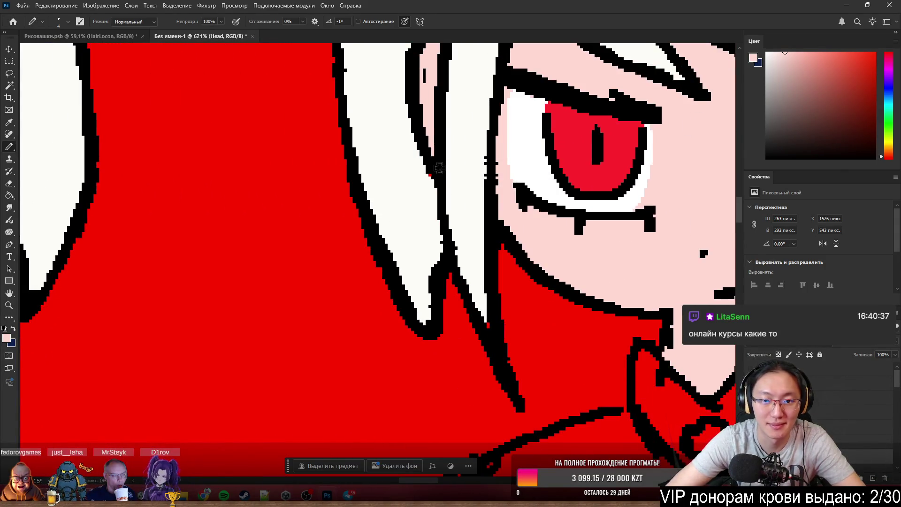
# Refine the face and hair line art, alternating Pencil and Eraser in black and near-white.
pyautogui.keyDown('alt'); pyautogui.click(414, 173); pyautogui.keyUp('alt')
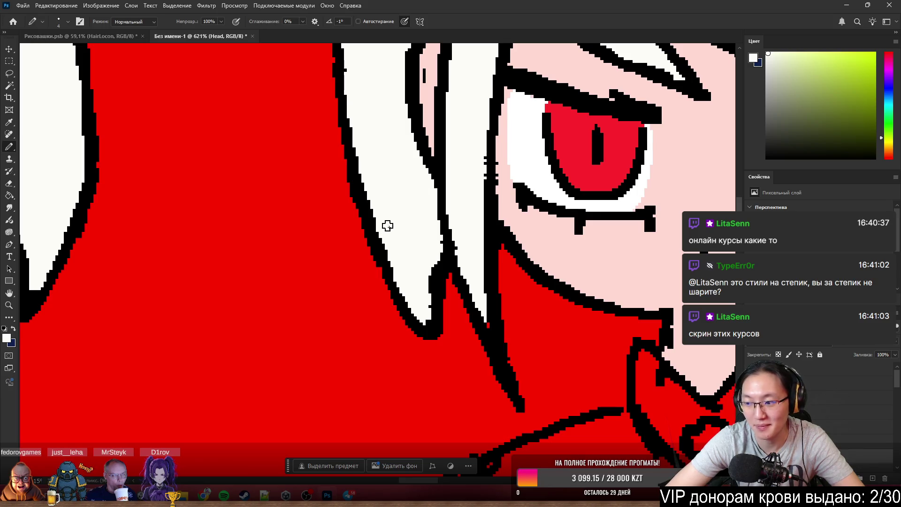
pyautogui.keyDown('alt'); pyautogui.rightClick(380, 243); pyautogui.keyUp('alt')
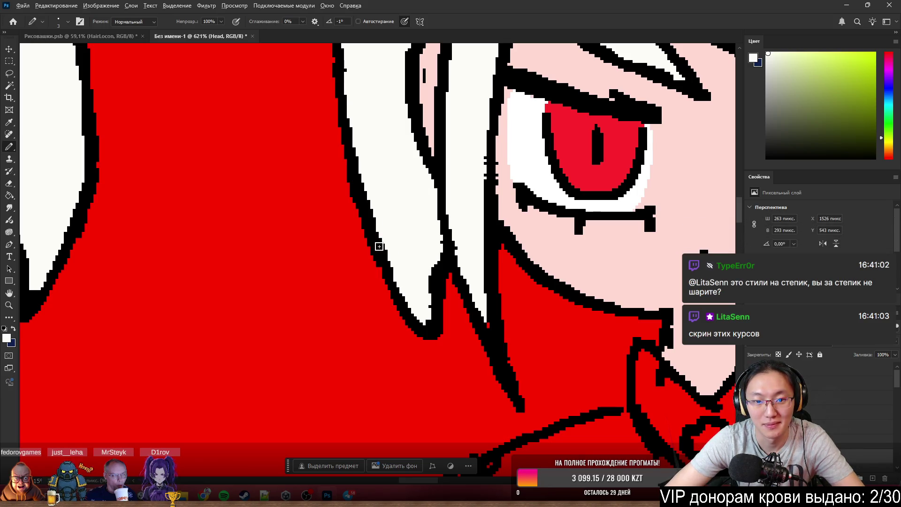
pyautogui.keyDown('alt'); pyautogui.rightClick(378, 247); pyautogui.keyUp('alt')
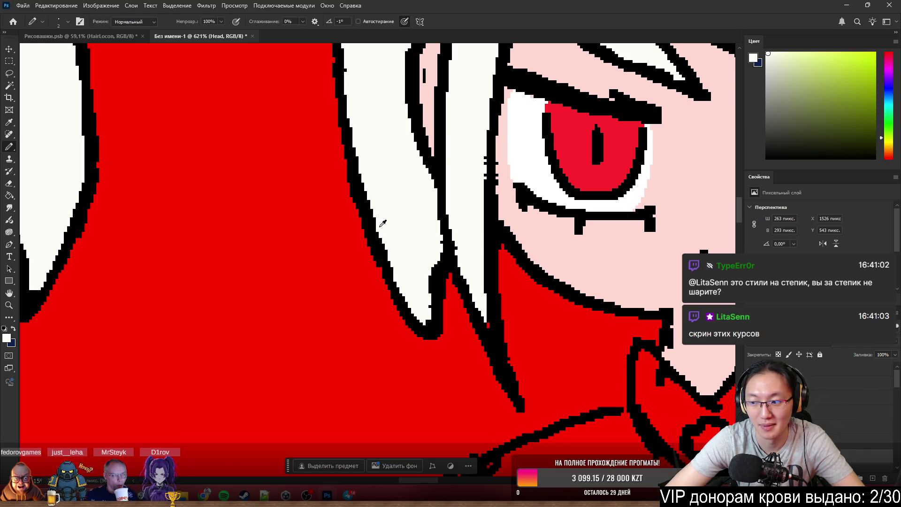
pyautogui.keyDown('alt'); pyautogui.click(375, 240); pyautogui.keyUp('alt')
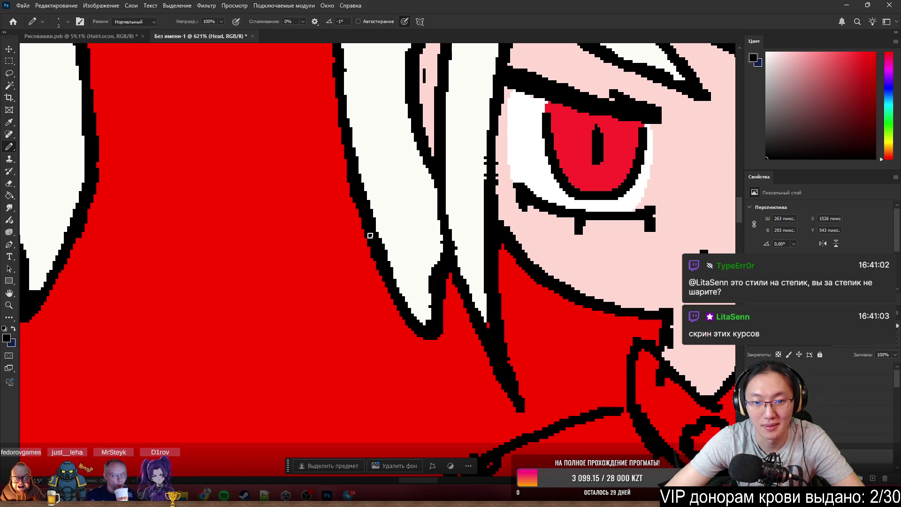
pyautogui.press('e')
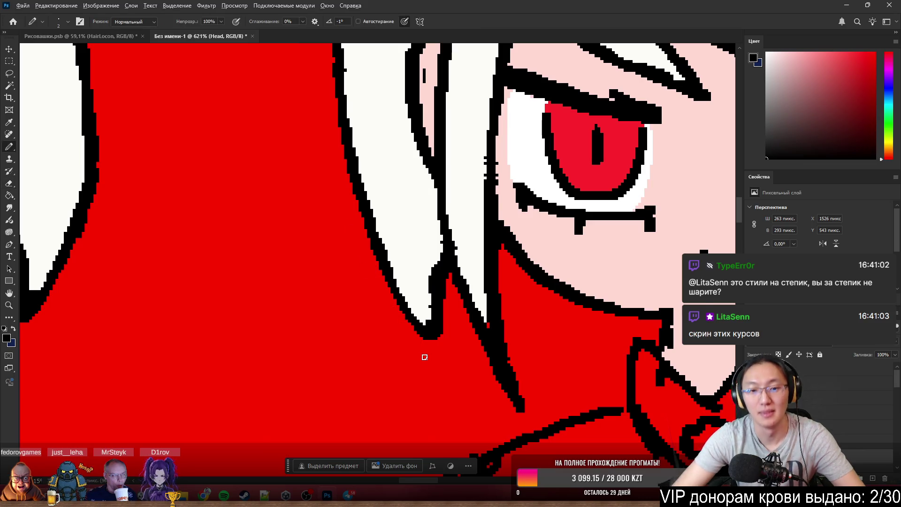
pyautogui.hotkey('ctrl', '0')
pyautogui.press('b')
pyautogui.scroll(4, 427, 211)
pyautogui.scroll(1, 430, 211)
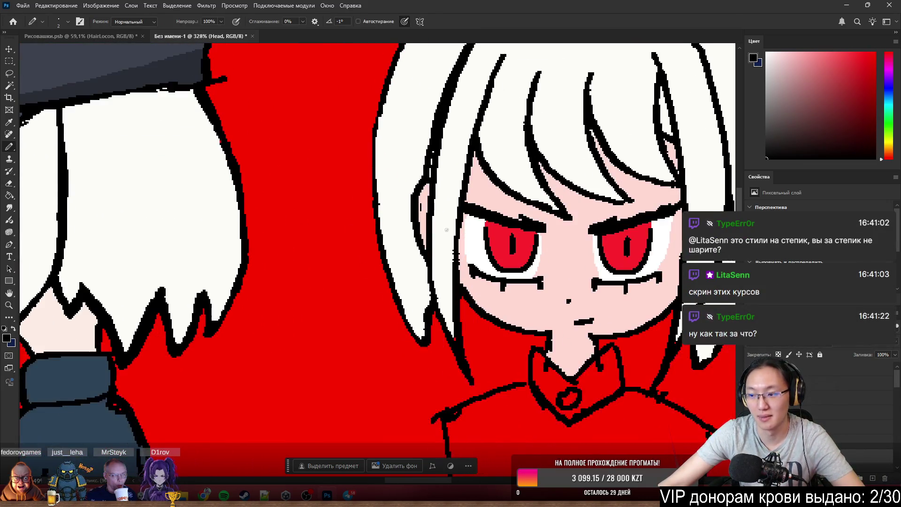
pyautogui.scroll(1, 444, 222)
pyautogui.scroll(1, 457, 229)
pyautogui.scroll(1, 479, 241)
pyautogui.hscroll(2, 480, 241)
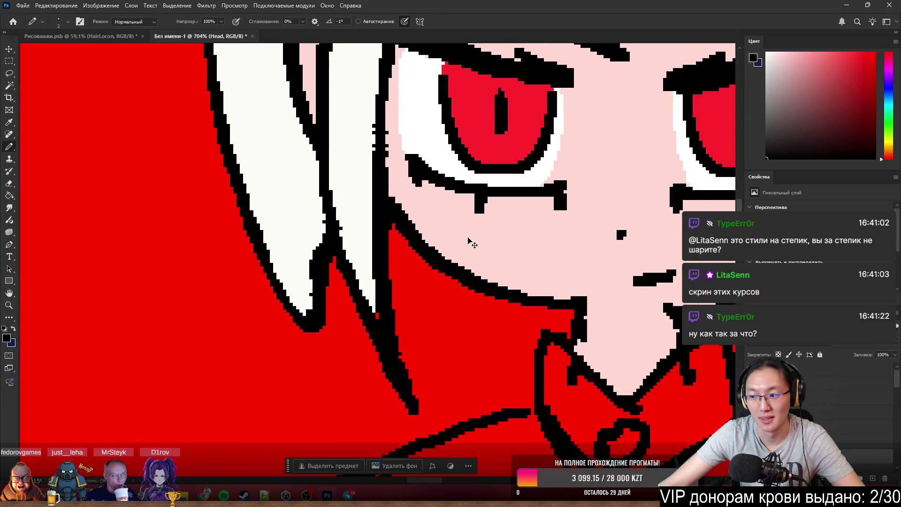
pyautogui.press('e')
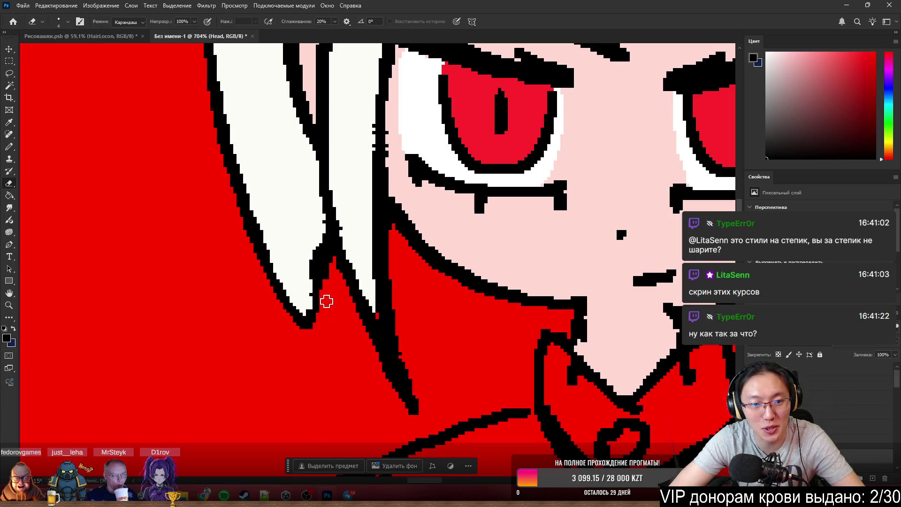
pyautogui.press('b')
pyautogui.scroll(-5, 335, 319)
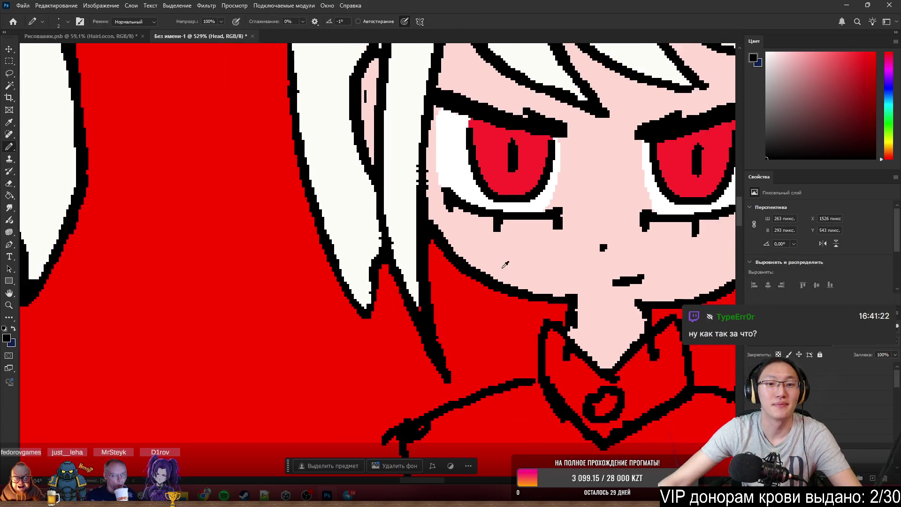
pyautogui.scroll(2, 524, 232)
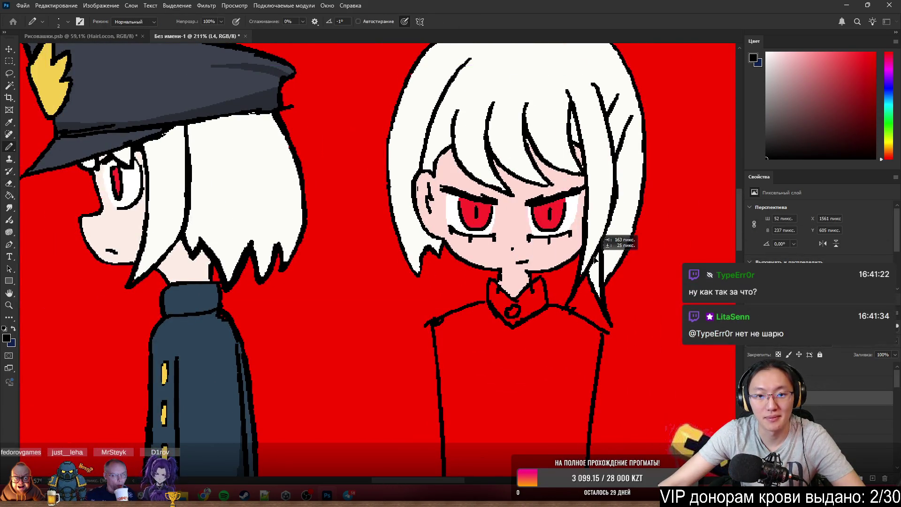
pyautogui.scroll(-3, 521, 240)
pyautogui.scroll(1, 514, 244)
pyautogui.scroll(2, 514, 243)
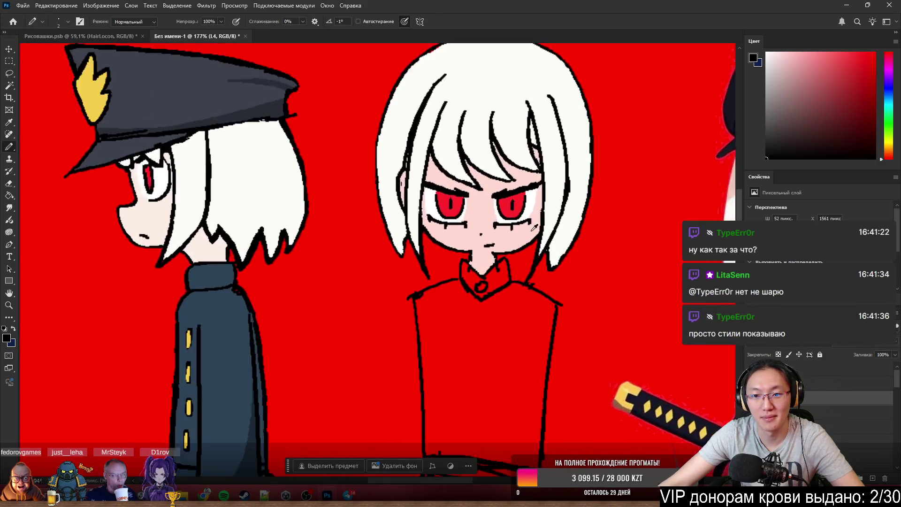
pyautogui.scroll(1, 514, 244)
pyautogui.scroll(1, 556, 206)
pyautogui.scroll(-2, 459, 237)
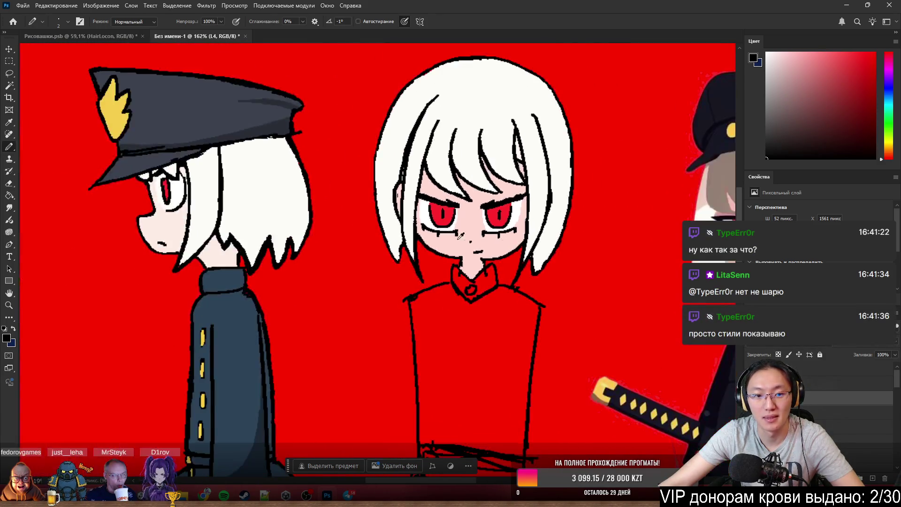
pyautogui.scroll(2, 429, 238)
pyautogui.scroll(2, 402, 247)
pyautogui.scroll(1, 366, 259)
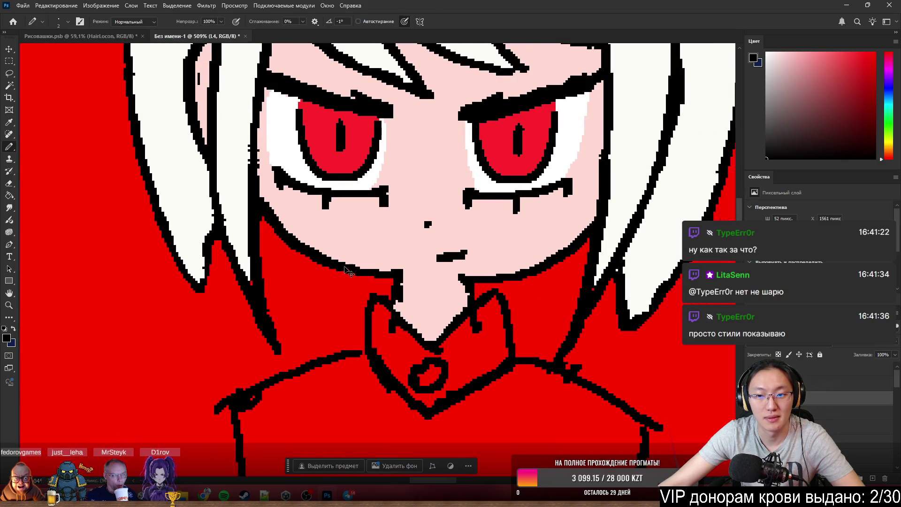
pyautogui.scroll(-2, 352, 264)
pyautogui.scroll(1, 264, 268)
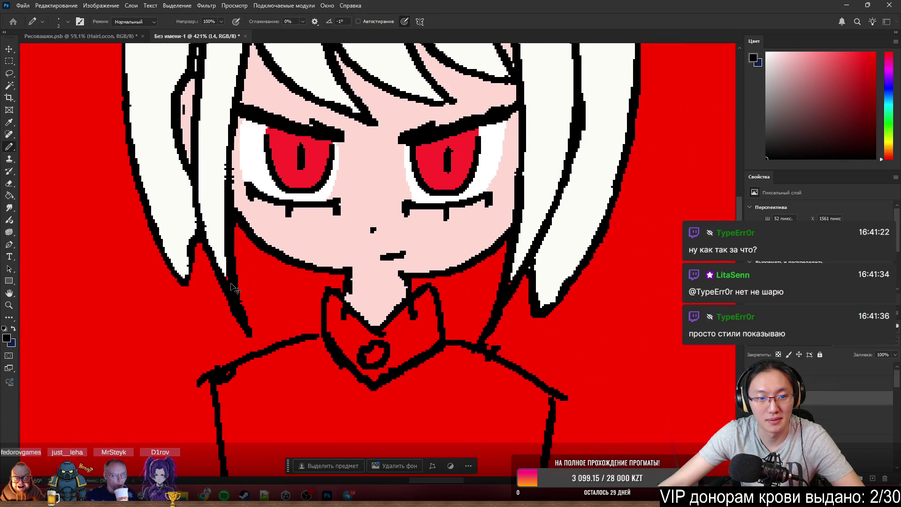
# Erase the lower tips of the left and right black hair strands beside the neck.
pyautogui.press('e')
pyautogui.moveTo(254, 336)
pyautogui.mouseDown()
pyautogui.moveTo(250, 322)
pyautogui.moveTo(220, 310)
pyautogui.mouseUp()
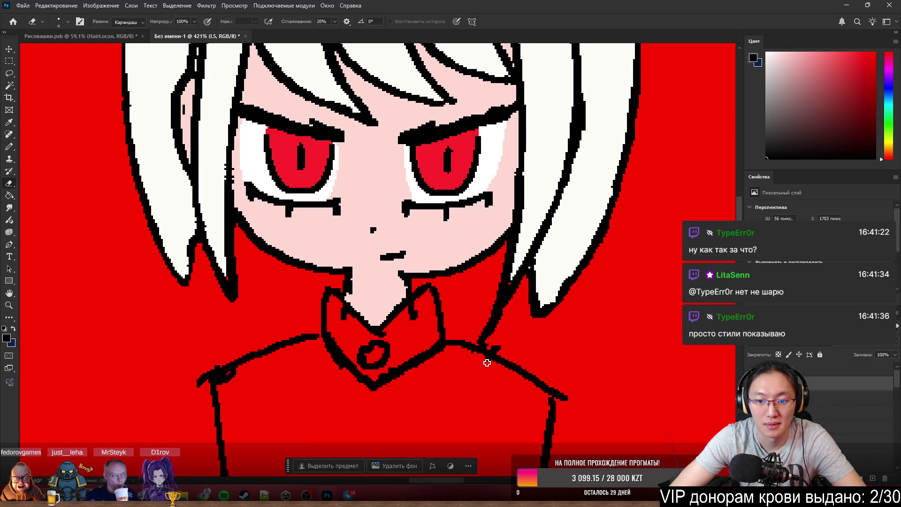
pyautogui.moveTo(491, 327); pyautogui.dragTo(485, 350)
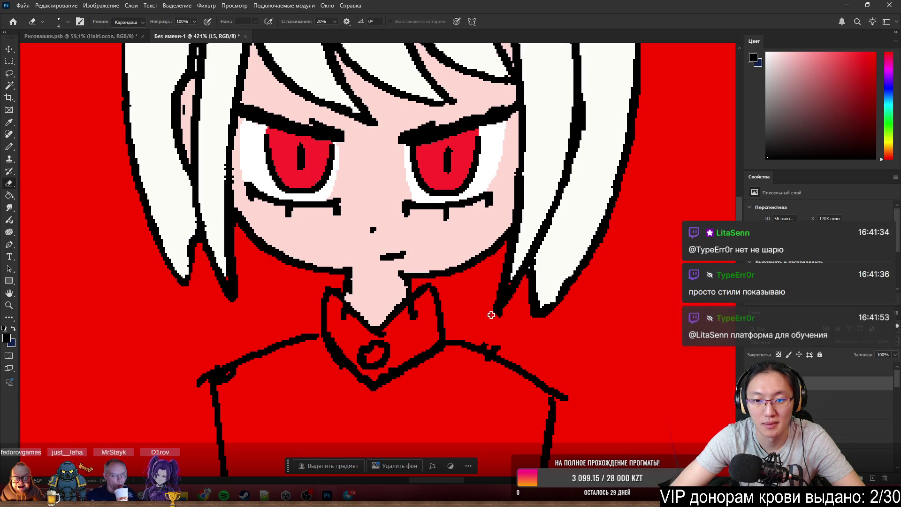
pyautogui.moveTo(483, 318); pyautogui.dragTo(487, 291)
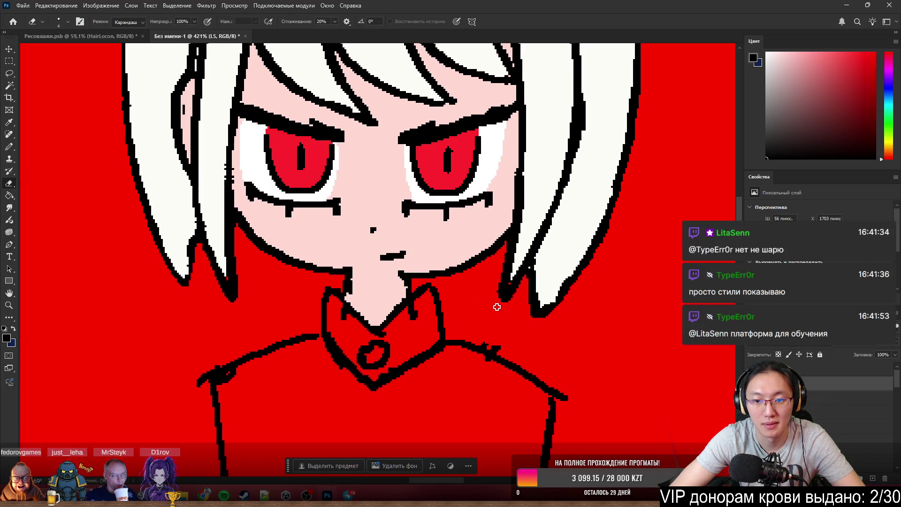
pyautogui.press('b')
pyautogui.scroll(-3, 470, 346)
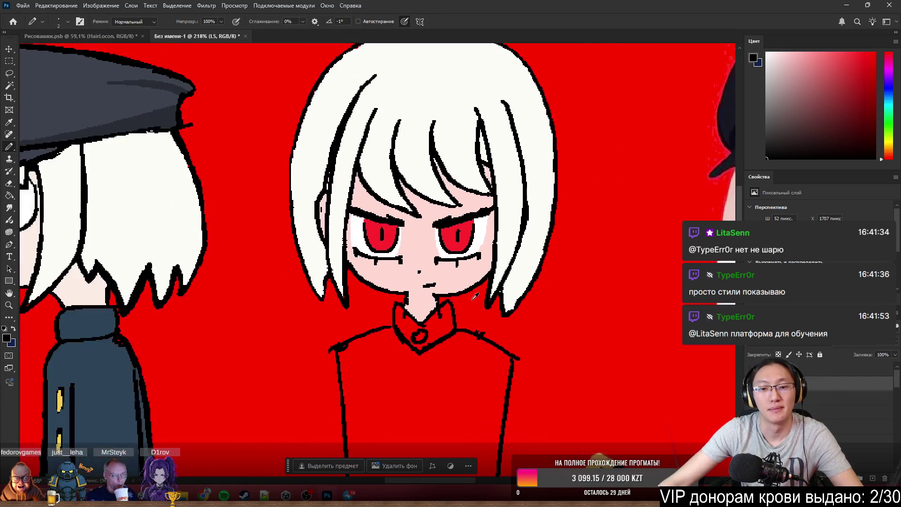
pyautogui.scroll(-2, 492, 295)
pyautogui.scroll(2, 537, 240)
pyautogui.scroll(2, 537, 240)
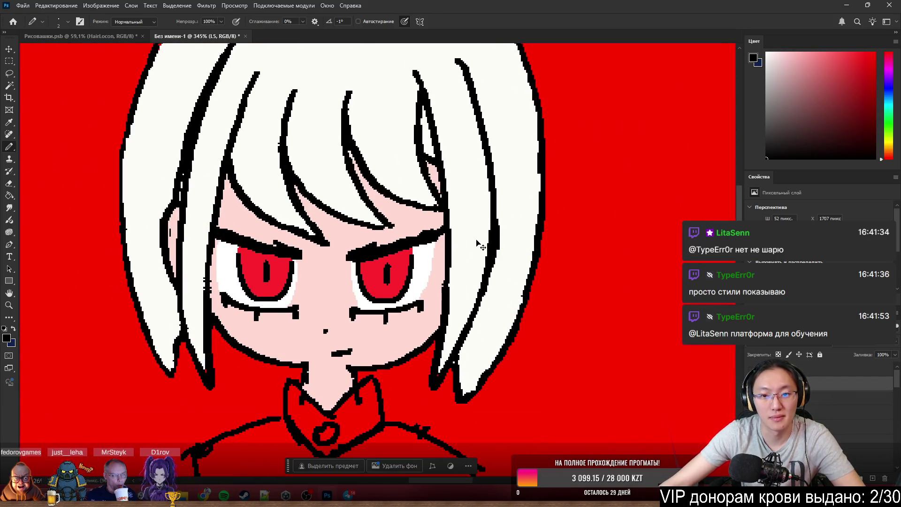
pyautogui.scroll(-1, 464, 240)
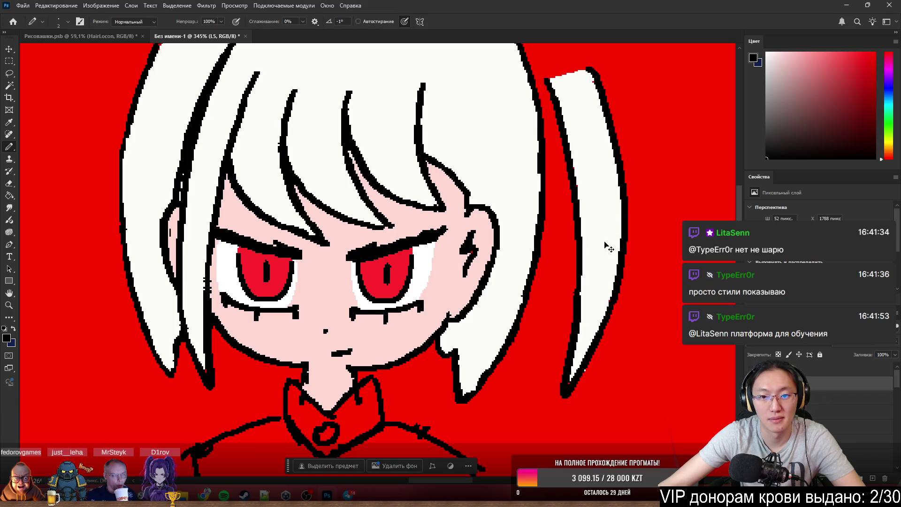
pyautogui.scroll(-1, 603, 241)
pyautogui.scroll(-2, 564, 232)
pyautogui.scroll(-1, 562, 216)
pyautogui.scroll(-2, 556, 216)
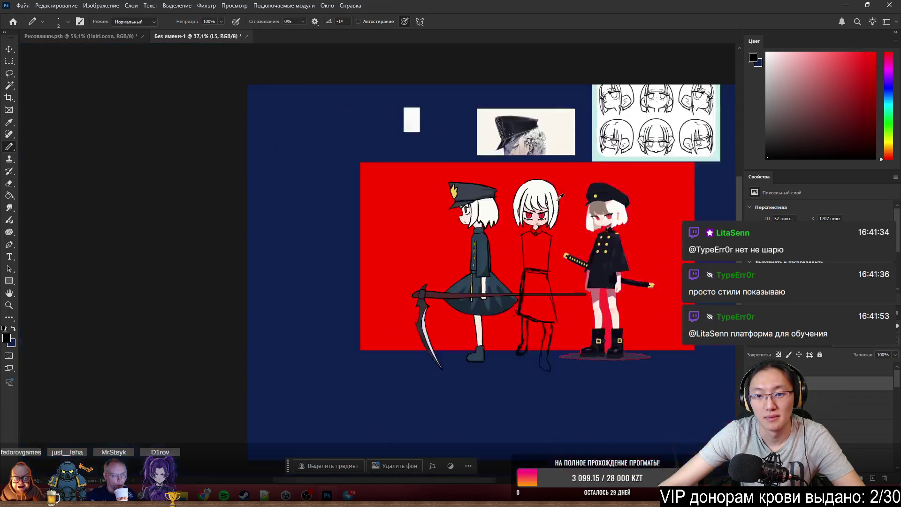
pyautogui.scroll(1, 549, 218)
pyautogui.scroll(1, 538, 219)
pyautogui.scroll(2, 538, 219)
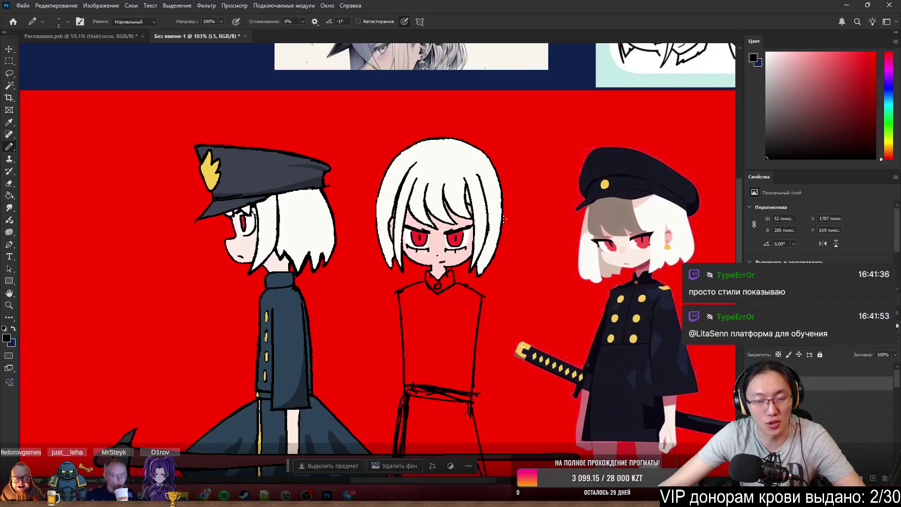
# Centre the three characters and restore the dark officer cap on the middle one's head.
pyautogui.moveTo(504, 219); pyautogui.dragTo(548, 190)
pyautogui.hotkey('ctrl', 'z')
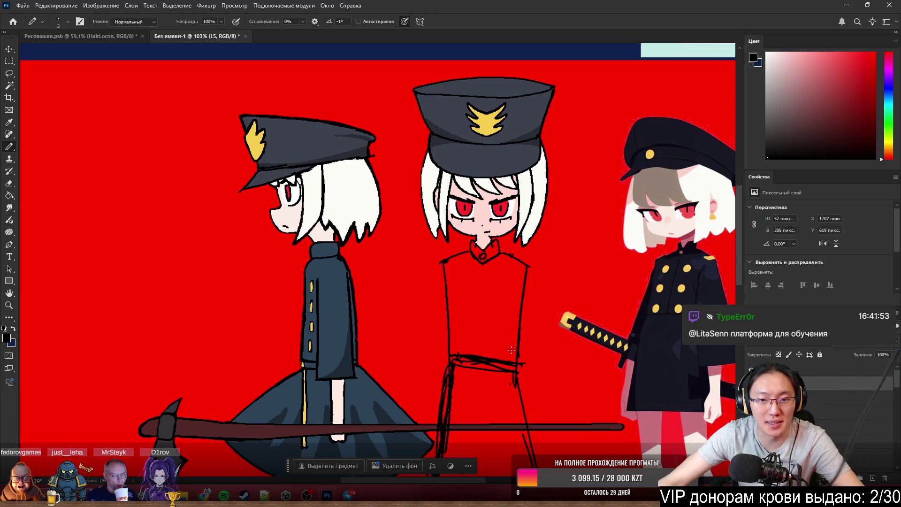
pyautogui.scroll(5, 463, 275)
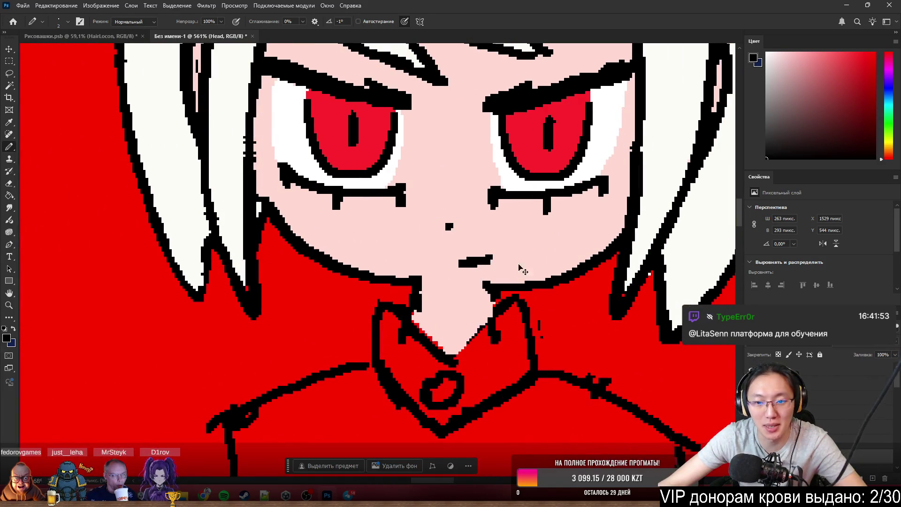
# On the Head layer, paint over the old mouth in skin pink and draw a short flat black mouth.
pyautogui.keyDown('ctrl'); pyautogui.click(539, 322); pyautogui.keyUp('ctrl')
pyautogui.press('e')
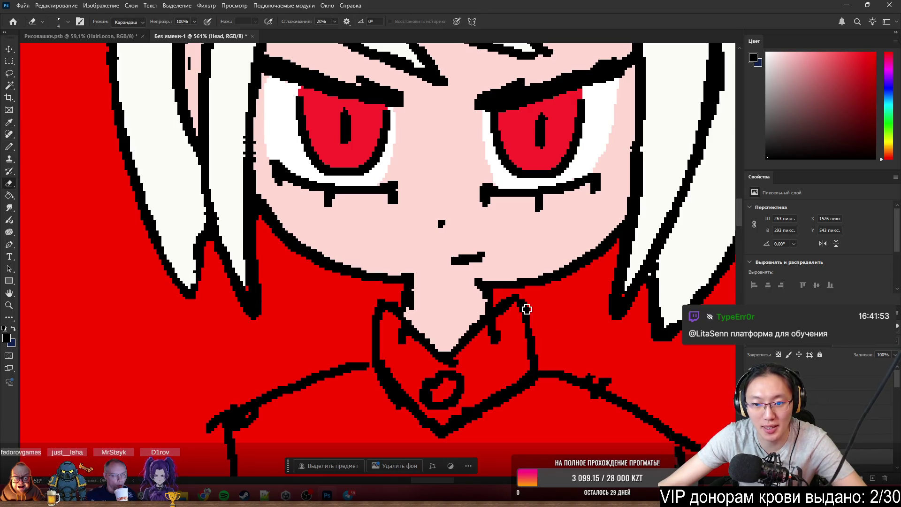
pyautogui.press('b')
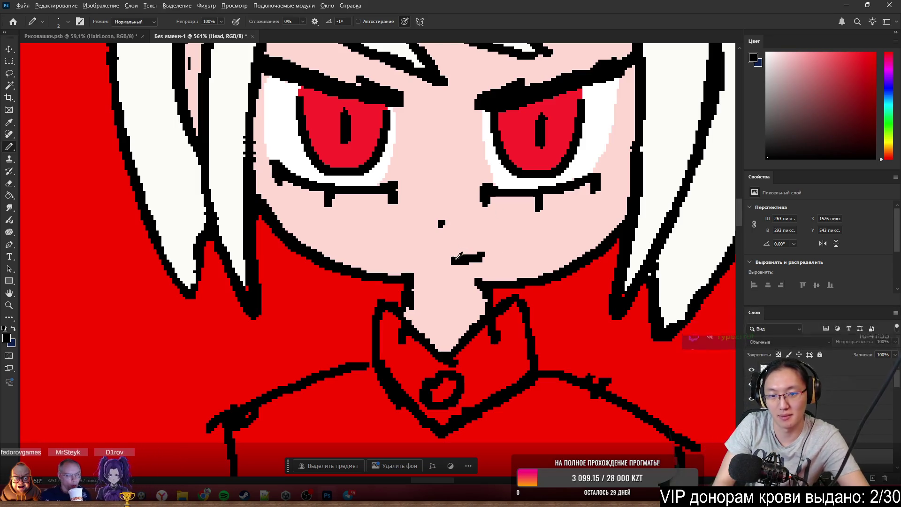
pyautogui.keyDown('alt'); pyautogui.click(458, 246); pyautogui.keyUp('alt')
pyautogui.moveTo(452, 259); pyautogui.dragTo(499, 262)
pyautogui.keyDown('alt'); pyautogui.click(486, 282); pyautogui.keyUp('alt')
pyautogui.hotkey('ctrl', 'z')
pyautogui.hotkey('ctrl', 'z')
pyautogui.hotkey('ctrl', 'z')
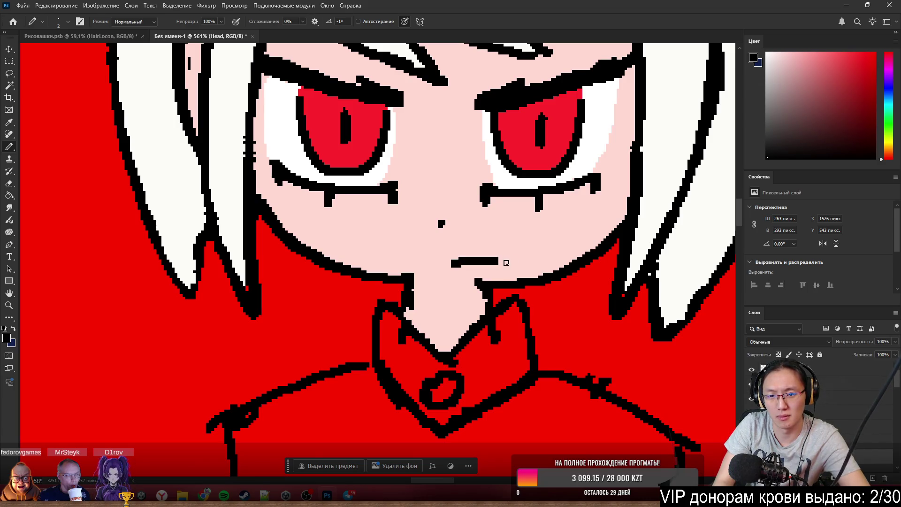
pyautogui.scroll(-3, 503, 270)
pyautogui.scroll(-3, 438, 345)
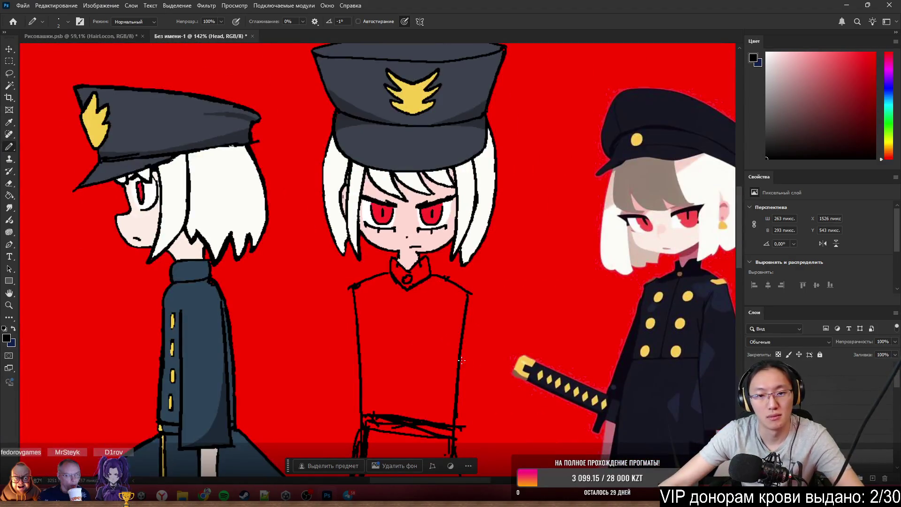
pyautogui.scroll(3, 413, 242)
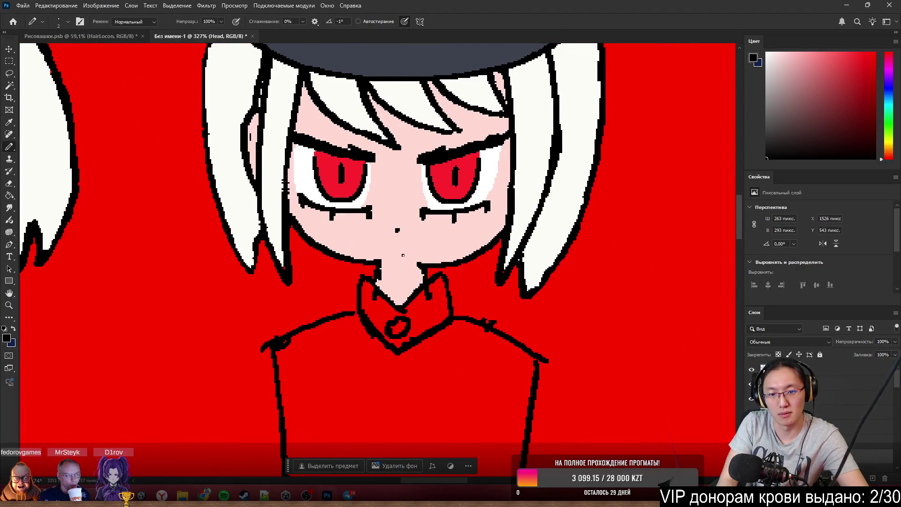
pyautogui.moveTo(401, 251); pyautogui.dragTo(420, 251)
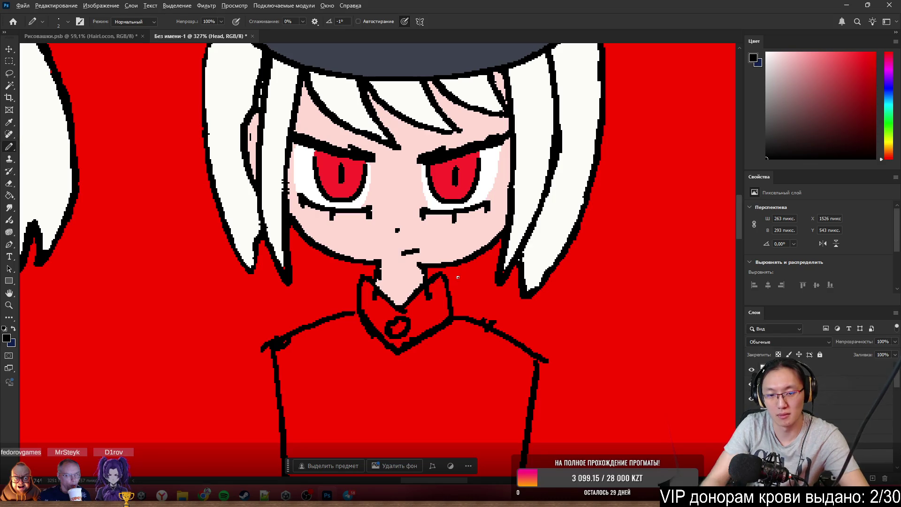
pyautogui.scroll(-2, 457, 277)
pyautogui.scroll(-3, 458, 278)
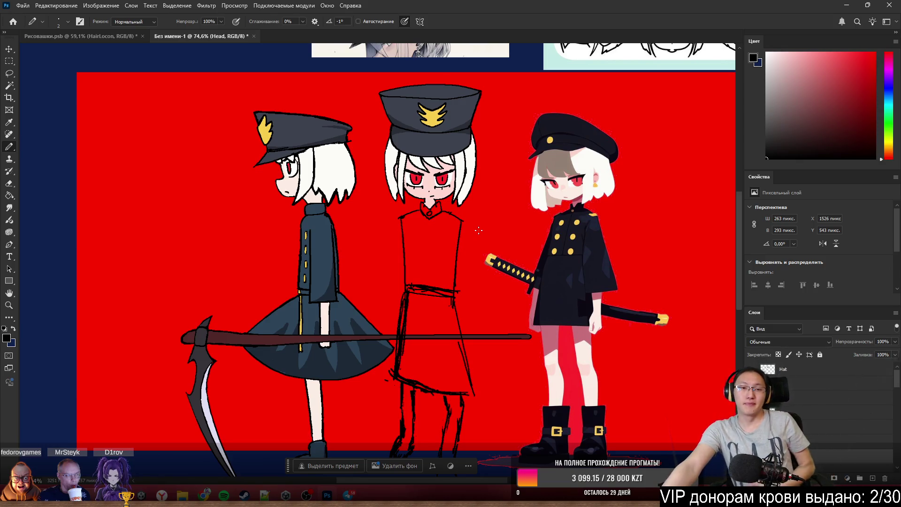
pyautogui.scroll(-2, 478, 230)
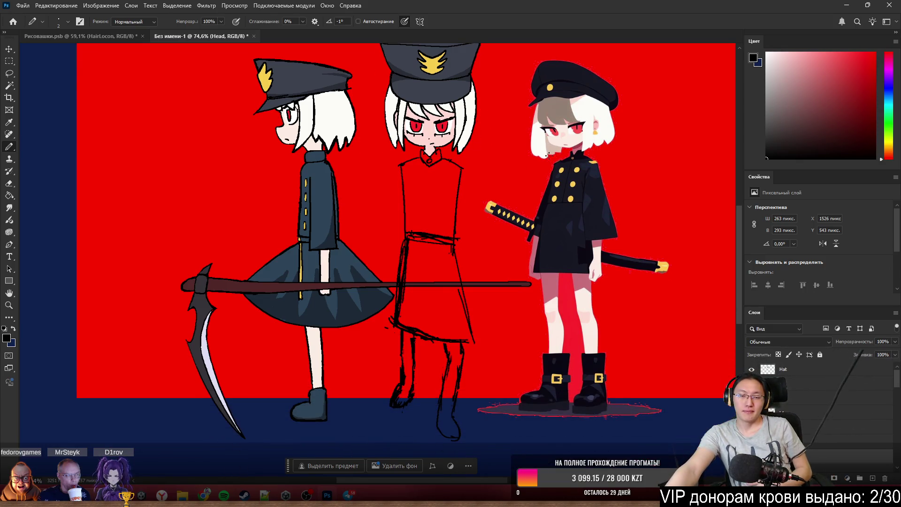
pyautogui.scroll(1, 478, 230)
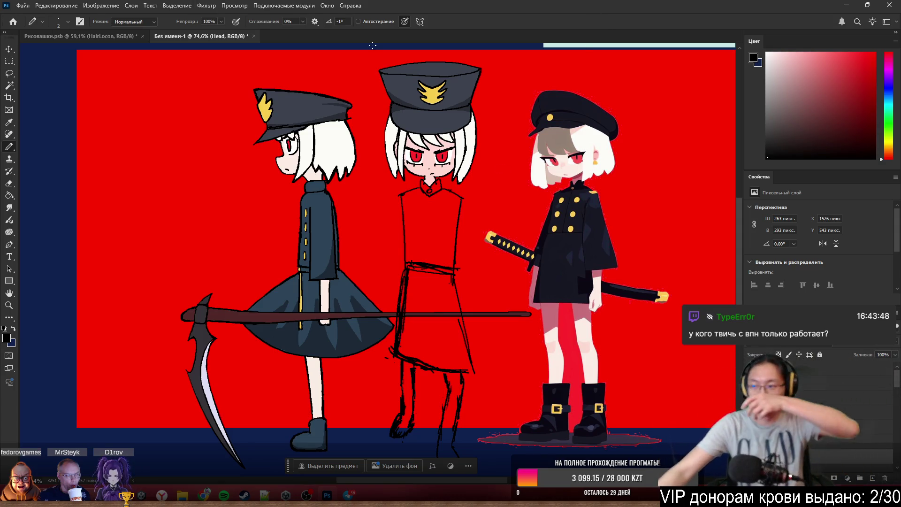
pyautogui.scroll(3, 376, 209)
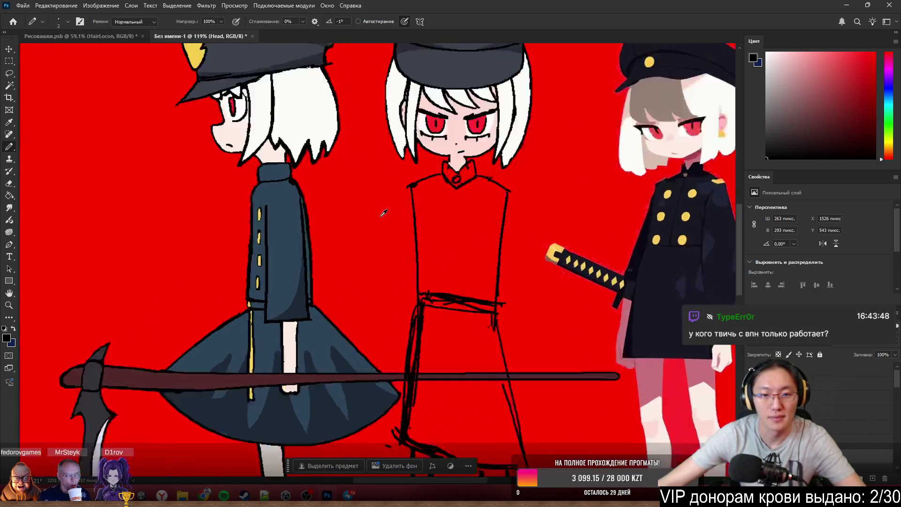
pyautogui.scroll(3, 422, 190)
pyautogui.scroll(2, 484, 171)
pyautogui.scroll(1, 500, 182)
pyautogui.scroll(1, 500, 183)
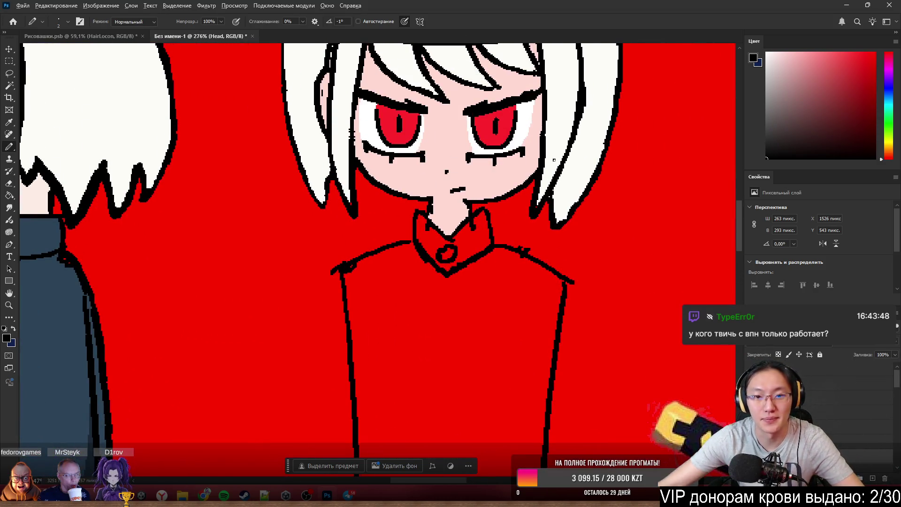
pyautogui.hotkey('ctrl', 'z')
pyautogui.hotkey('ctrl', 'z')
pyautogui.hotkey('ctrl', 'shift', 'z')
pyautogui.hotkey('ctrl', 'shift', 'z')
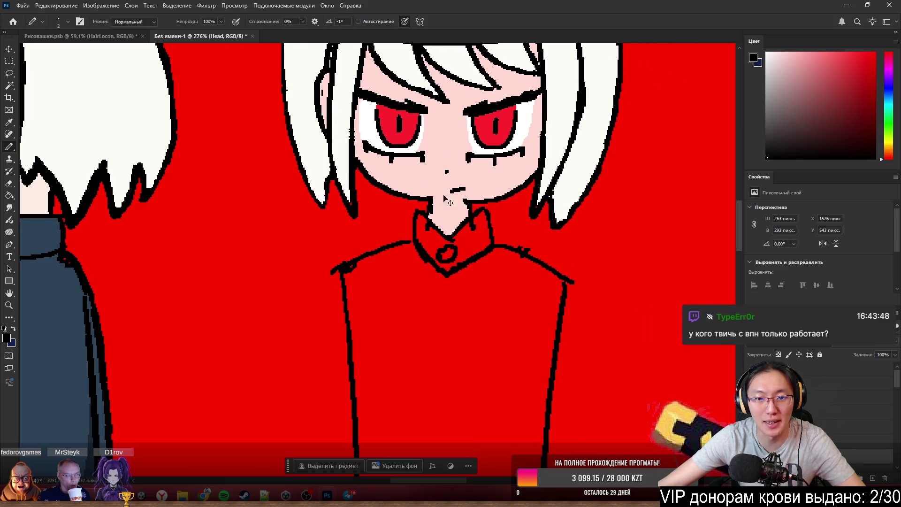
pyautogui.press('e')
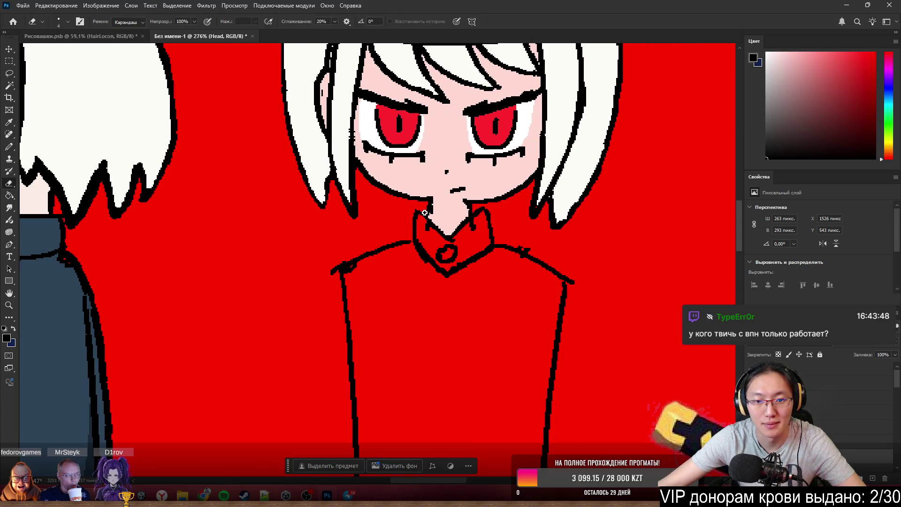
pyautogui.press('b')
pyautogui.scroll(-3, 424, 213)
pyautogui.scroll(-3, 455, 239)
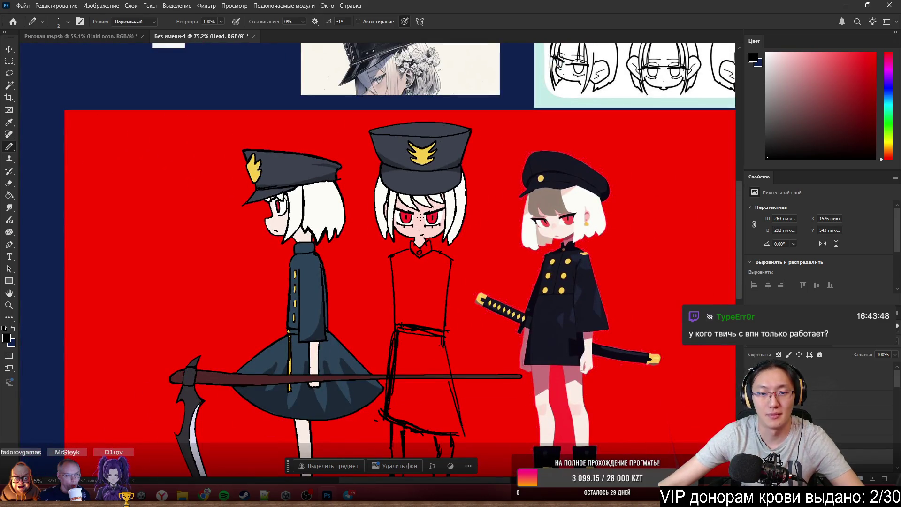
pyautogui.scroll(2, 420, 211)
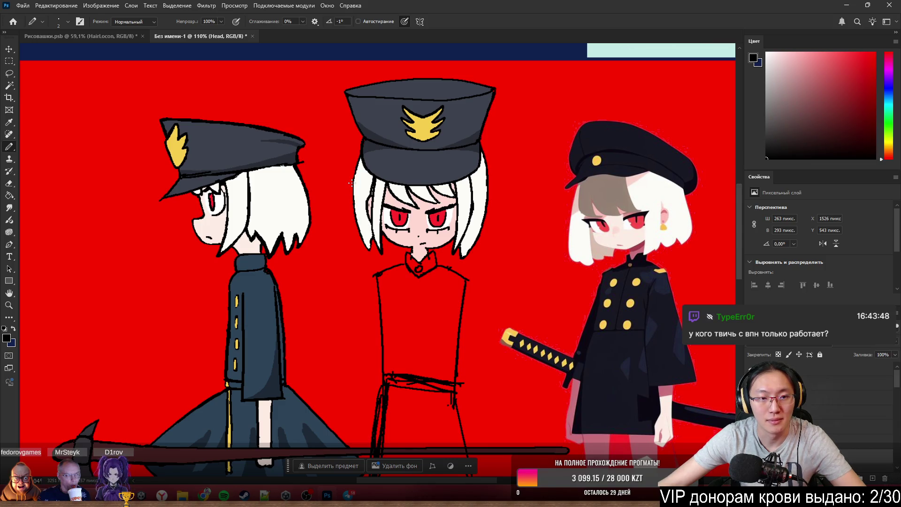
pyautogui.scroll(1, 373, 198)
pyautogui.scroll(1, 408, 212)
pyautogui.scroll(1, 451, 232)
pyautogui.scroll(1, 493, 257)
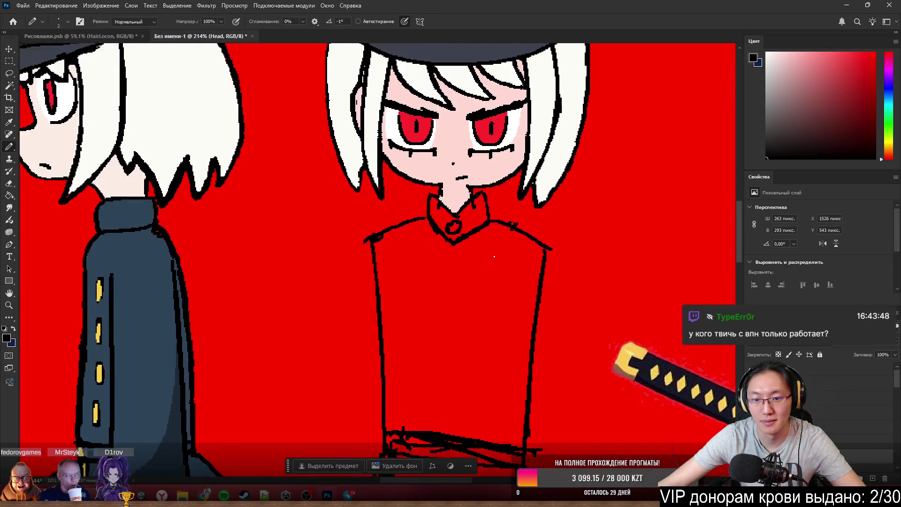
pyautogui.scroll(-1, 494, 255)
pyautogui.scroll(1, 462, 208)
pyautogui.scroll(1, 454, 200)
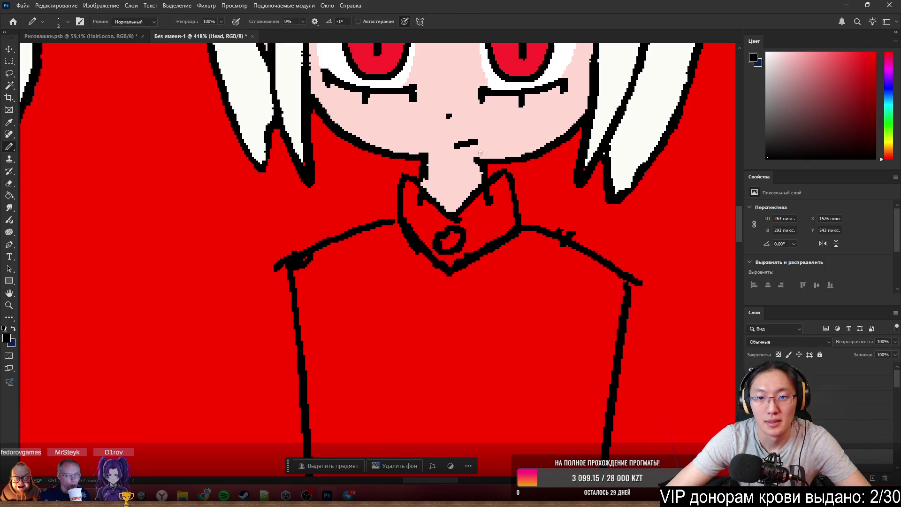
# On the Main body layer, redraw and extend the collar outline down its right side.
pyautogui.press('e')
pyautogui.keyDown('ctrl'); pyautogui.click(516, 185); pyautogui.keyUp('ctrl')
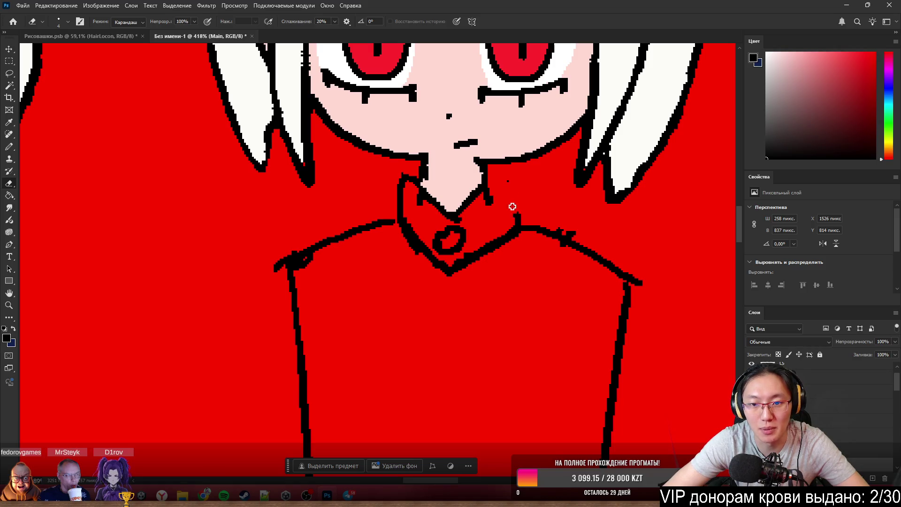
pyautogui.press('b')
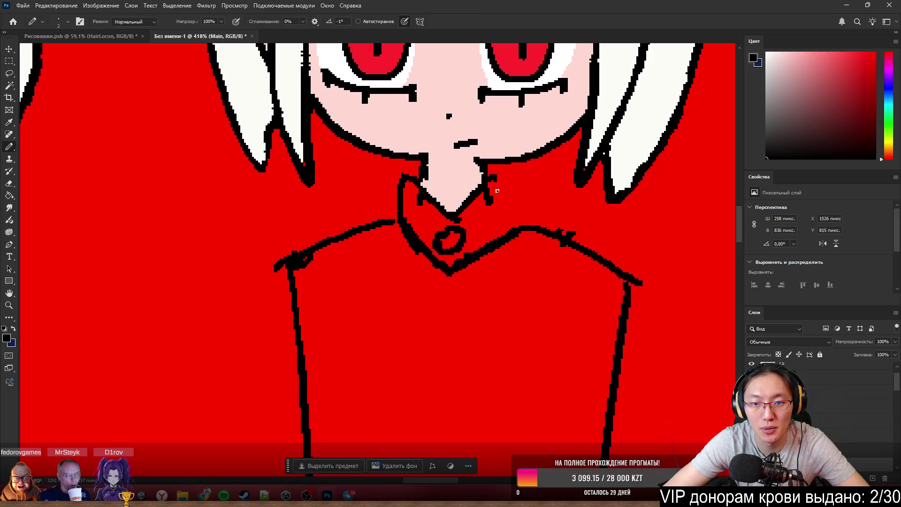
pyautogui.moveTo(491, 187); pyautogui.dragTo(499, 202)
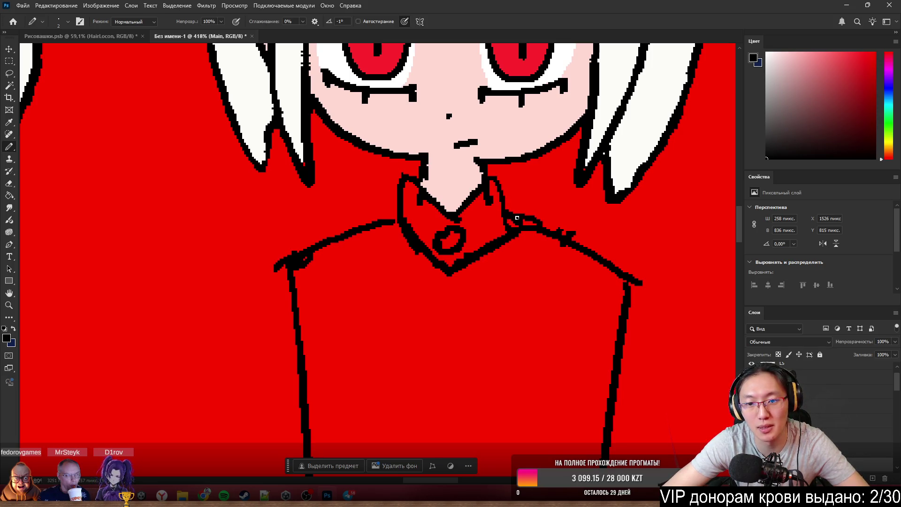
pyautogui.press('e')
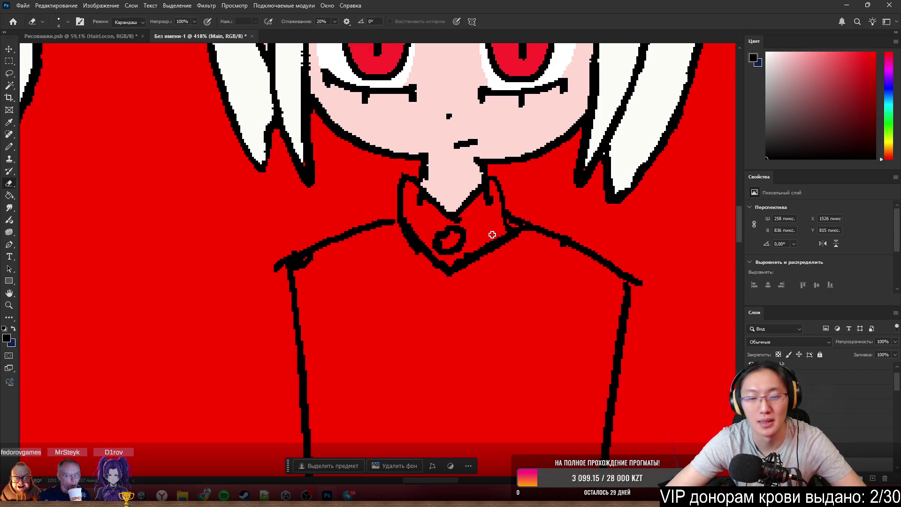
pyautogui.press('b')
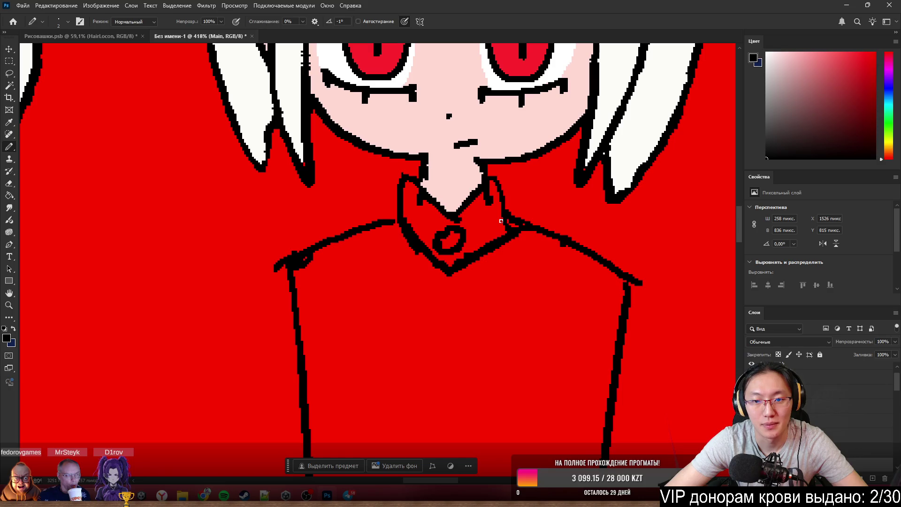
pyautogui.moveTo(498, 218)
pyautogui.mouseDown()
pyautogui.moveTo(476, 250)
pyautogui.moveTo(505, 230)
pyautogui.mouseUp()
# Extend the collar line up toward the chin and clean its edges.
pyautogui.press('e')
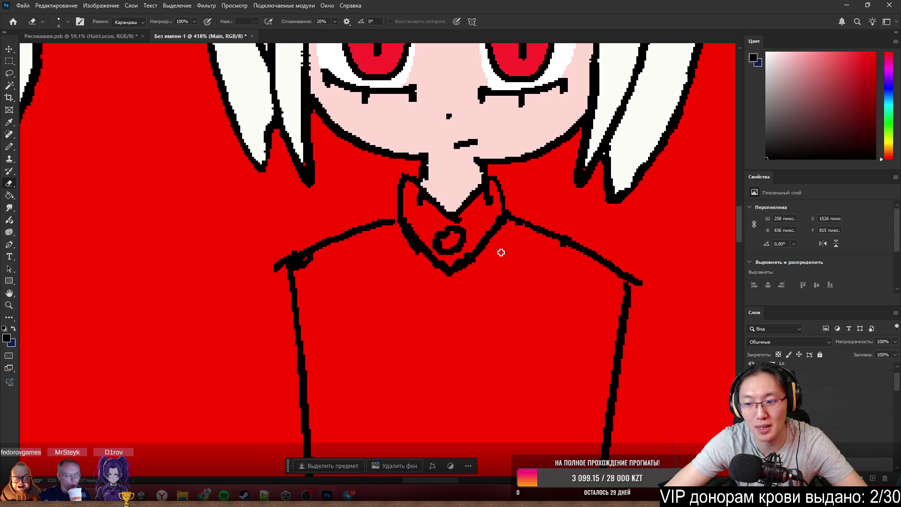
pyautogui.press('b')
pyautogui.scroll(-3, 498, 250)
pyautogui.scroll(-1, 499, 250)
pyautogui.scroll(4, 494, 246)
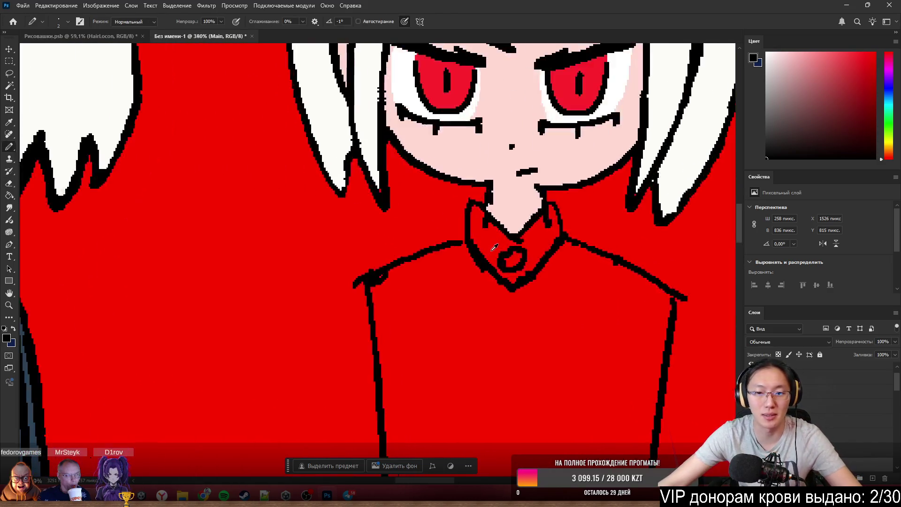
pyautogui.scroll(1, 494, 246)
pyautogui.scroll(1, 519, 195)
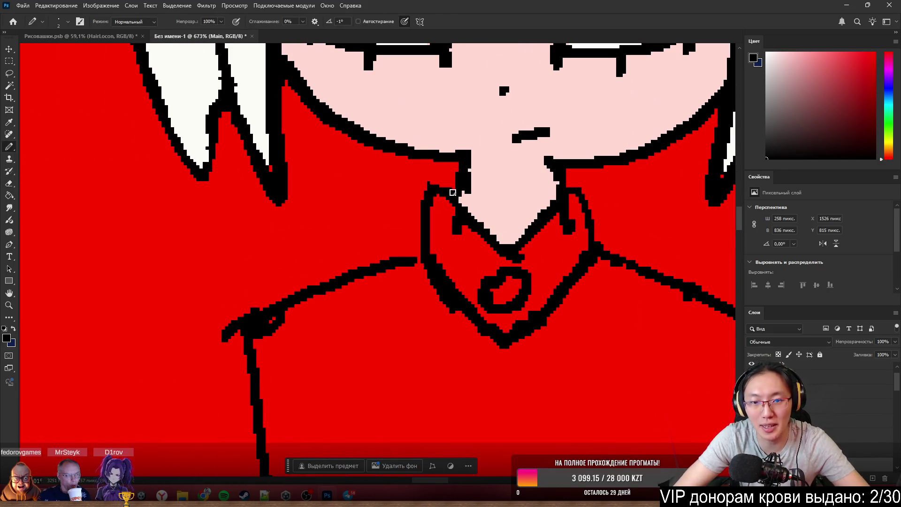
pyautogui.moveTo(453, 193); pyautogui.dragTo(466, 181)
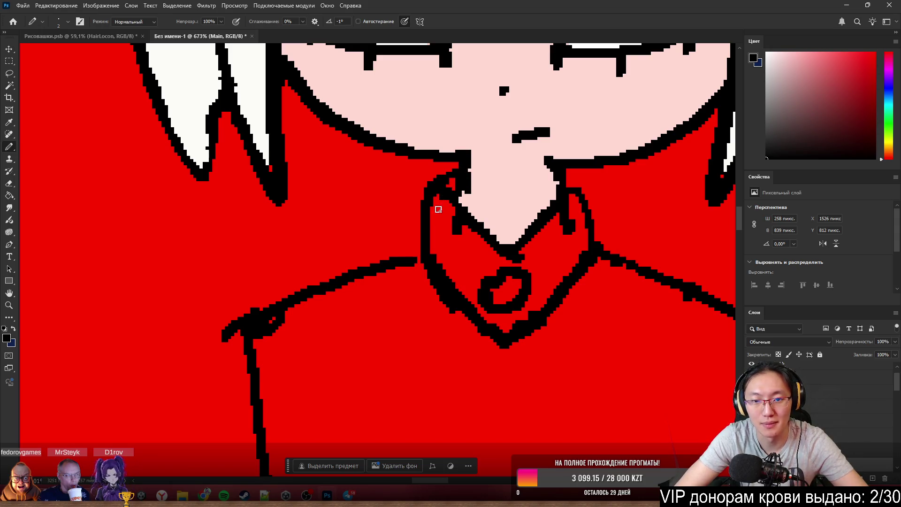
pyautogui.press('e')
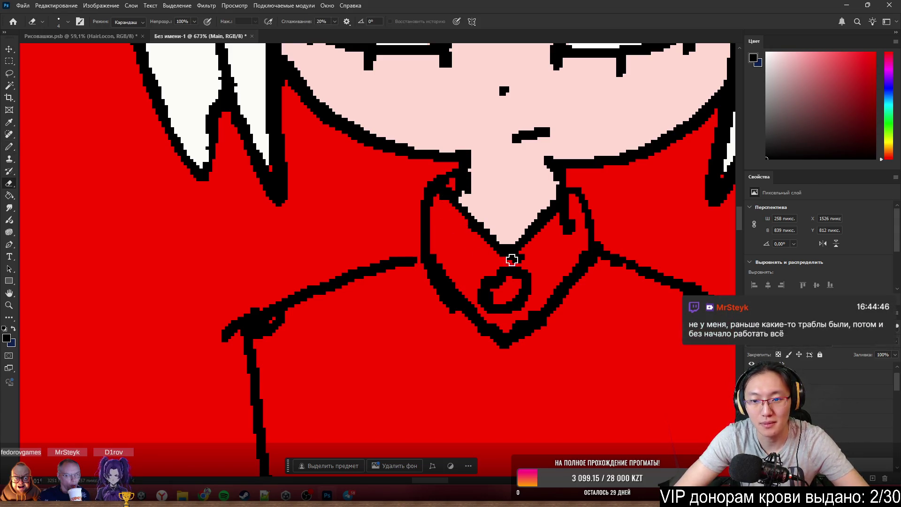
pyautogui.press('b')
pyautogui.scroll(-1, 503, 229)
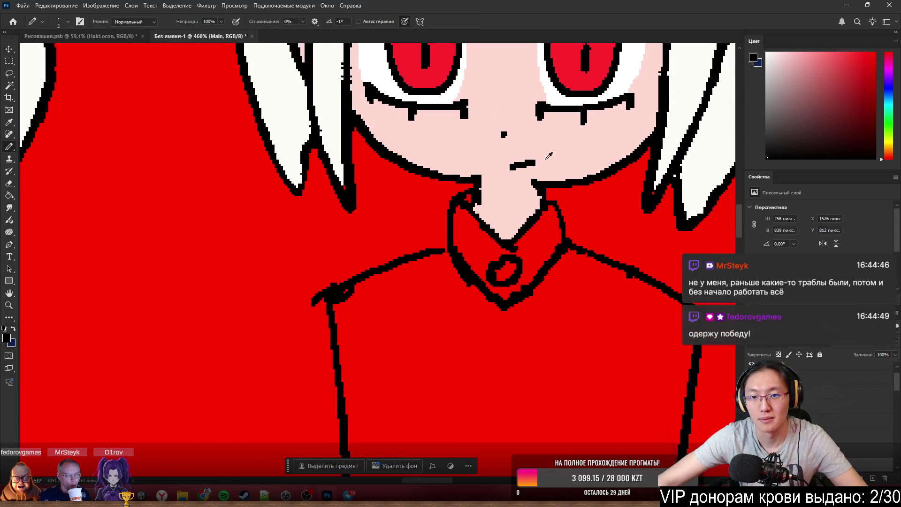
pyautogui.scroll(-3, 549, 155)
pyautogui.scroll(1, 648, 231)
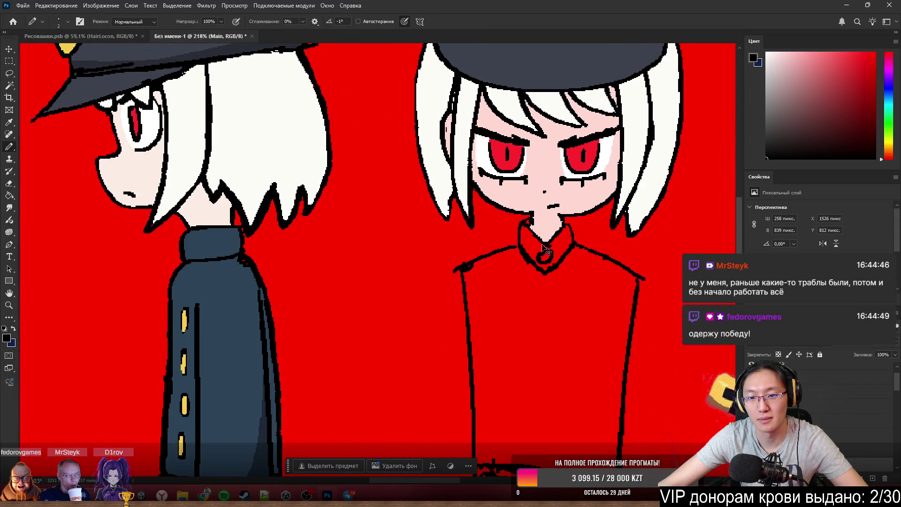
pyautogui.scroll(2, 545, 246)
pyautogui.scroll(1, 546, 232)
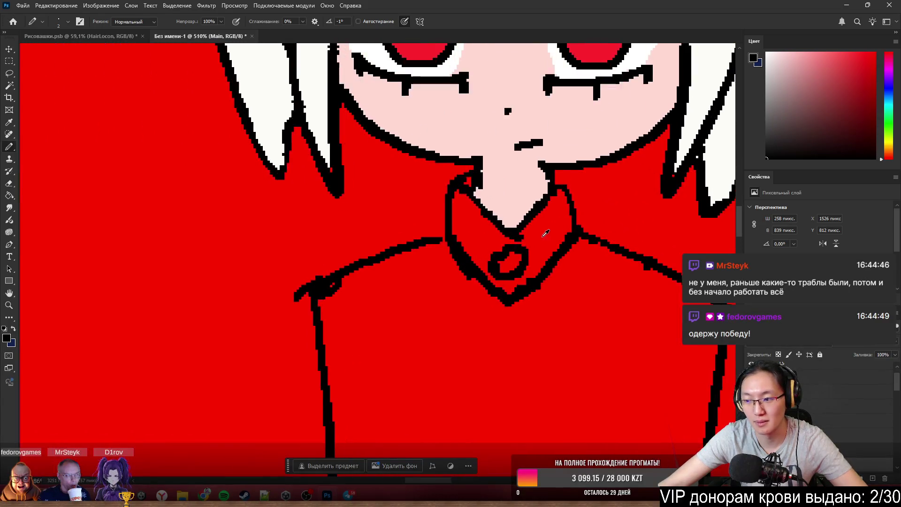
pyautogui.scroll(1, 519, 233)
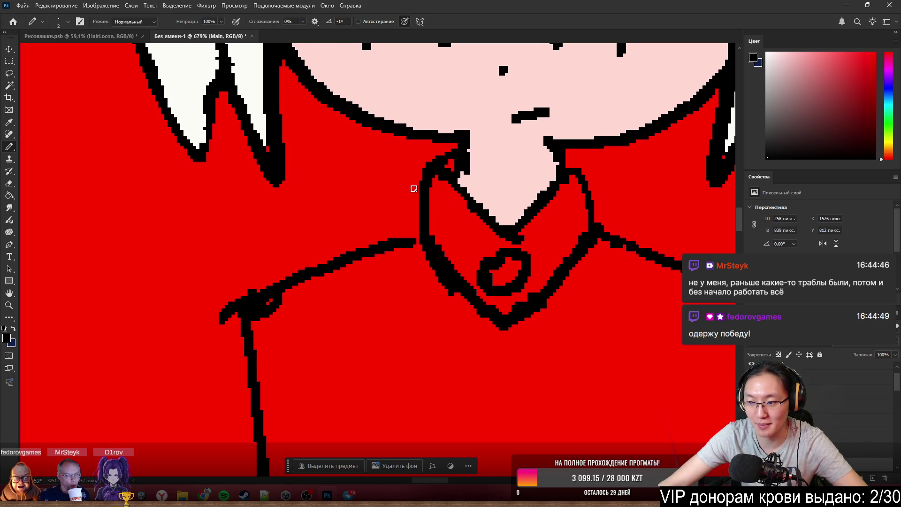
pyautogui.scroll(-3, 412, 189)
pyautogui.scroll(-1, 404, 205)
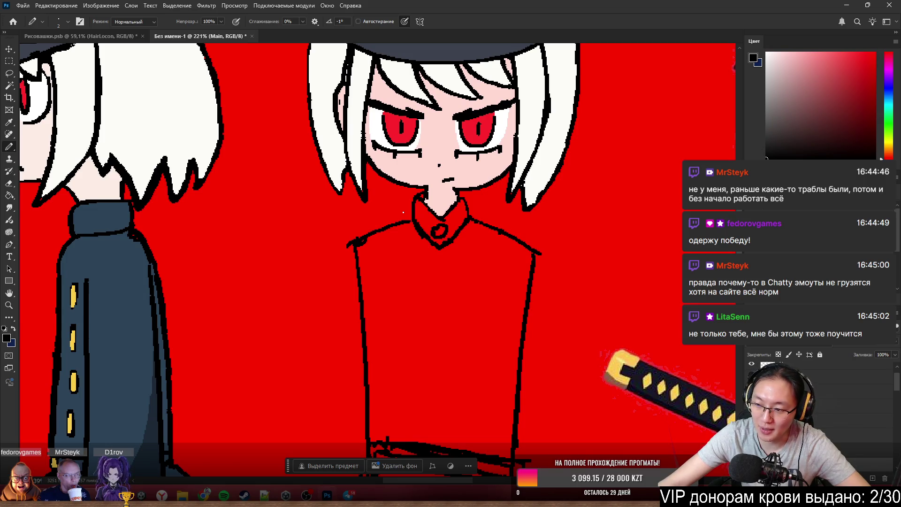
pyautogui.scroll(-1, 403, 211)
pyautogui.scroll(-2, 403, 212)
pyautogui.scroll(2, 453, 103)
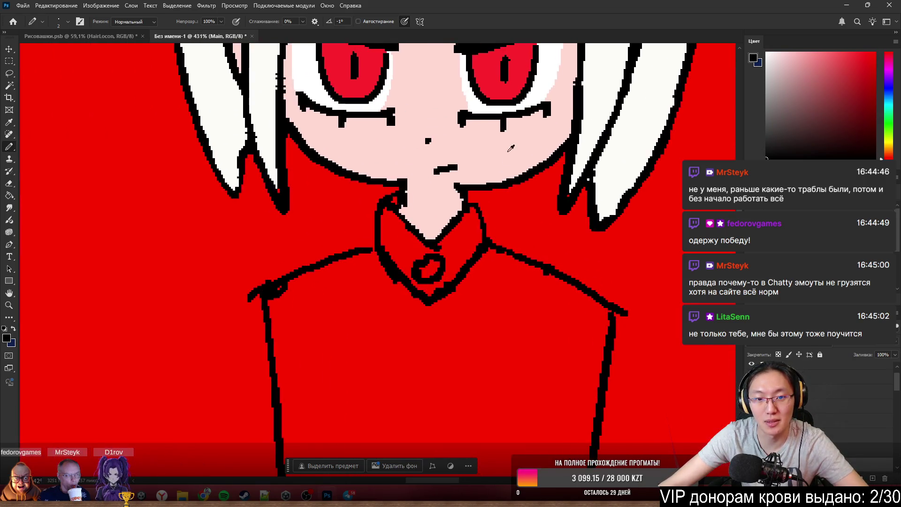
pyautogui.scroll(-2, 450, 247)
pyautogui.scroll(-1, 507, 243)
pyautogui.scroll(2, 532, 261)
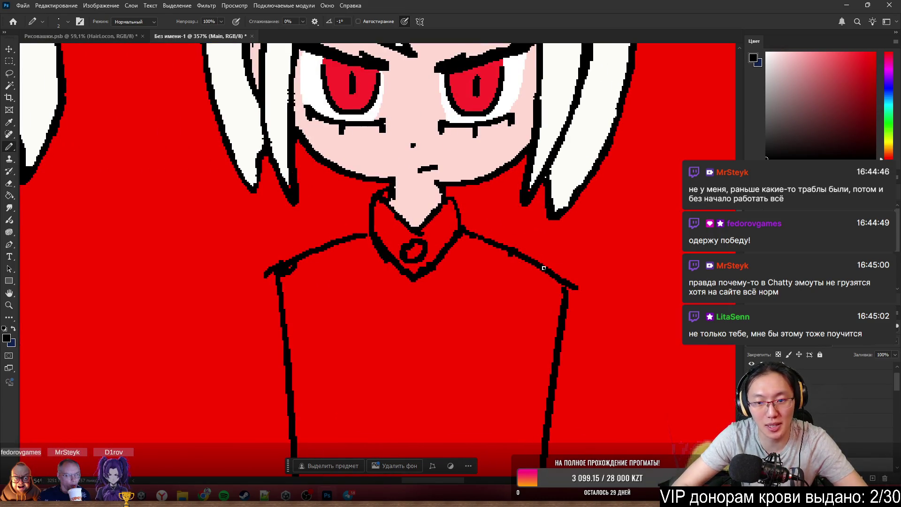
# Reinforce the red coat's right edge line and erase stray strokes beside it.
pyautogui.moveTo(543, 268); pyautogui.dragTo(532, 438)
pyautogui.moveTo(544, 294); pyautogui.dragTo(530, 456)
pyautogui.moveTo(536, 396); pyautogui.dragTo(535, 466)
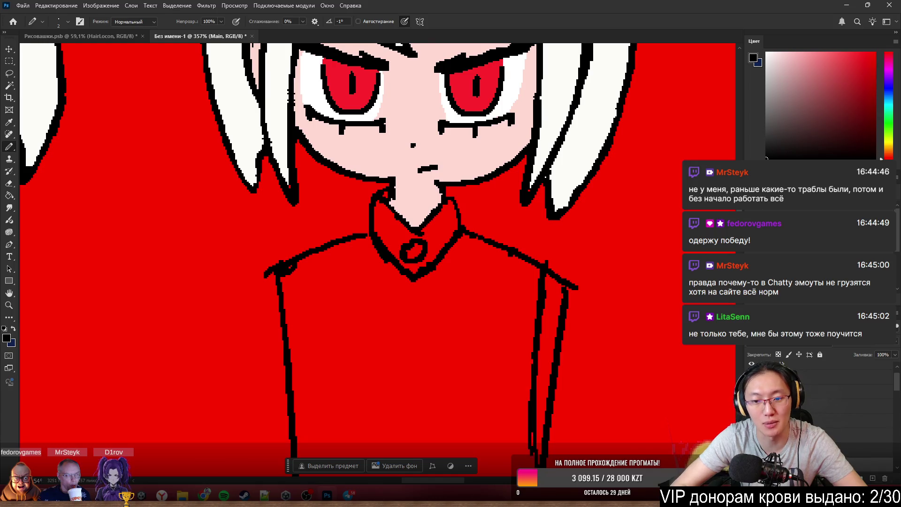
pyautogui.scroll(-2, 553, 226)
pyautogui.scroll(-1, 552, 225)
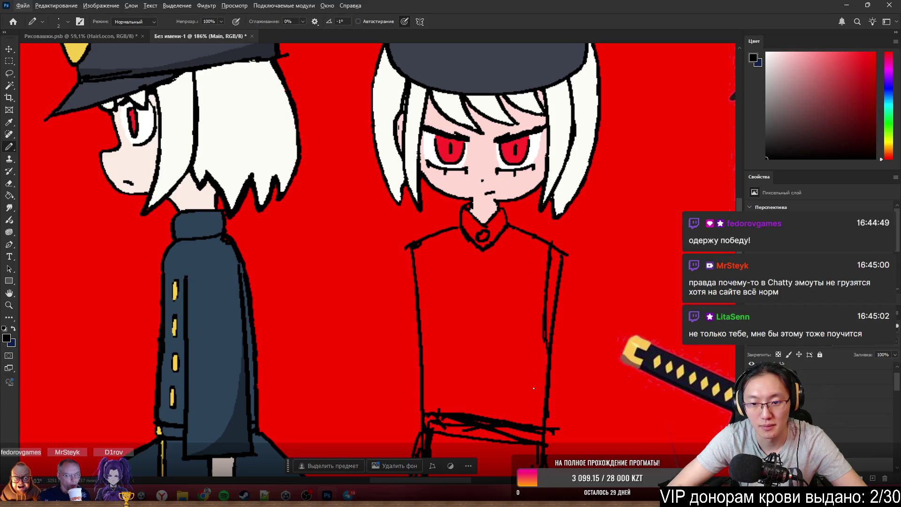
pyautogui.moveTo(542, 314); pyautogui.dragTo(535, 406)
pyautogui.moveTo(545, 342); pyautogui.dragTo(539, 424)
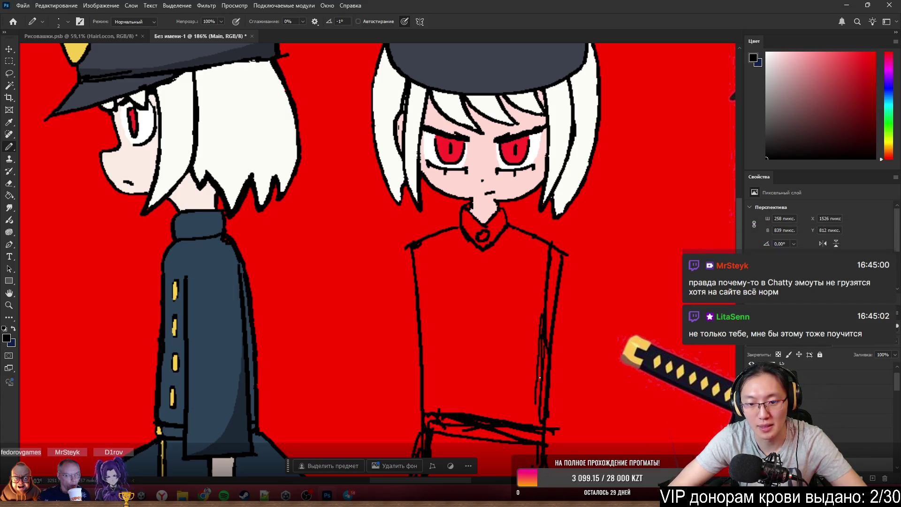
pyautogui.press('e')
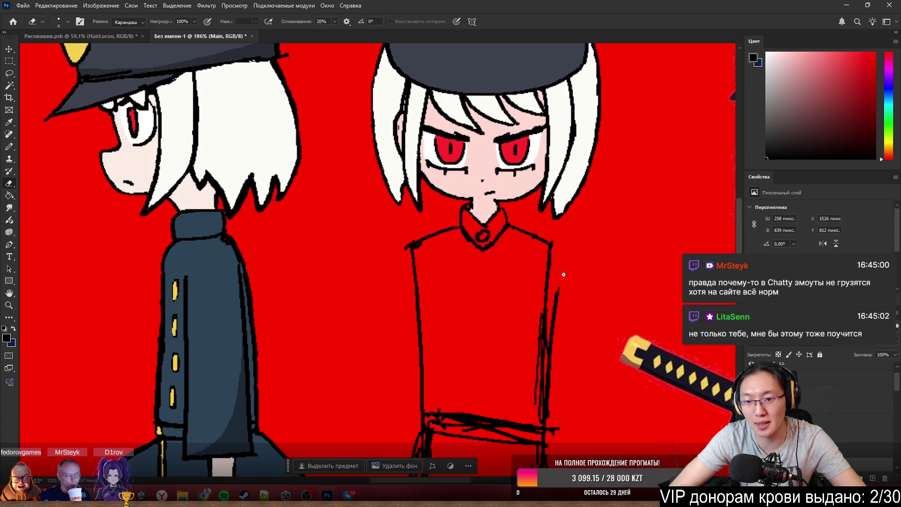
pyautogui.moveTo(560, 285); pyautogui.dragTo(543, 380)
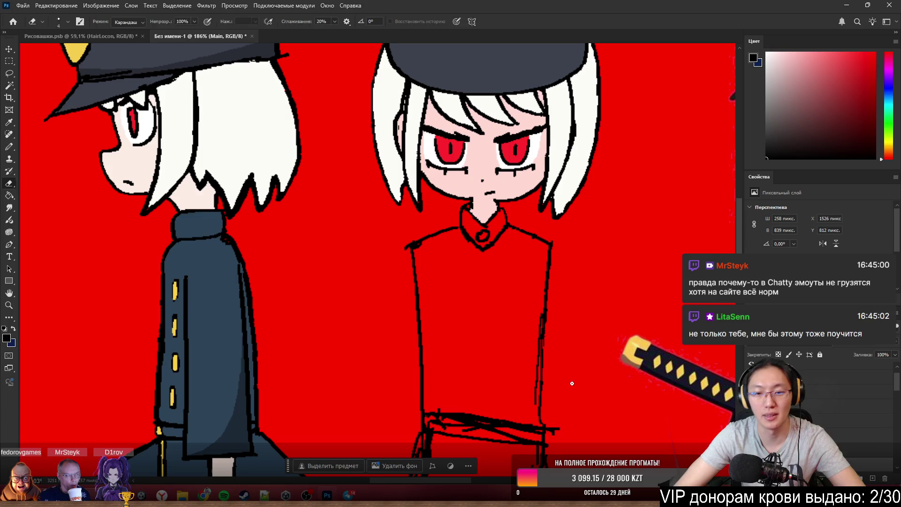
# Erase stray pixels, the left tip and a small stub from the shoulder outlines.
pyautogui.press('b')
pyautogui.scroll(-3, 563, 380)
pyautogui.scroll(4, 522, 239)
pyautogui.scroll(2, 522, 239)
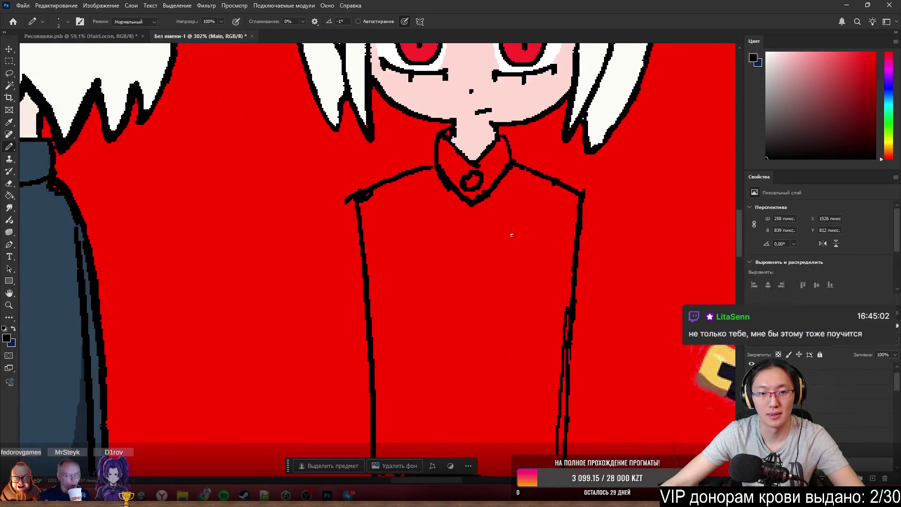
pyautogui.scroll(2, 508, 235)
pyautogui.scroll(2, 512, 283)
pyautogui.press('e')
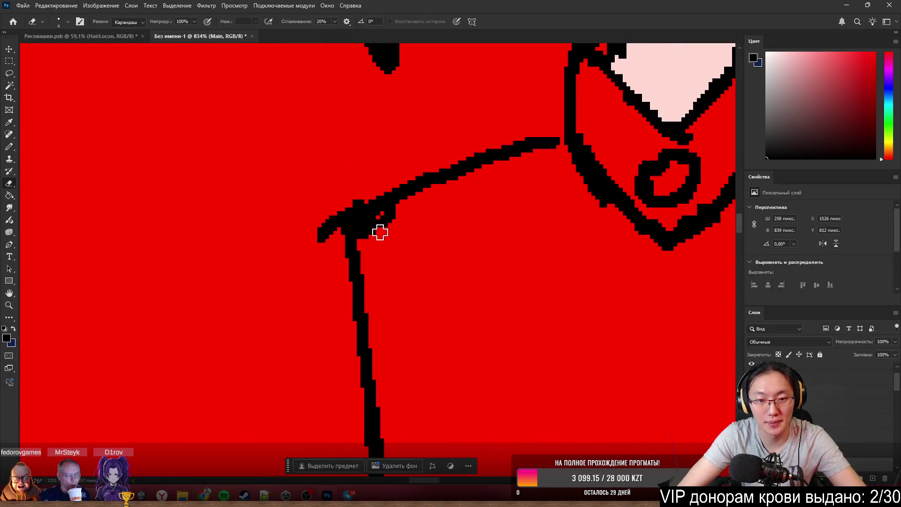
pyautogui.moveTo(377, 232); pyautogui.dragTo(387, 217)
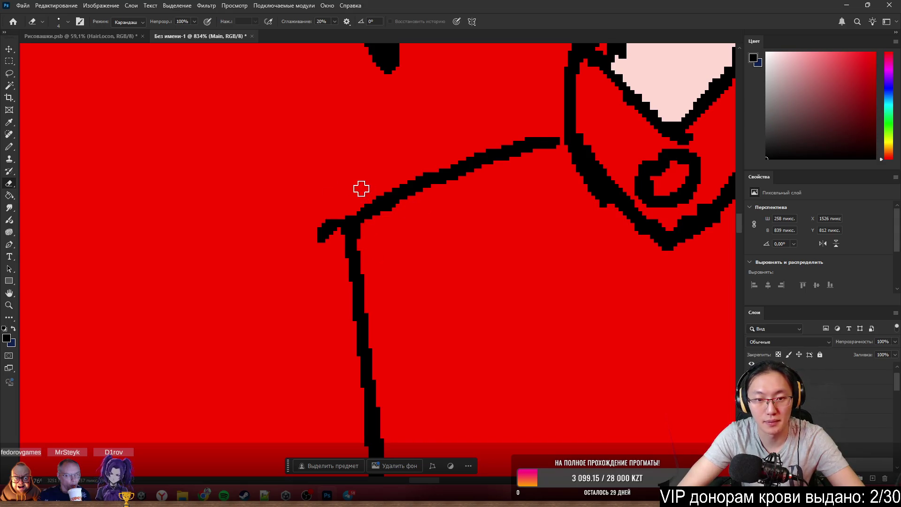
pyautogui.moveTo(360, 188); pyautogui.dragTo(328, 243)
pyautogui.press('b')
pyautogui.scroll(-2, 332, 183)
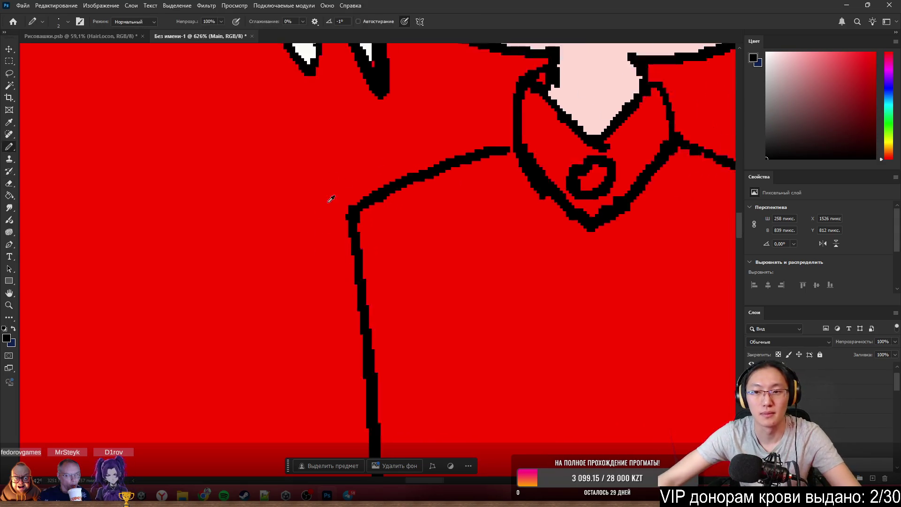
pyautogui.scroll(-2, 328, 200)
pyautogui.scroll(2, 385, 302)
pyautogui.scroll(1, 480, 225)
pyautogui.scroll(2, 493, 279)
pyautogui.press('e')
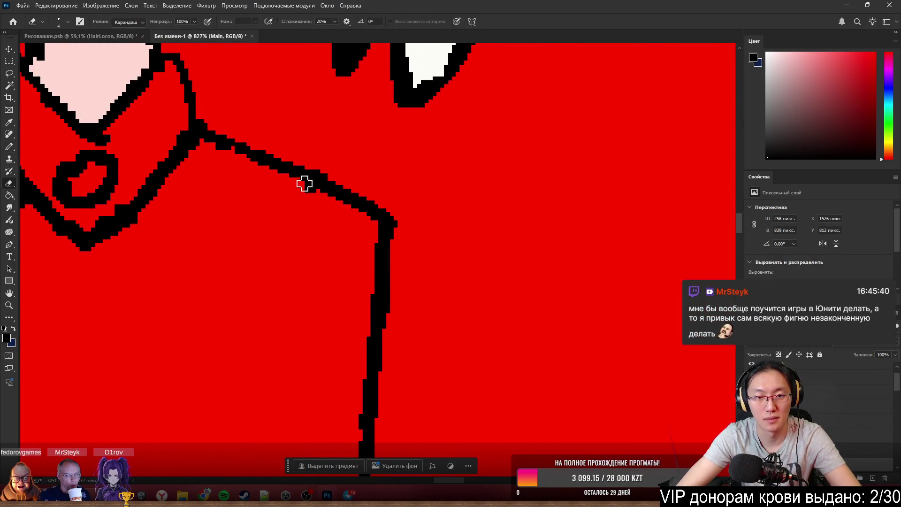
pyautogui.moveTo(304, 185); pyautogui.dragTo(314, 191)
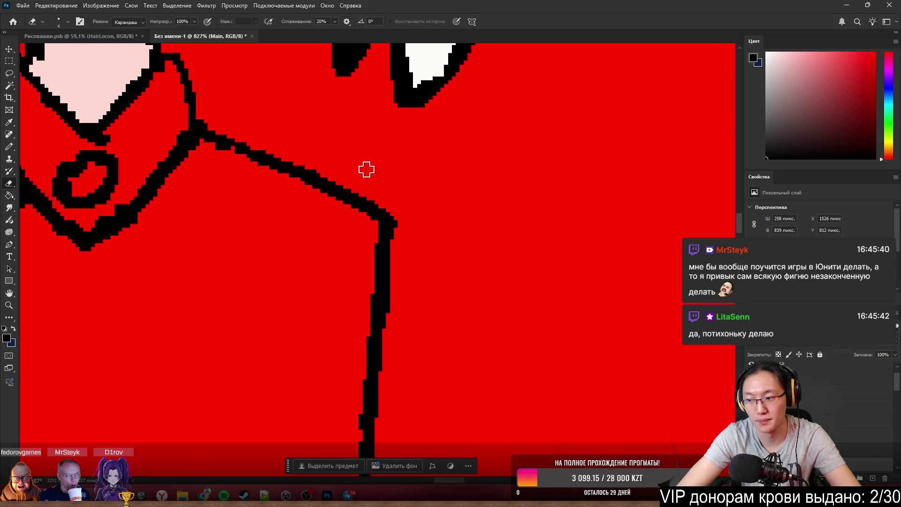
pyautogui.press('b')
pyautogui.scroll(-5, 380, 212)
pyautogui.scroll(-1, 404, 318)
pyautogui.scroll(2, 403, 318)
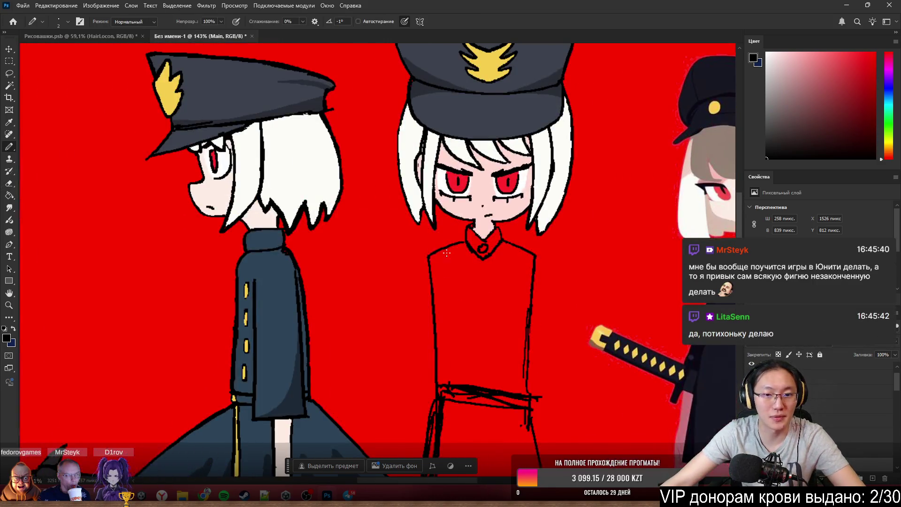
pyautogui.scroll(2, 422, 281)
pyautogui.scroll(2, 519, 211)
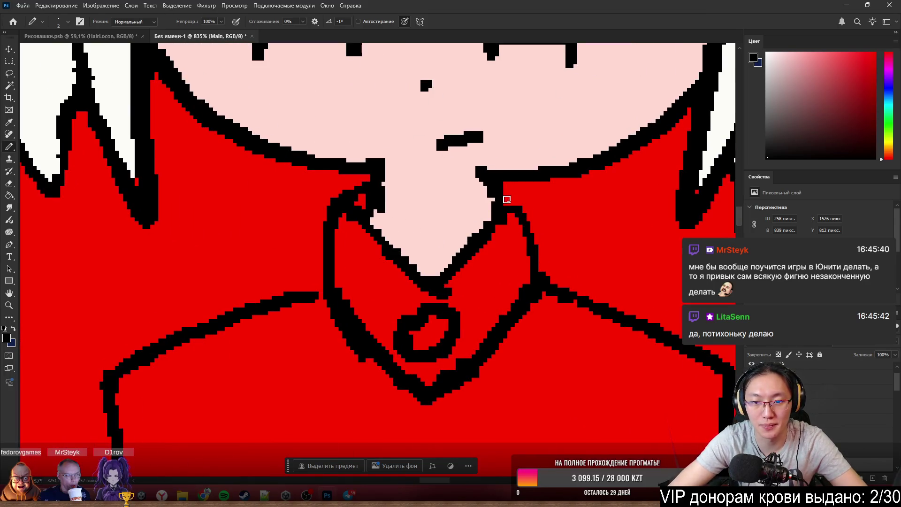
# Fill and thicken the left collar outline black, then erase part of the old button ring.
pyautogui.moveTo(364, 197); pyautogui.dragTo(356, 206)
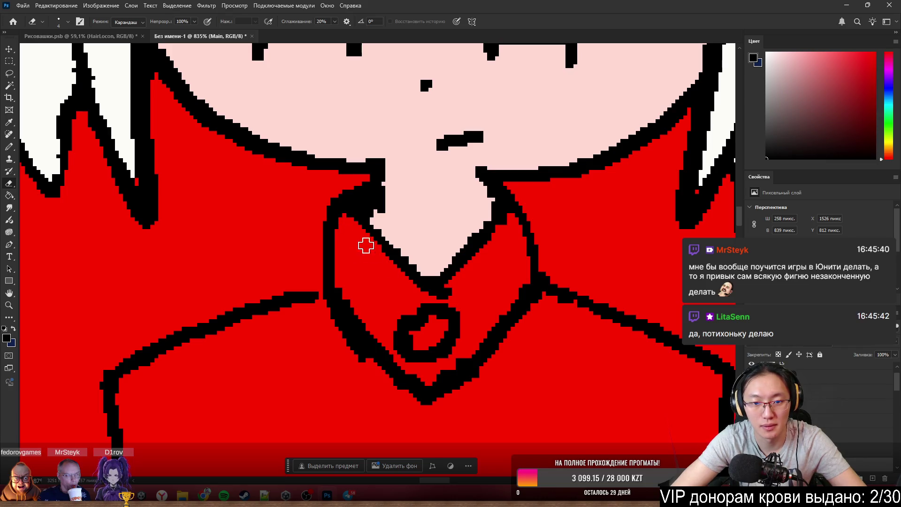
pyautogui.moveTo(350, 213); pyautogui.dragTo(384, 248)
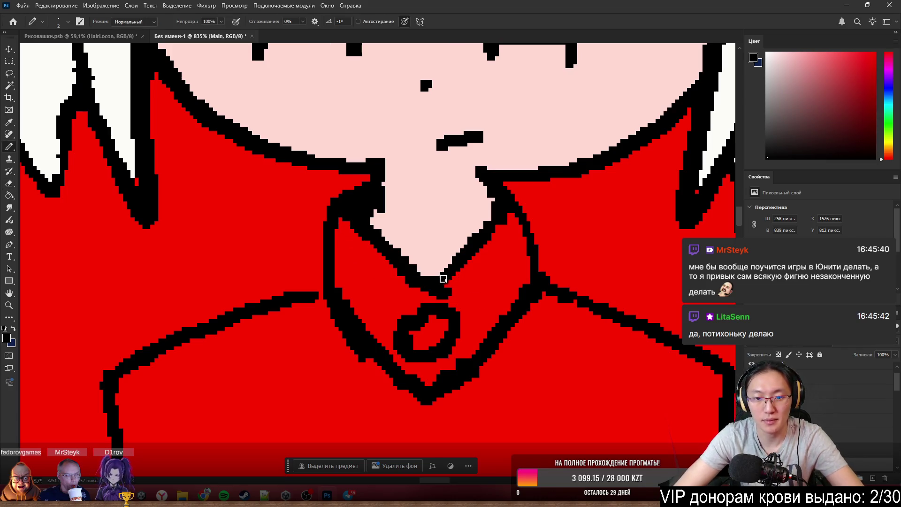
pyautogui.press('e')
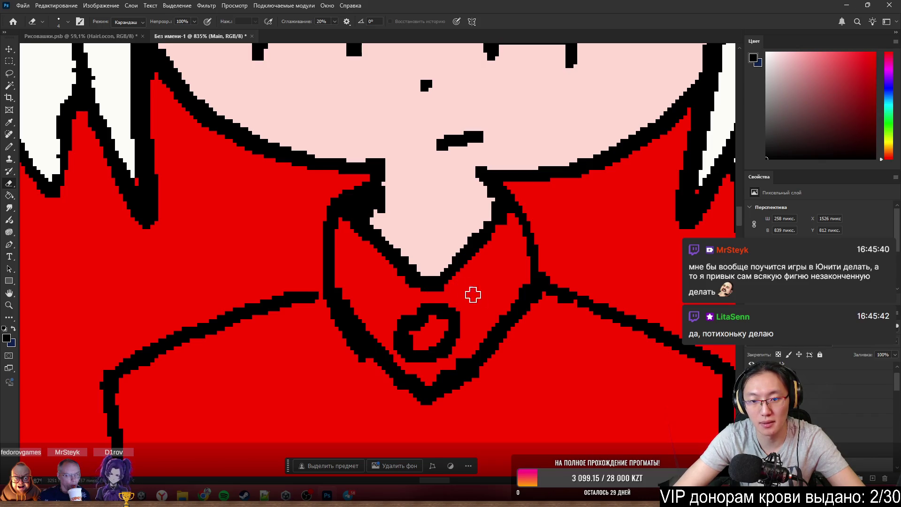
pyautogui.moveTo(418, 321)
pyautogui.mouseDown()
pyautogui.moveTo(423, 356)
pyautogui.moveTo(395, 338)
pyautogui.moveTo(457, 326)
pyautogui.moveTo(446, 320)
pyautogui.mouseUp()
# Redraw the button below the collar as a clean closed black ring, retrying until satisfied.
pyautogui.press('b')
pyautogui.moveTo(416, 348); pyautogui.dragTo(415, 346)
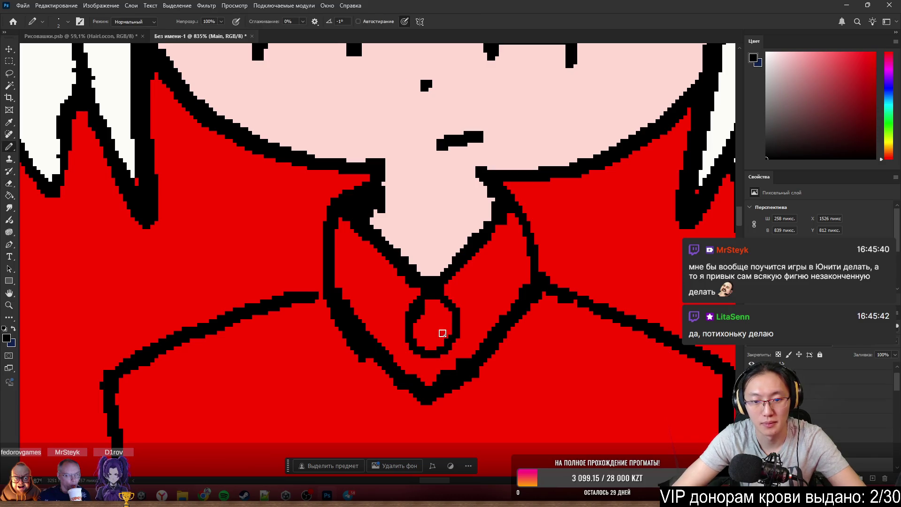
pyautogui.hotkey('ctrl', 'z')
pyautogui.moveTo(415, 310)
pyautogui.mouseDown()
pyautogui.moveTo(456, 321)
pyautogui.moveTo(418, 326)
pyautogui.moveTo(413, 318)
pyautogui.moveTo(458, 335)
pyautogui.mouseUp()
pyautogui.hotkey('ctrl', 'z')
pyautogui.hotkey('ctrl', 'z')
pyautogui.hotkey('ctrl', 'z')
pyautogui.hotkey('ctrl', 'z')
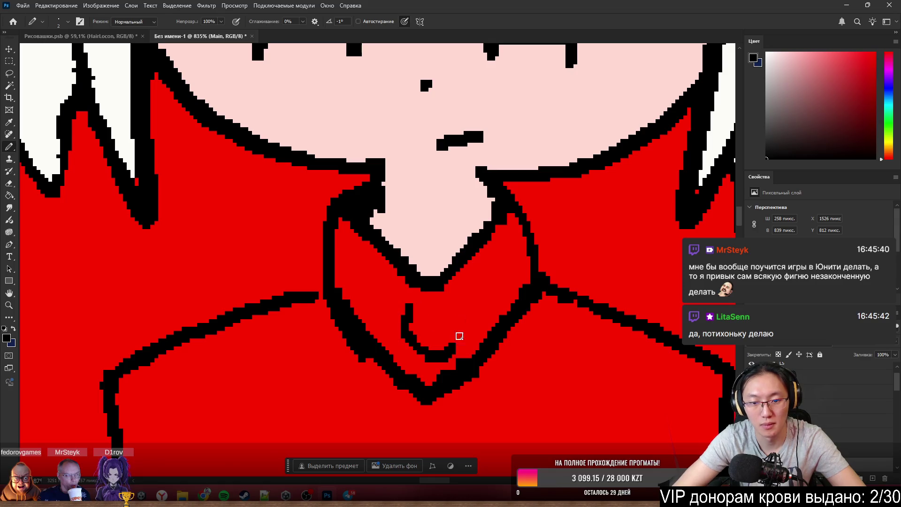
pyautogui.hotkey('ctrl', 'z')
pyautogui.moveTo(411, 306); pyautogui.dragTo(408, 321)
pyautogui.moveTo(408, 321)
pyautogui.mouseDown()
pyautogui.moveTo(446, 328)
pyautogui.moveTo(446, 339)
pyautogui.moveTo(400, 341)
pyautogui.moveTo(415, 309)
pyautogui.moveTo(412, 322)
pyautogui.moveTo(444, 348)
pyautogui.mouseUp()
pyautogui.hotkey('ctrl', 'z')
pyautogui.hotkey('ctrl', 'z')
pyautogui.hotkey('ctrl', 'z')
pyautogui.hotkey('ctrl', 'z')
pyautogui.hotkey('ctrl', 'z')
pyautogui.hotkey('ctrl', 'z')
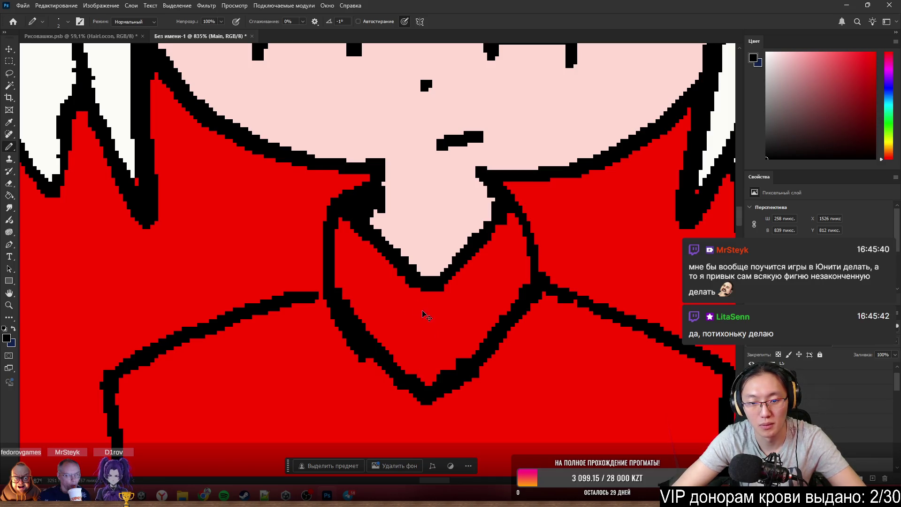
pyautogui.moveTo(425, 314)
pyautogui.mouseDown()
pyautogui.moveTo(450, 321)
pyautogui.moveTo(450, 354)
pyautogui.moveTo(431, 318)
pyautogui.moveTo(409, 322)
pyautogui.moveTo(446, 328)
pyautogui.mouseUp()
pyautogui.hotkey('ctrl', 'z')
pyautogui.hotkey('ctrl', 'z')
pyautogui.hotkey('ctrl', 'z')
pyautogui.hotkey('ctrl', 'z')
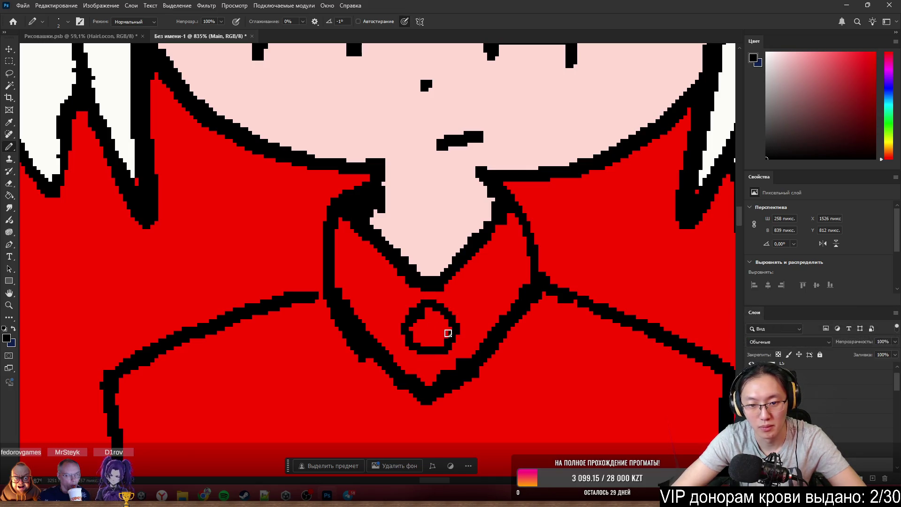
pyautogui.press('e')
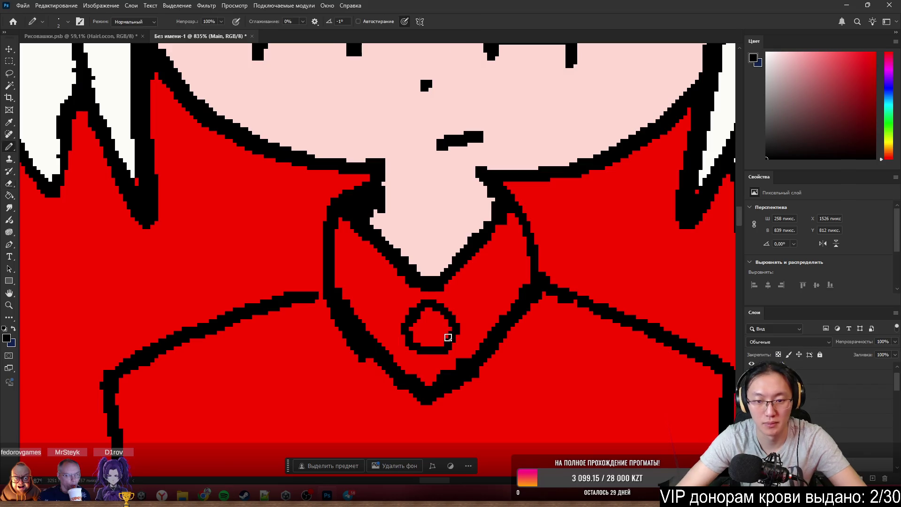
pyautogui.scroll(-3, 451, 338)
pyautogui.scroll(2, 451, 338)
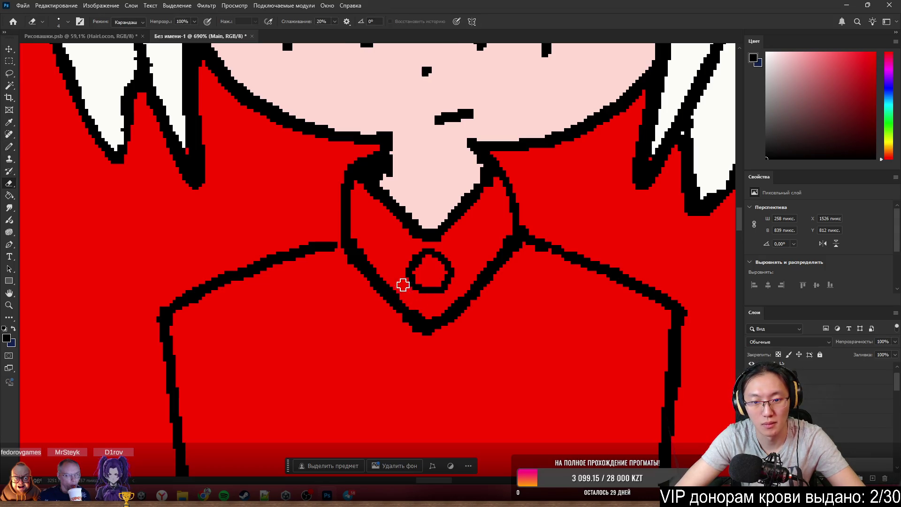
pyautogui.press('b')
pyautogui.keyDown('alt'); pyautogui.scroll(-3, 453, 272); pyautogui.keyUp('alt')
pyautogui.keyDown('alt'); pyautogui.scroll(2, 458, 291); pyautogui.keyUp('alt')
pyautogui.keyDown('alt'); pyautogui.scroll(2, 458, 258); pyautogui.keyUp('alt')
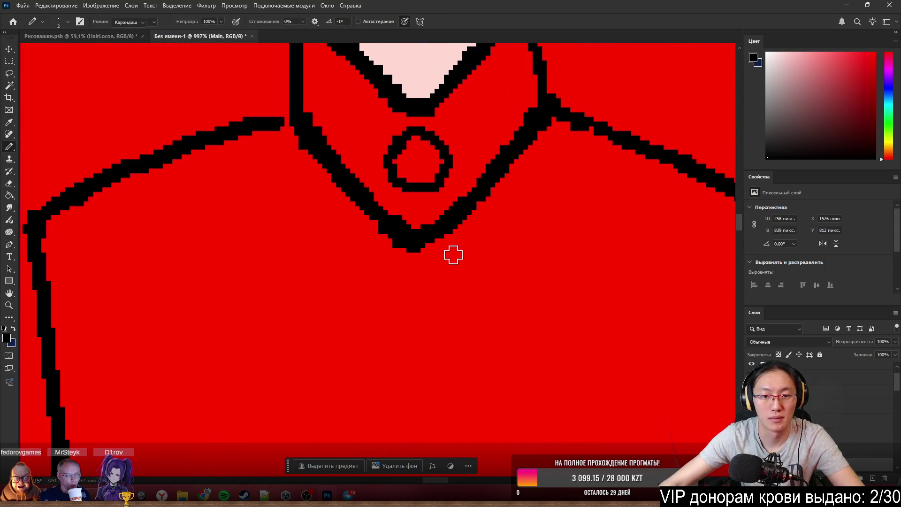
pyautogui.press('e')
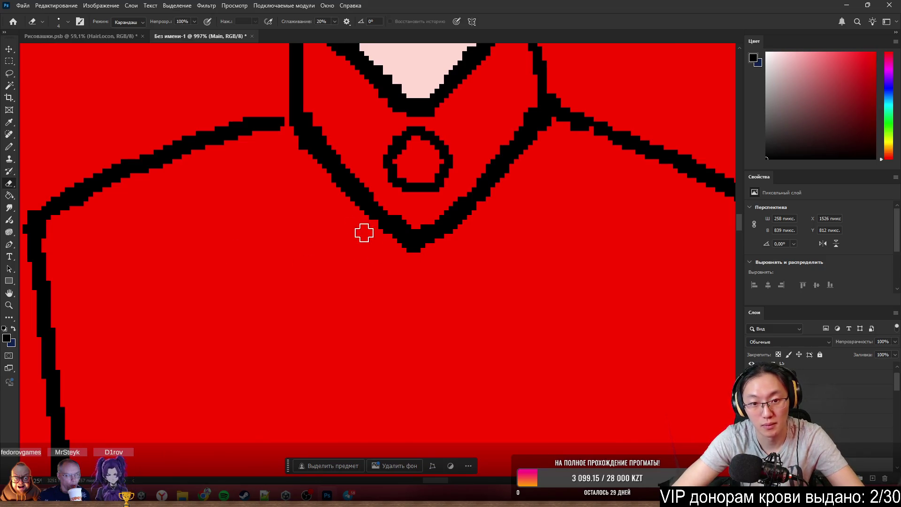
pyautogui.press('b')
pyautogui.keyDown('alt'); pyautogui.scroll(-1, 329, 213); pyautogui.keyUp('alt')
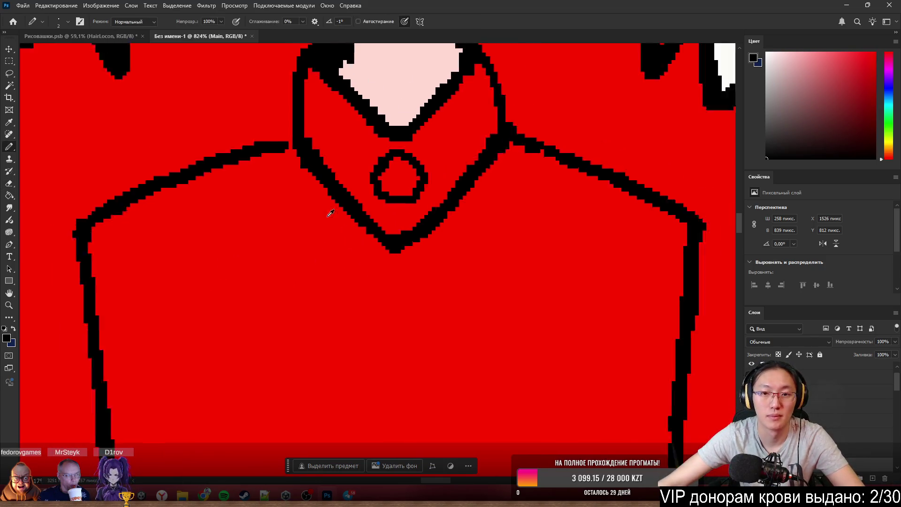
pyautogui.keyDown('alt'); pyautogui.scroll(-4, 330, 212); pyautogui.keyUp('alt')
pyautogui.keyDown('alt'); pyautogui.scroll(1, 432, 296); pyautogui.keyUp('alt')
pyautogui.keyDown('alt'); pyautogui.scroll(-2, 444, 268); pyautogui.keyUp('alt')
pyautogui.keyDown('alt'); pyautogui.scroll(3, 417, 212); pyautogui.keyUp('alt')
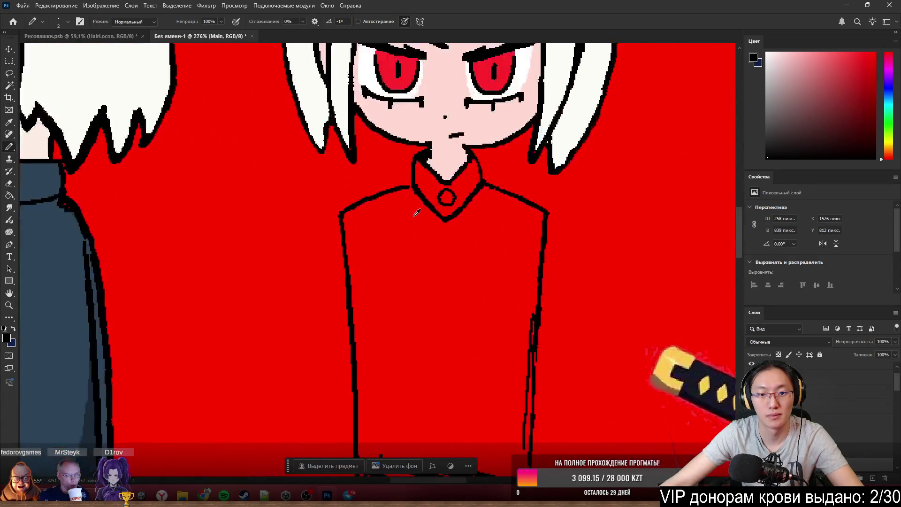
pyautogui.keyDown('alt'); pyautogui.scroll(2, 417, 213); pyautogui.keyUp('alt')
pyautogui.keyDown('alt'); pyautogui.scroll(2, 416, 211); pyautogui.keyUp('alt')
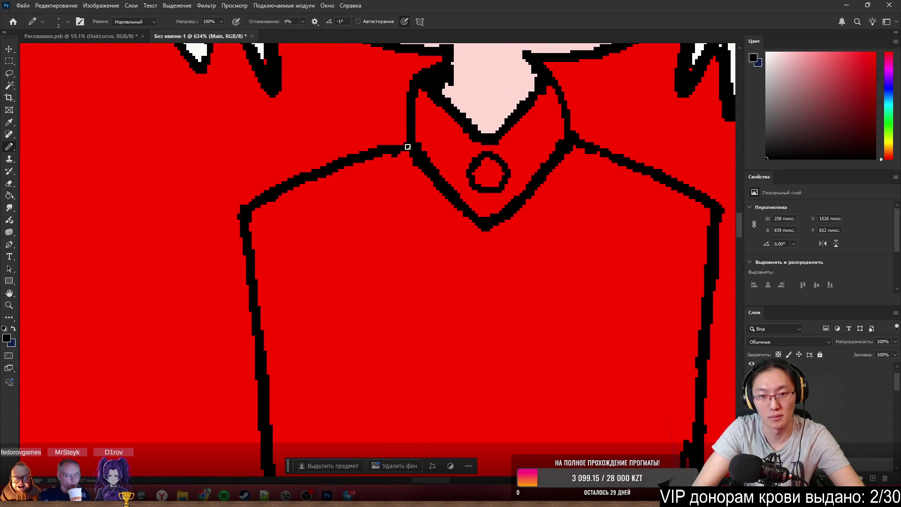
pyautogui.keyDown('alt'); pyautogui.scroll(-1, 371, 207); pyautogui.keyUp('alt')
pyautogui.keyDown('alt'); pyautogui.scroll(-2, 503, 239); pyautogui.keyUp('alt')
pyautogui.keyDown('alt'); pyautogui.scroll(-2, 507, 261); pyautogui.keyUp('alt')
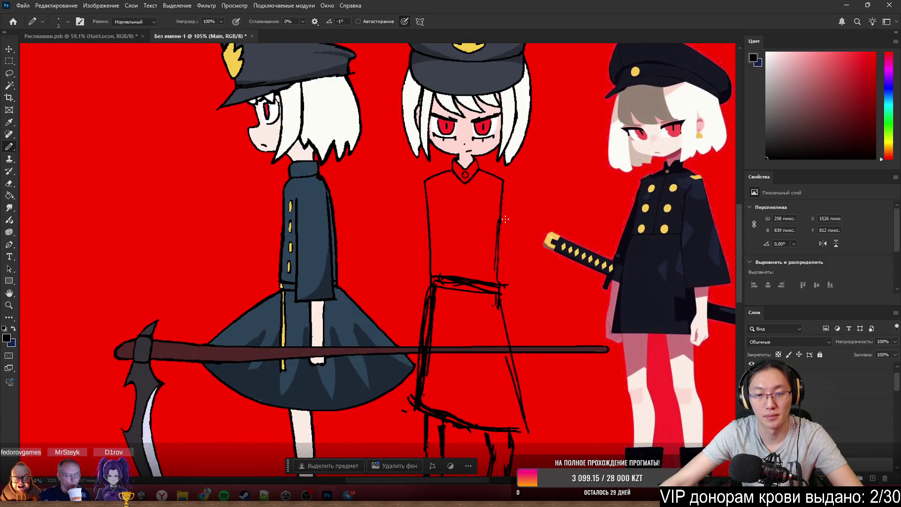
pyautogui.scroll(2, 522, 182)
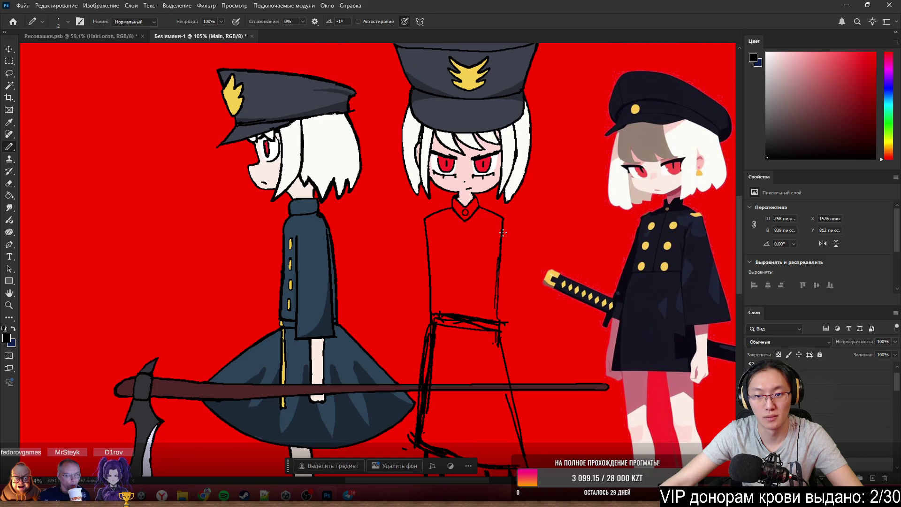
pyautogui.keyDown('alt'); pyautogui.scroll(1, 502, 232); pyautogui.keyUp('alt')
pyautogui.keyDown('alt'); pyautogui.scroll(2, 469, 230); pyautogui.keyUp('alt')
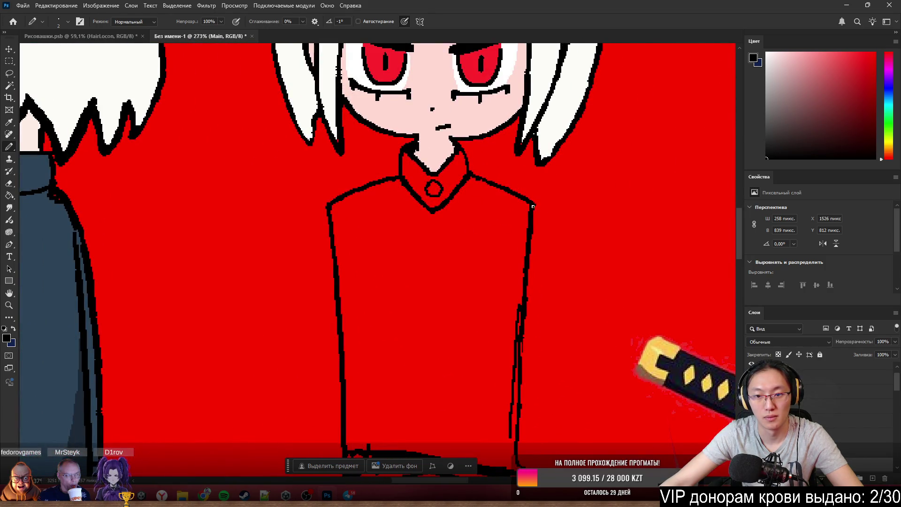
pyautogui.moveTo(532, 206)
pyautogui.mouseDown()
pyautogui.moveTo(562, 259)
pyautogui.moveTo(533, 283)
pyautogui.mouseUp()
pyautogui.hotkey('ctrl', 'z')
pyautogui.keyDown('alt'); pyautogui.scroll(-2, 583, 232); pyautogui.keyUp('alt')
pyautogui.keyDown('alt'); pyautogui.scroll(-1, 539, 259); pyautogui.keyUp('alt')
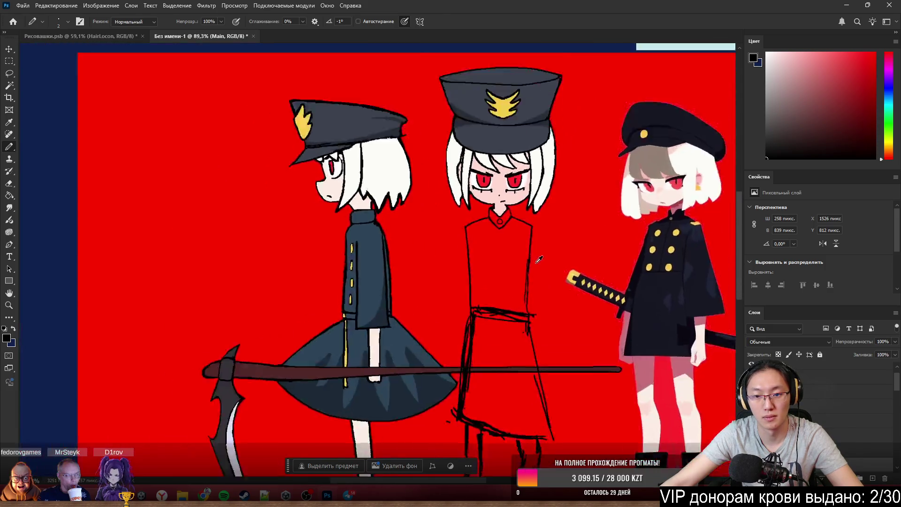
pyautogui.keyDown('alt'); pyautogui.scroll(2, 538, 259); pyautogui.keyUp('alt')
pyautogui.keyDown('alt'); pyautogui.scroll(2, 539, 282); pyautogui.keyUp('alt')
pyautogui.press('e')
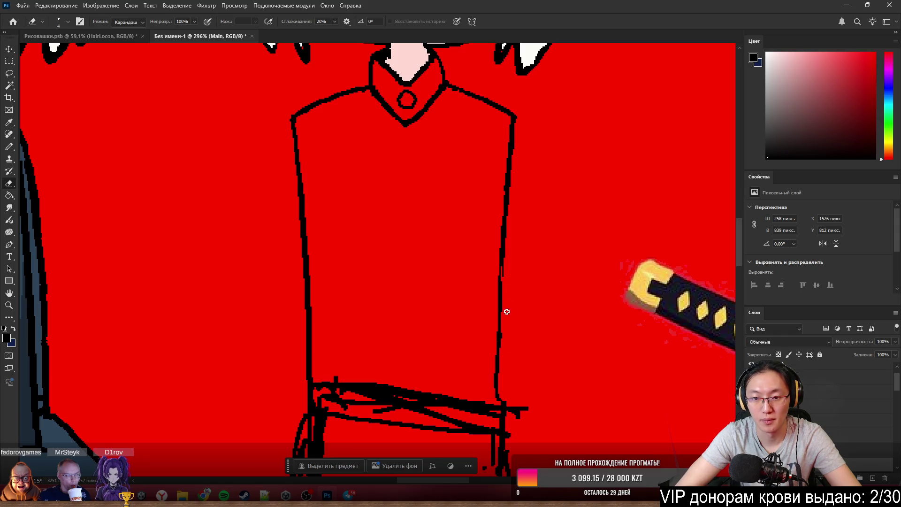
pyautogui.press('b')
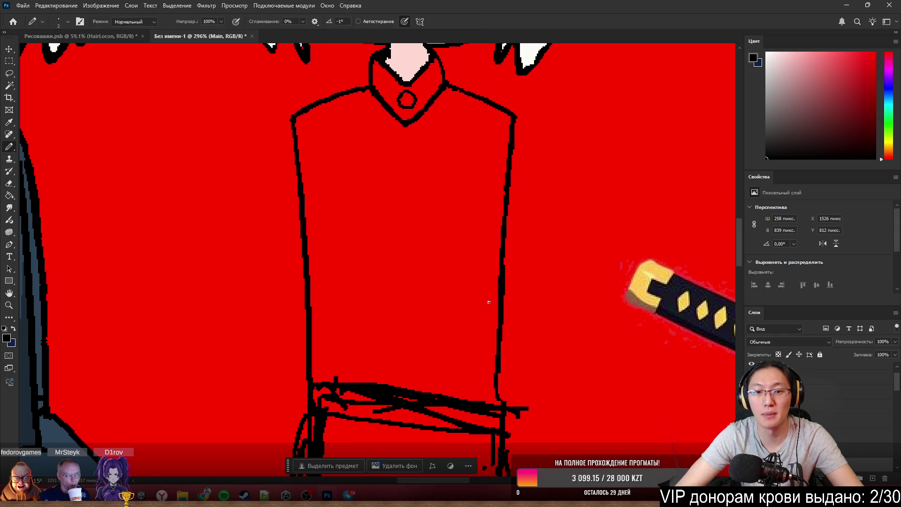
pyautogui.scroll(-5, 499, 216)
pyautogui.scroll(-2, 491, 206)
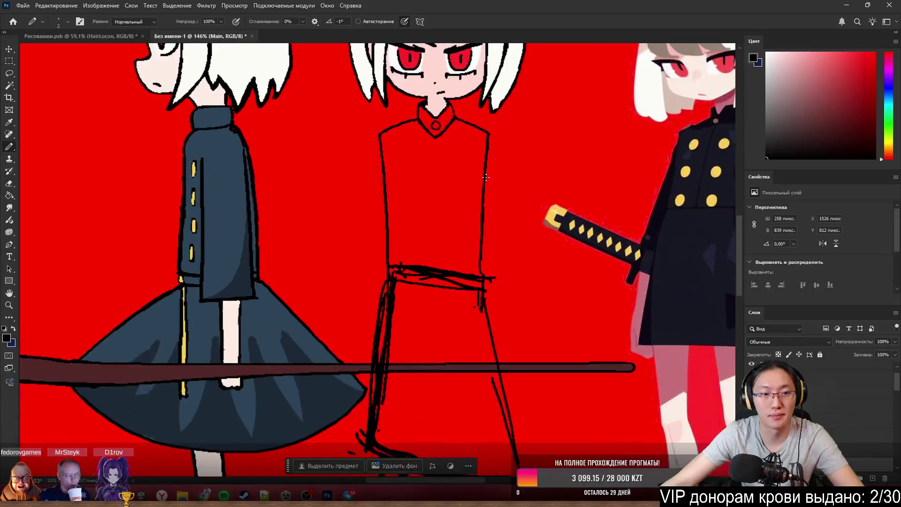
pyautogui.scroll(3, 468, 187)
pyautogui.scroll(-2, 359, 191)
pyautogui.scroll(-2, 360, 192)
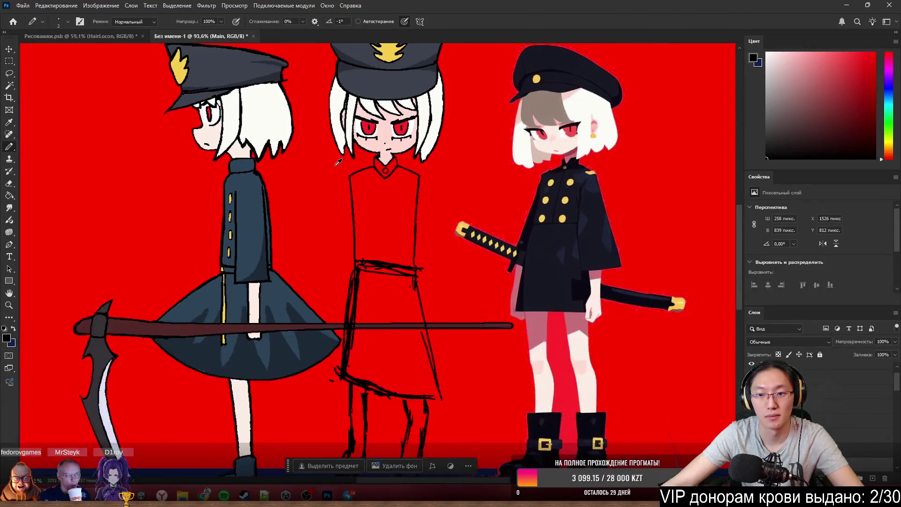
pyautogui.scroll(-1, 366, 189)
pyautogui.scroll(3, 396, 185)
pyautogui.scroll(2, 378, 184)
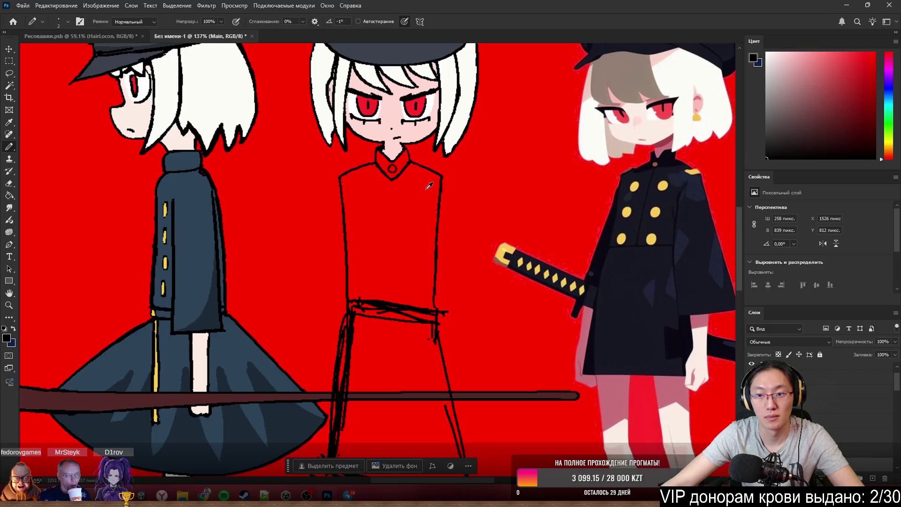
pyautogui.scroll(3, 398, 228)
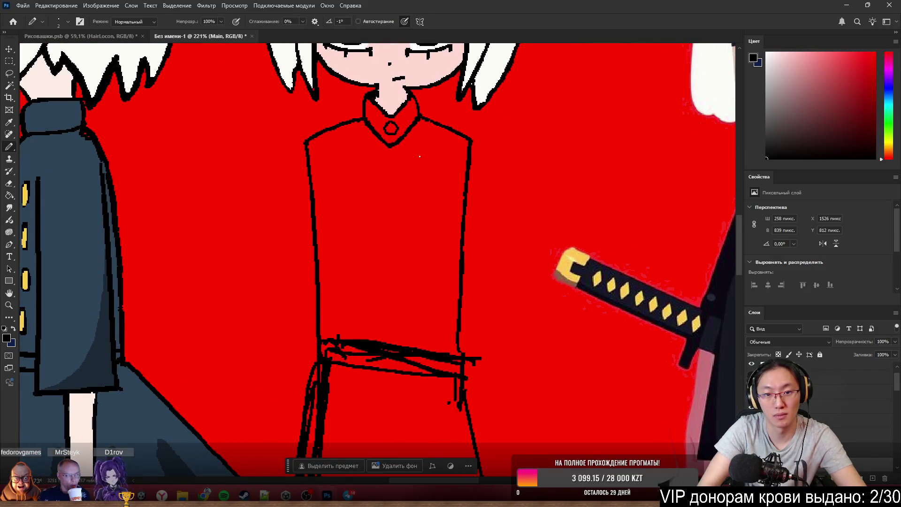
# Draw a full-length front seam line down the centre of the red coat, retrying repeatedly.
pyautogui.moveTo(390, 148); pyautogui.dragTo(389, 344)
pyautogui.hotkey('ctrl', 'z')
pyautogui.hotkey('ctrl', 'z')
pyautogui.moveTo(392, 149); pyautogui.dragTo(390, 365)
pyautogui.hotkey('ctrl', 'z')
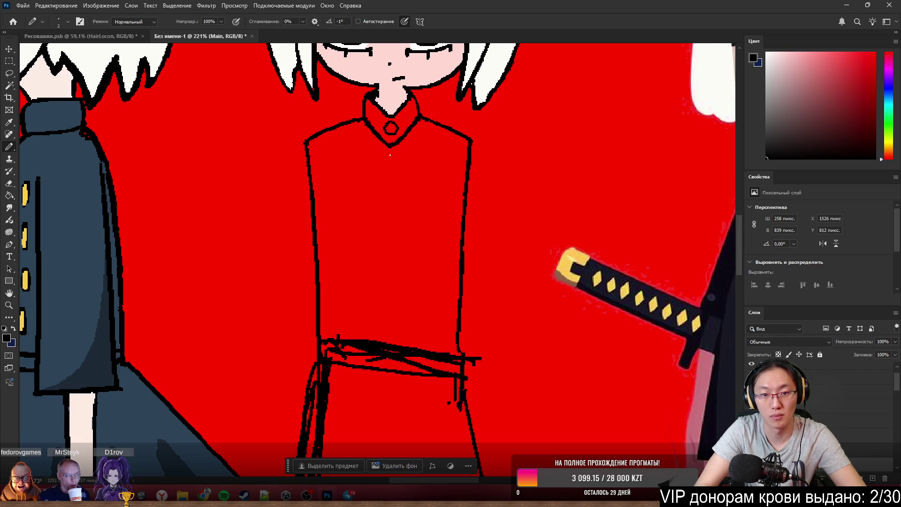
pyautogui.moveTo(388, 146); pyautogui.dragTo(381, 398)
pyautogui.hotkey('ctrl', 'z')
pyautogui.moveTo(386, 151); pyautogui.dragTo(390, 341)
pyautogui.hotkey('ctrl', 'z')
pyautogui.moveTo(389, 146); pyautogui.dragTo(382, 342)
pyautogui.hotkey('ctrl', 'z')
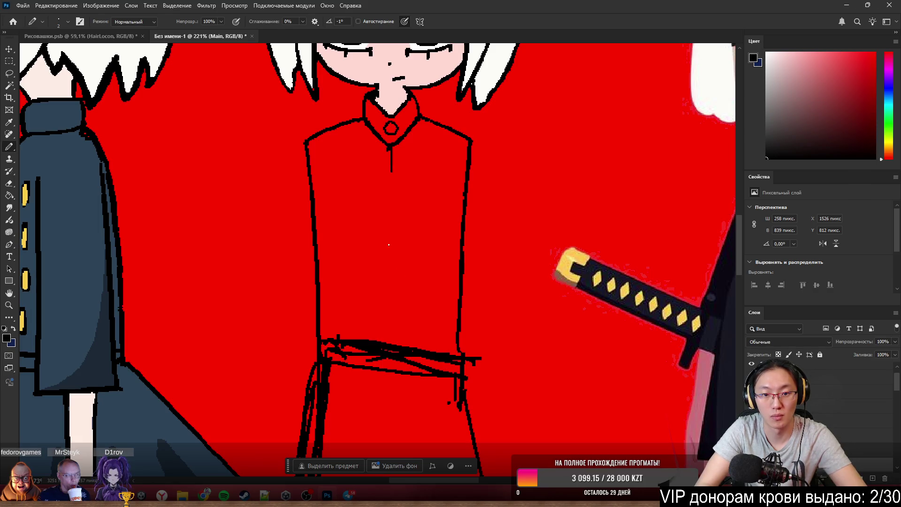
pyautogui.moveTo(389, 245); pyautogui.dragTo(382, 343)
pyautogui.hotkey('ctrl', 'z')
pyautogui.moveTo(394, 276); pyautogui.dragTo(389, 343)
pyautogui.hotkey('ctrl', 'z')
pyautogui.moveTo(391, 147); pyautogui.dragTo(398, 341)
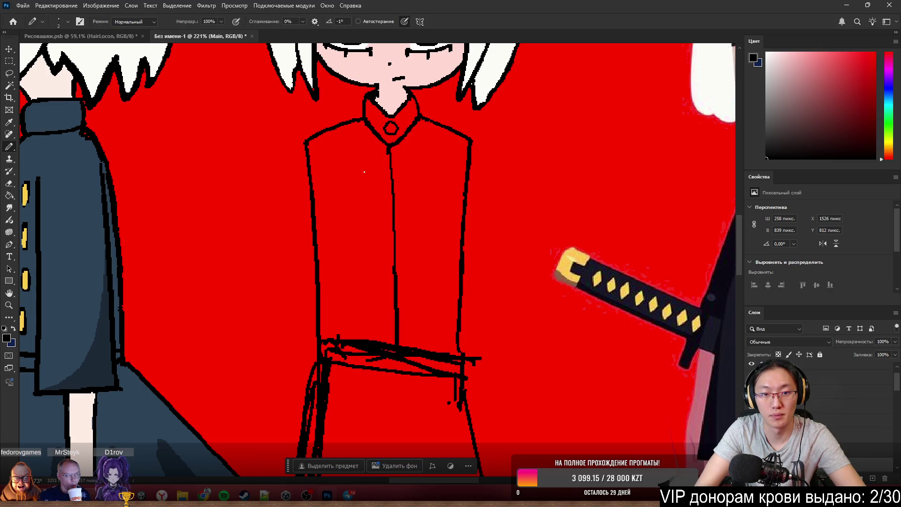
# Replace the thin button ovals left of the seam with bolder redrawn ovals.
pyautogui.hotkey('ctrl', 'z')
pyautogui.moveTo(361, 170); pyautogui.dragTo(358, 191)
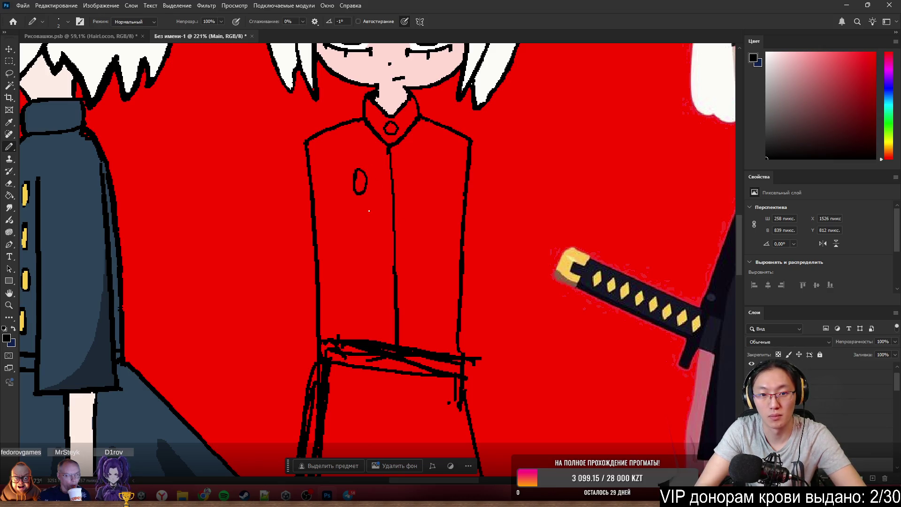
pyautogui.hotkey('ctrl', 'z')
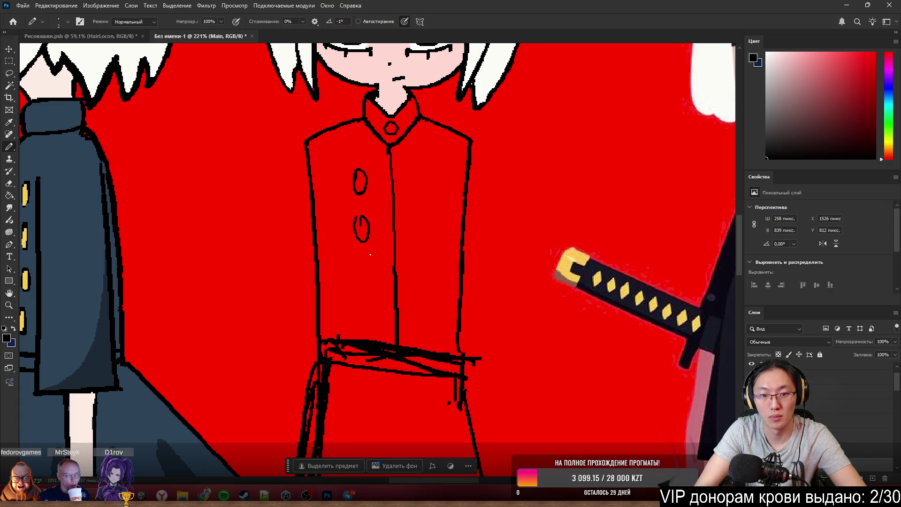
pyautogui.hotkey('ctrl', 'z')
pyautogui.moveTo(360, 217)
pyautogui.mouseDown()
pyautogui.moveTo(369, 246)
pyautogui.moveTo(360, 220)
pyautogui.mouseUp()
pyautogui.hotkey('ctrl', 'z')
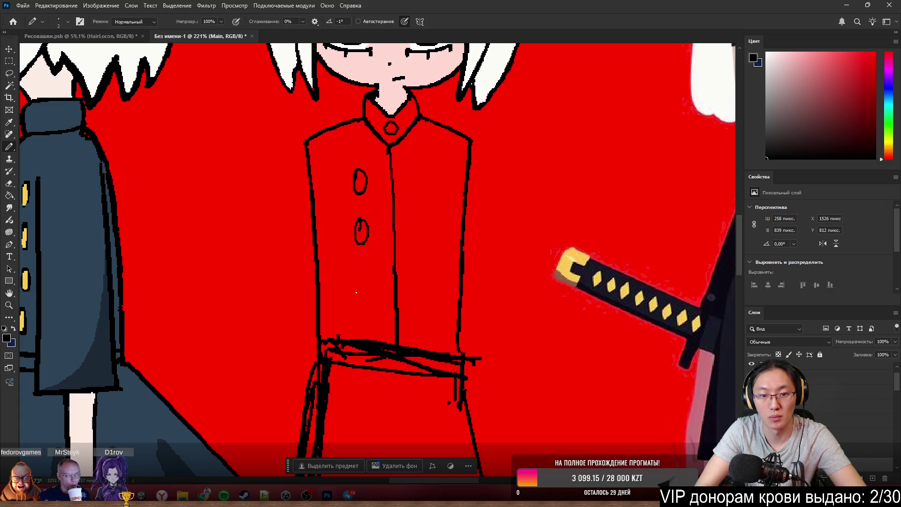
# Remove the lowest oval and redraw the upper and partial button ovals on the coat front.
pyautogui.click(408, 275)
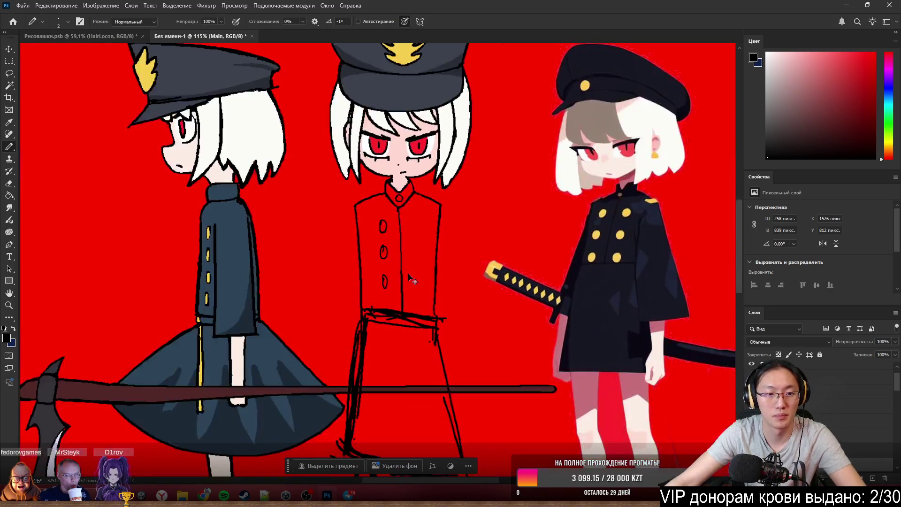
pyautogui.hotkey('ctrl', 'z')
pyautogui.hotkey('ctrl', 'z')
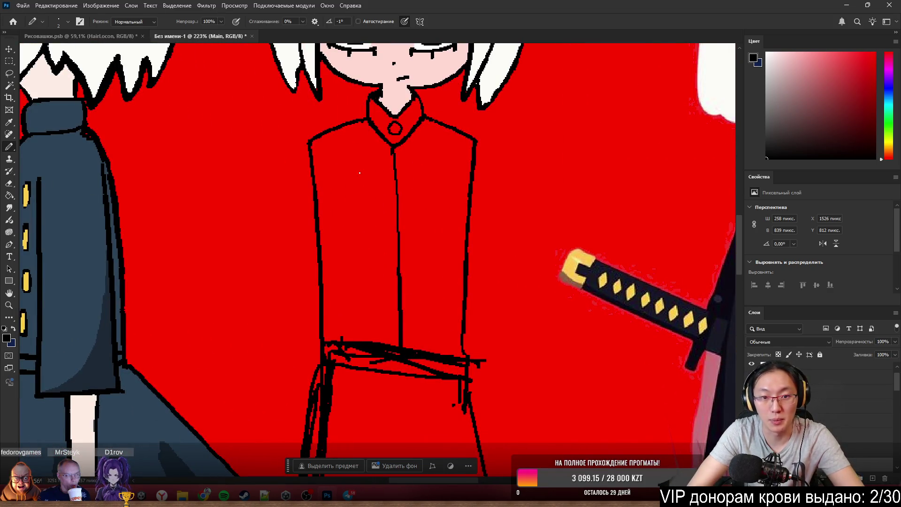
pyautogui.moveTo(362, 166); pyautogui.dragTo(370, 184)
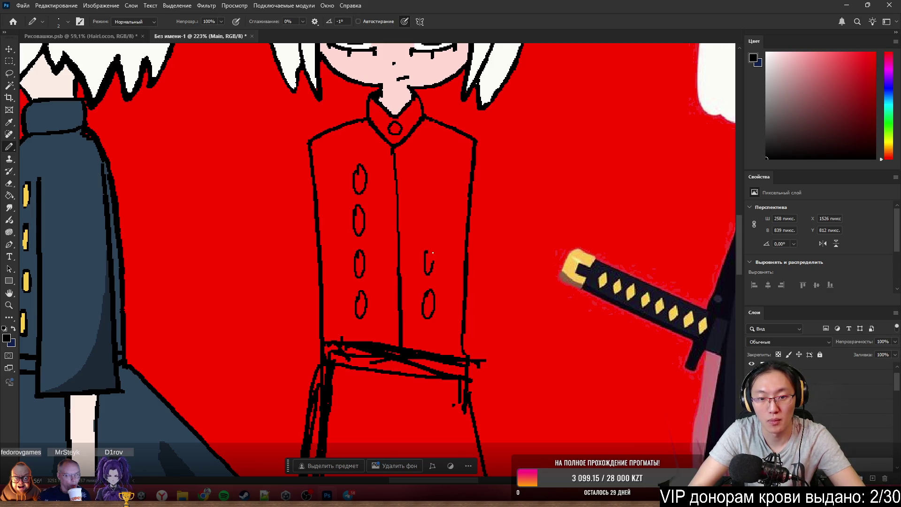
pyautogui.hotkey('ctrl', 'z')
pyautogui.moveTo(426, 250); pyautogui.dragTo(431, 262)
pyautogui.hotkey('ctrl', 'z')
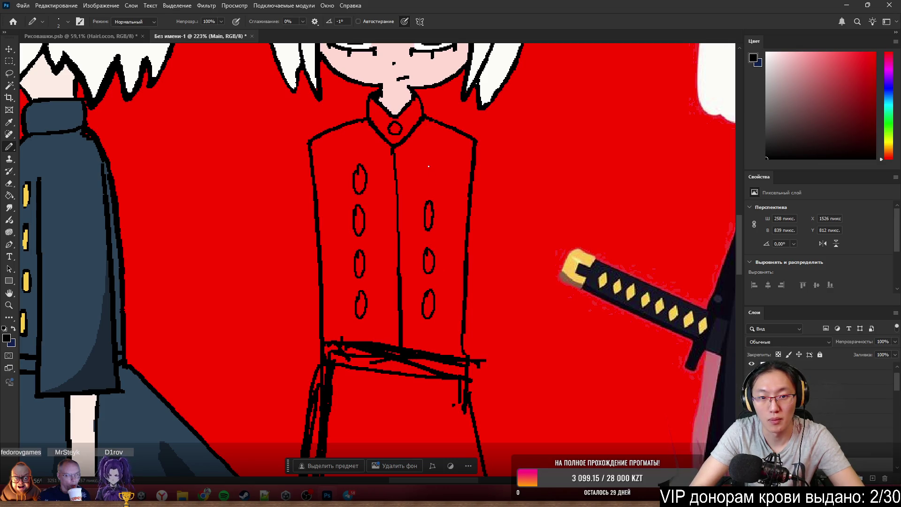
pyautogui.scroll(-3, 440, 188)
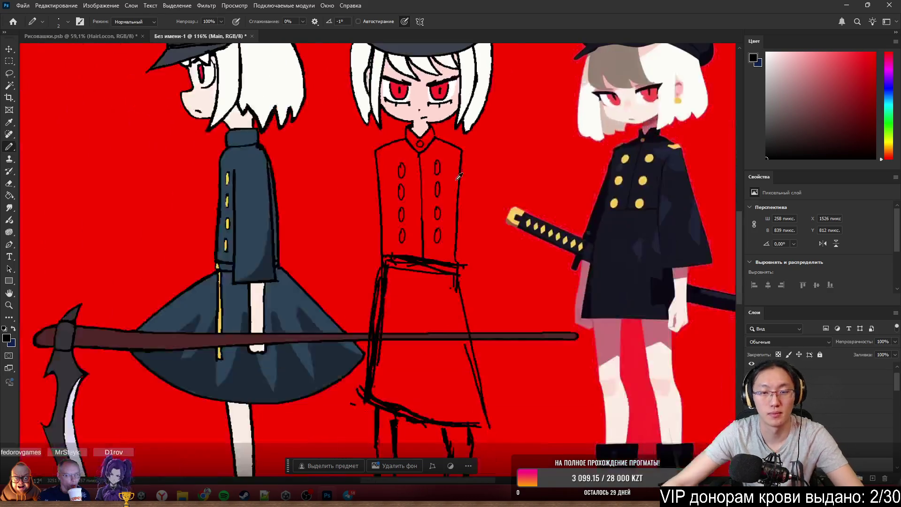
pyautogui.scroll(-3, 443, 205)
pyautogui.scroll(3, 482, 150)
pyautogui.scroll(5, 482, 151)
pyautogui.scroll(3, 448, 216)
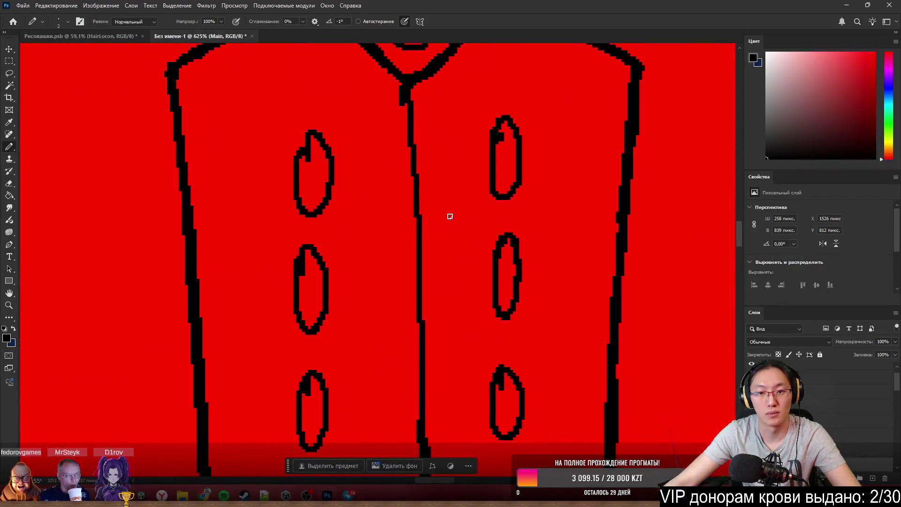
# Thicken the upper-right button oval's edge and erase stray pixels inside the ovals.
pyautogui.moveTo(497, 138); pyautogui.dragTo(489, 157)
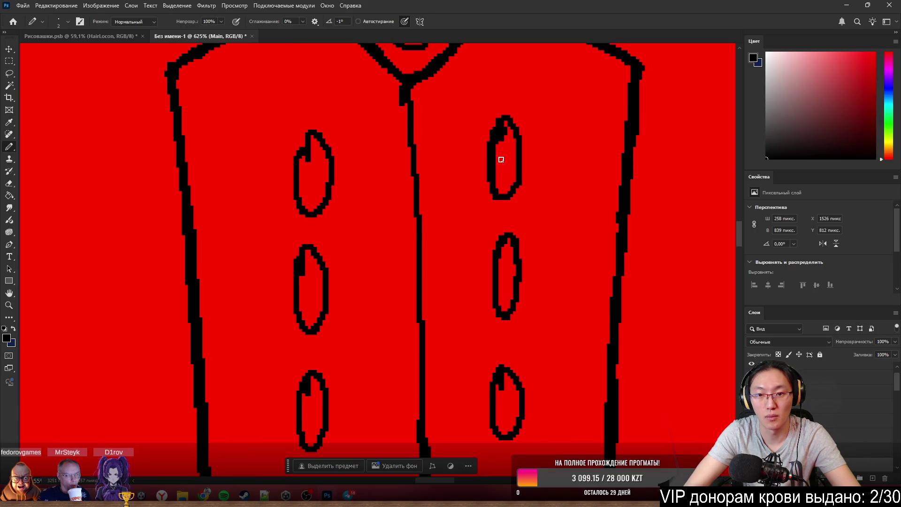
pyautogui.press('e')
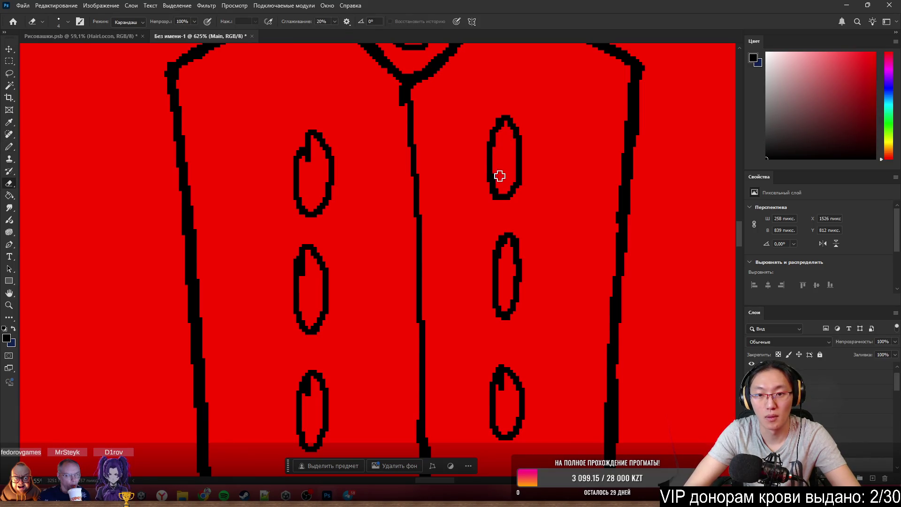
pyautogui.press('b')
pyautogui.scroll(-3, 450, 140)
pyautogui.scroll(1, 445, 137)
pyautogui.scroll(-1, 445, 138)
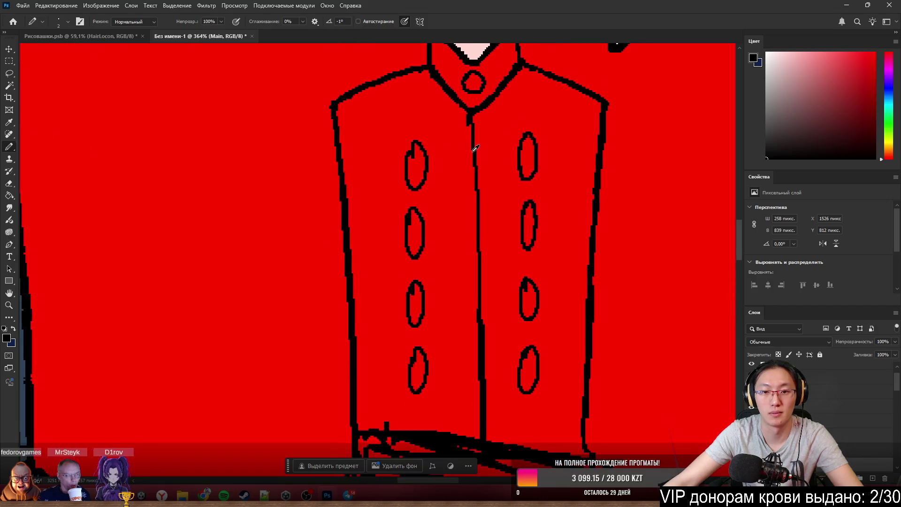
pyautogui.scroll(-3, 451, 141)
pyautogui.scroll(-2, 493, 148)
pyautogui.scroll(1, 571, 155)
pyautogui.scroll(2, 571, 155)
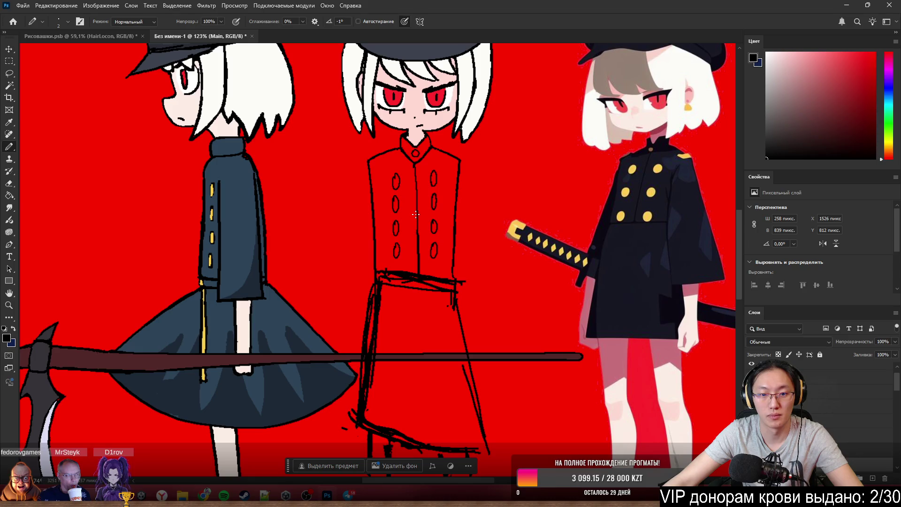
pyautogui.scroll(-2, 415, 214)
pyautogui.scroll(-2, 415, 241)
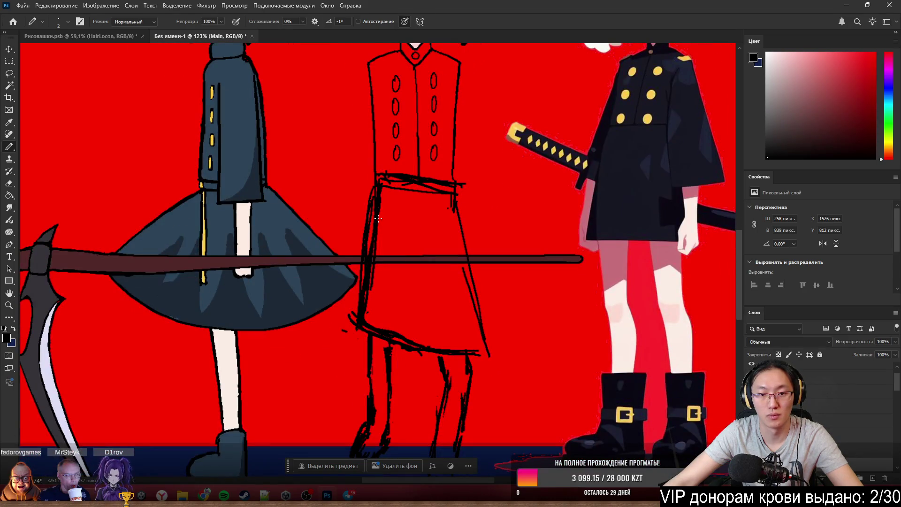
pyautogui.scroll(1, 400, 204)
pyautogui.scroll(1, 405, 208)
pyautogui.scroll(1, 412, 212)
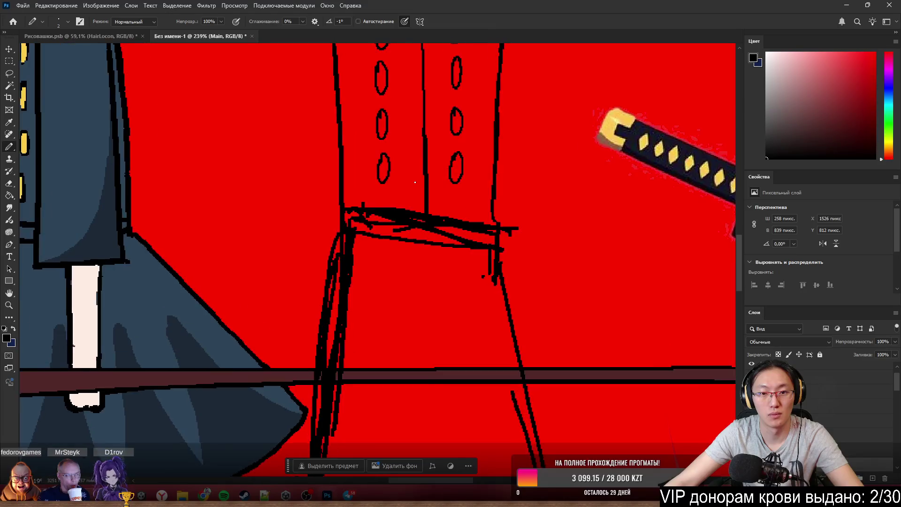
pyautogui.scroll(1, 416, 216)
# Erase the rough sketch strokes along the coat's waist.
pyautogui.press('e')
pyautogui.moveTo(320, 213)
pyautogui.mouseDown()
pyautogui.moveTo(313, 227)
pyautogui.moveTo(314, 195)
pyautogui.moveTo(413, 250)
pyautogui.moveTo(396, 213)
pyautogui.mouseUp()
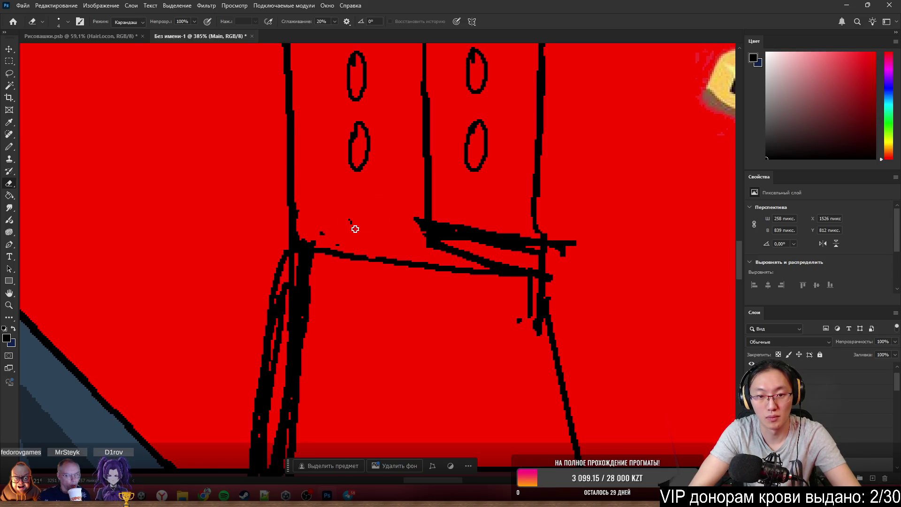
pyautogui.moveTo(317, 233)
pyautogui.mouseDown()
pyautogui.moveTo(446, 233)
pyautogui.moveTo(397, 225)
pyautogui.moveTo(425, 215)
pyautogui.moveTo(490, 240)
pyautogui.moveTo(461, 251)
pyautogui.moveTo(493, 241)
pyautogui.moveTo(512, 254)
pyautogui.moveTo(521, 241)
pyautogui.moveTo(574, 256)
pyautogui.mouseUp()
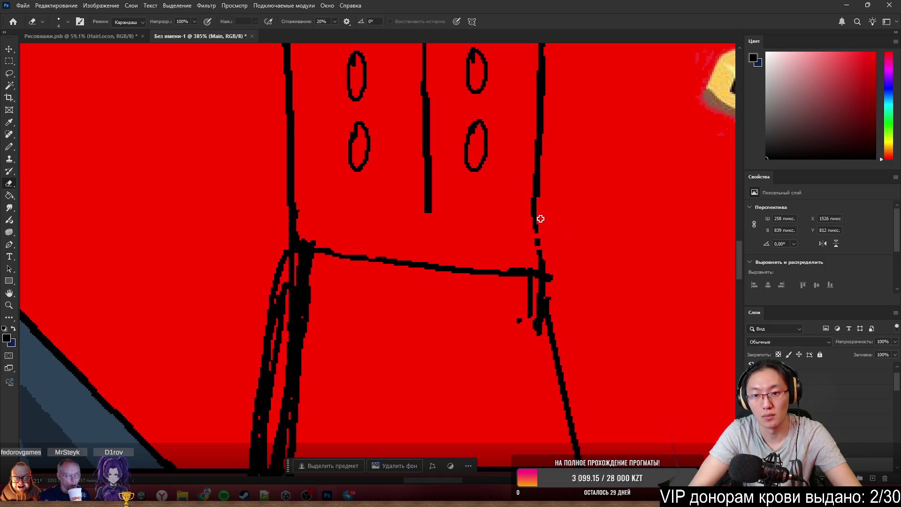
pyautogui.press('b')
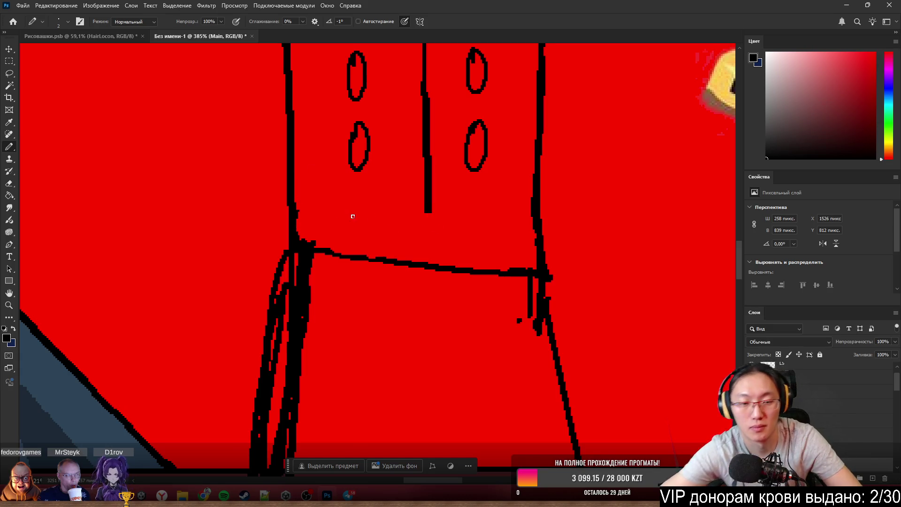
# Draw the upper belt line across the waist and trim its right end.
pyautogui.moveTo(297, 208); pyautogui.dragTo(465, 236)
pyautogui.hotkey('ctrl', 'z')
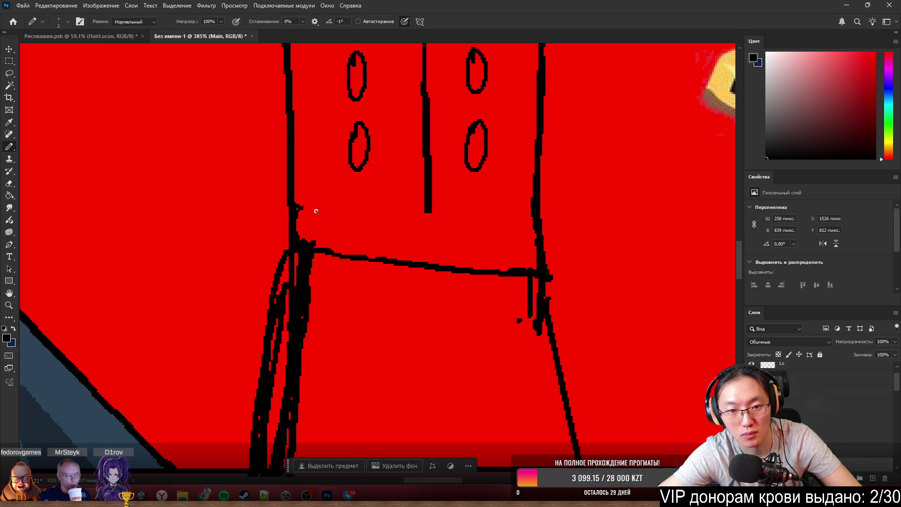
pyautogui.hotkey('ctrl', 'shift', 'z')
pyautogui.hotkey('ctrl', 'z')
pyautogui.hotkey('ctrl', 'shift', 'z')
pyautogui.hotkey('ctrl', 'z')
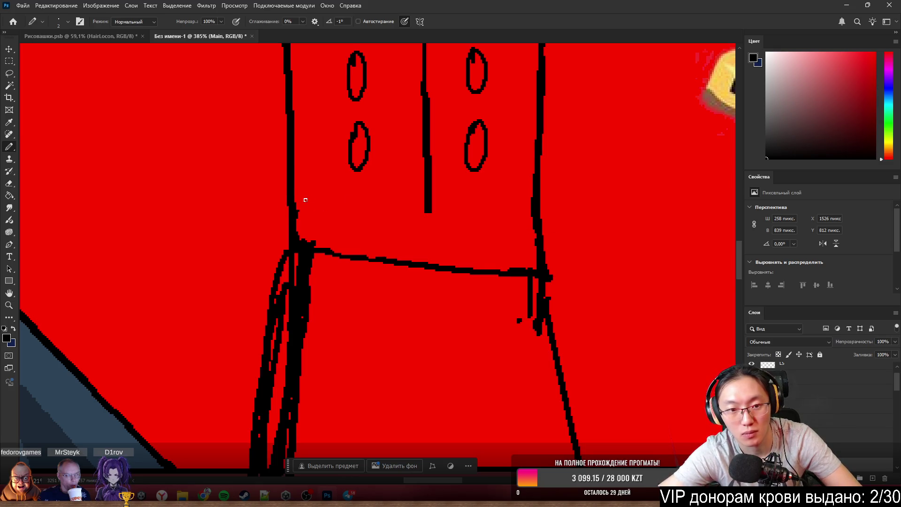
pyautogui.hotkey('ctrl', 'shift', 'z')
pyautogui.hotkey('ctrl', 'z')
pyautogui.hotkey('ctrl', 'shift', 'z')
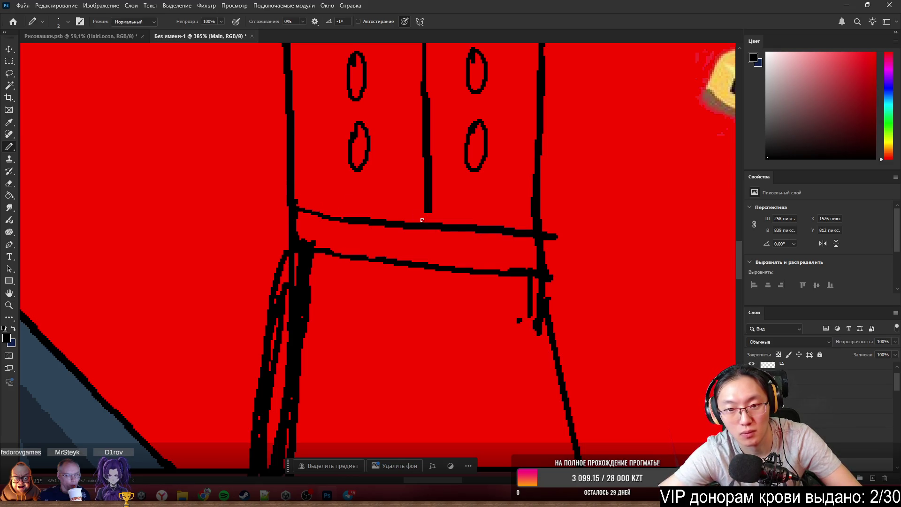
pyautogui.press('e')
pyautogui.moveTo(560, 237); pyautogui.dragTo(547, 226)
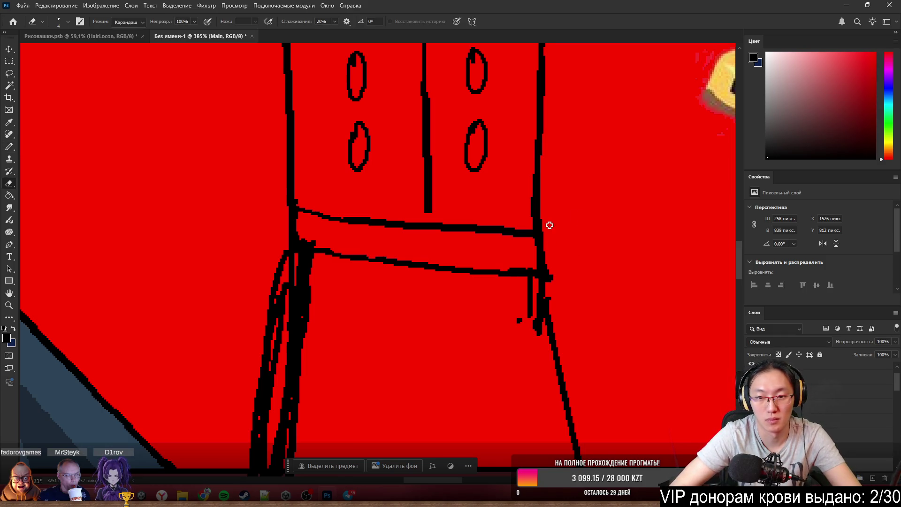
pyautogui.press('b')
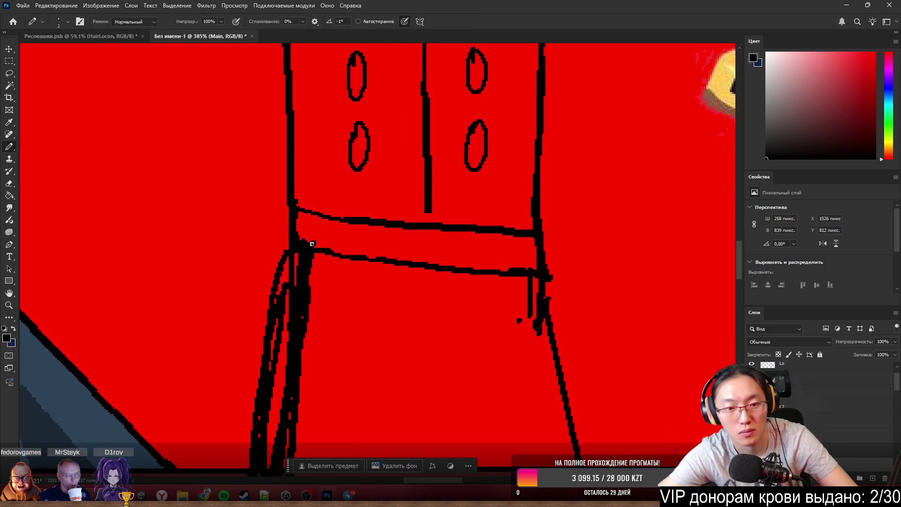
# Trace and thicken the lower belt line, erasing a patch along the way.
pyautogui.moveTo(337, 245)
pyautogui.mouseDown()
pyautogui.moveTo(322, 244)
pyautogui.moveTo(465, 267)
pyautogui.mouseUp()
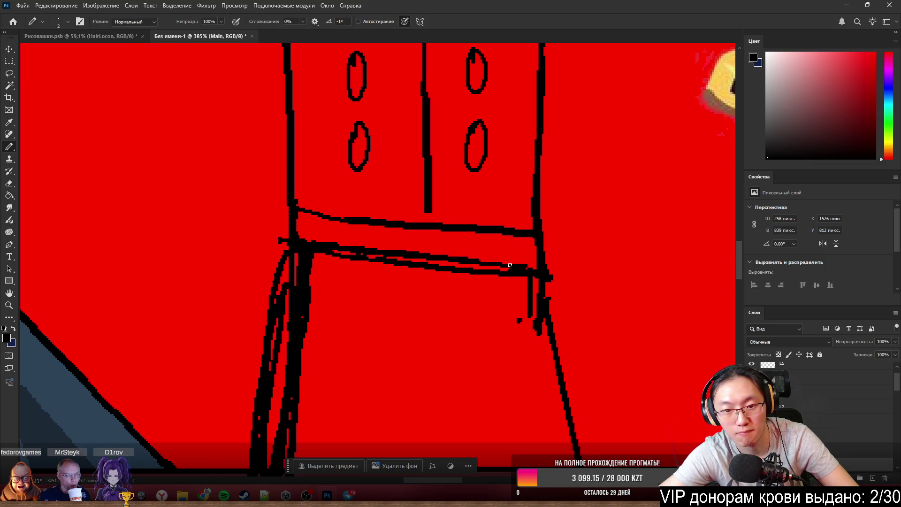
pyautogui.moveTo(318, 258); pyautogui.dragTo(485, 258)
pyautogui.press('e')
pyautogui.moveTo(338, 240); pyautogui.dragTo(479, 251)
pyautogui.press('b')
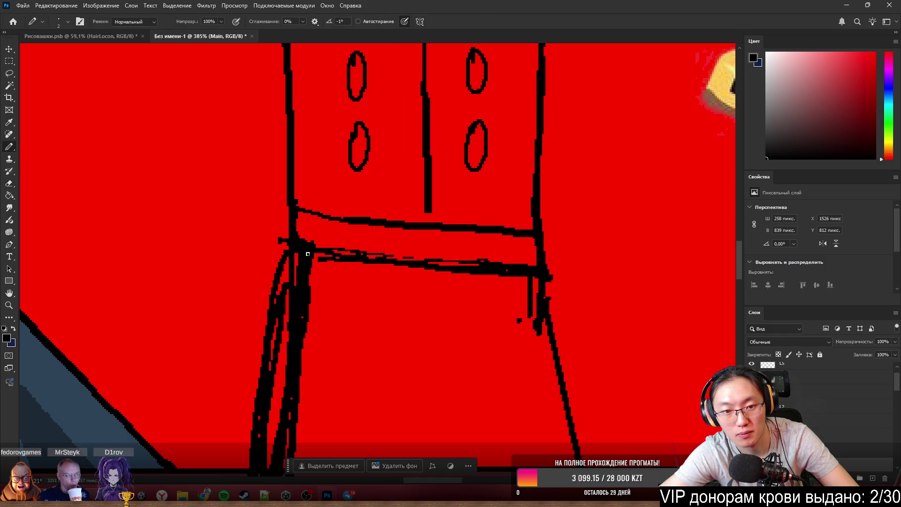
pyautogui.moveTo(299, 240); pyautogui.dragTo(458, 259)
pyautogui.moveTo(373, 249); pyautogui.dragTo(461, 260)
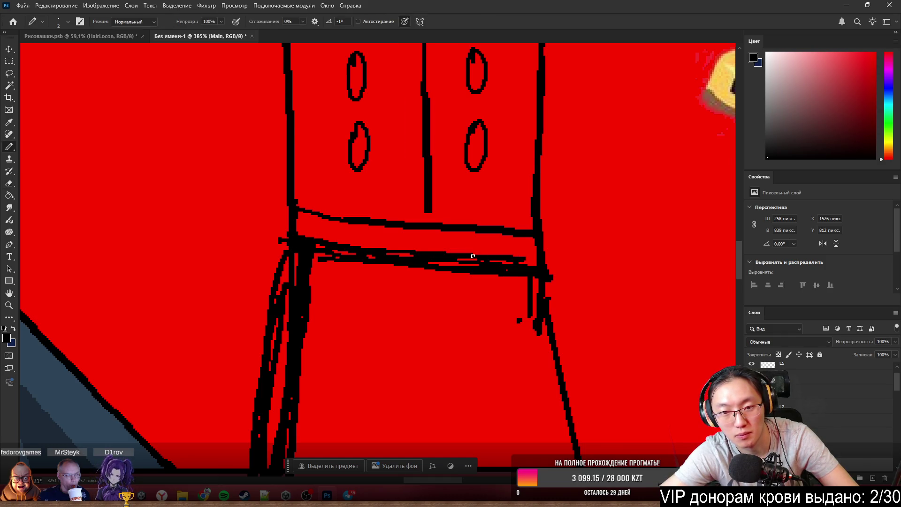
pyautogui.press('e')
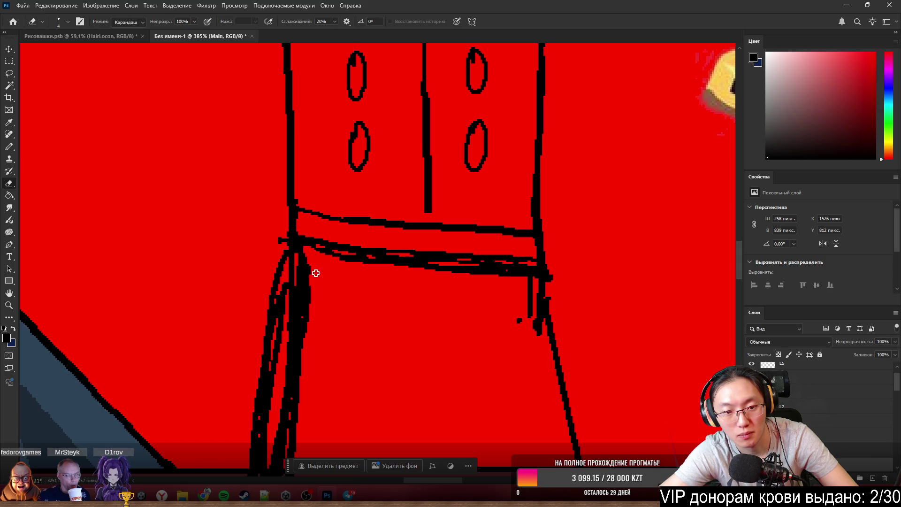
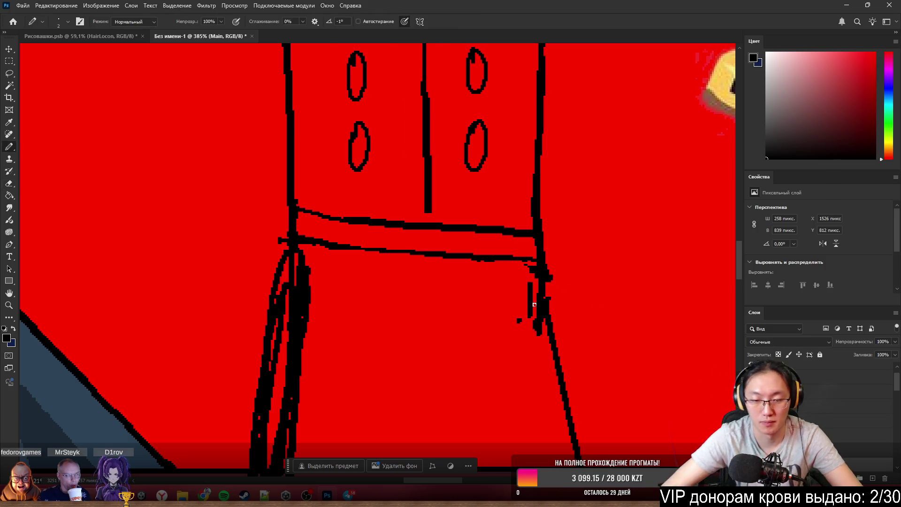
# Erase the stray strokes and blob by the right leg line, then add the belt buckle oval, undoing a bad mark.
pyautogui.moveTo(521, 326); pyautogui.dragTo(533, 319)
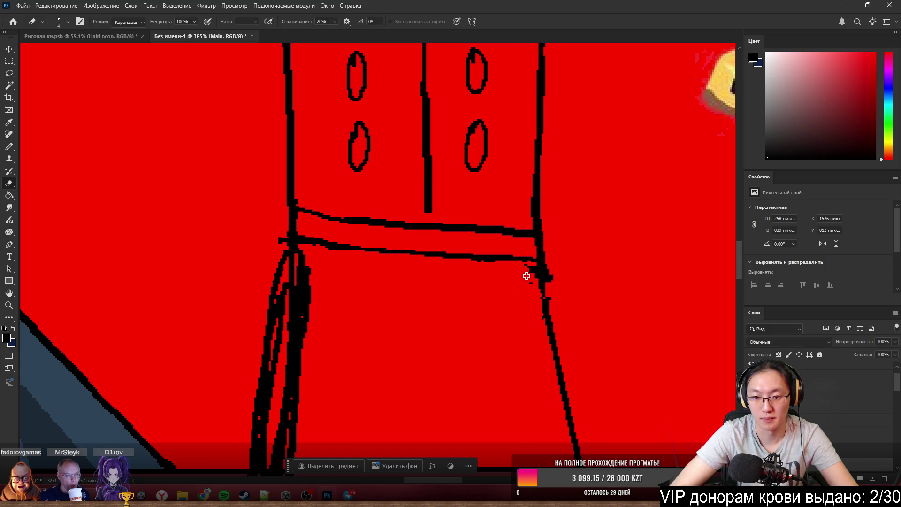
pyautogui.moveTo(553, 272); pyautogui.dragTo(557, 307)
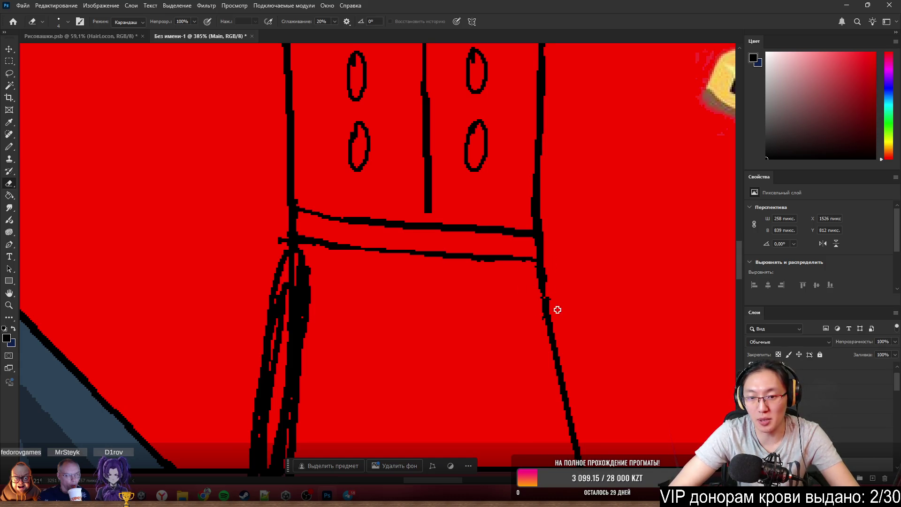
pyautogui.press('b')
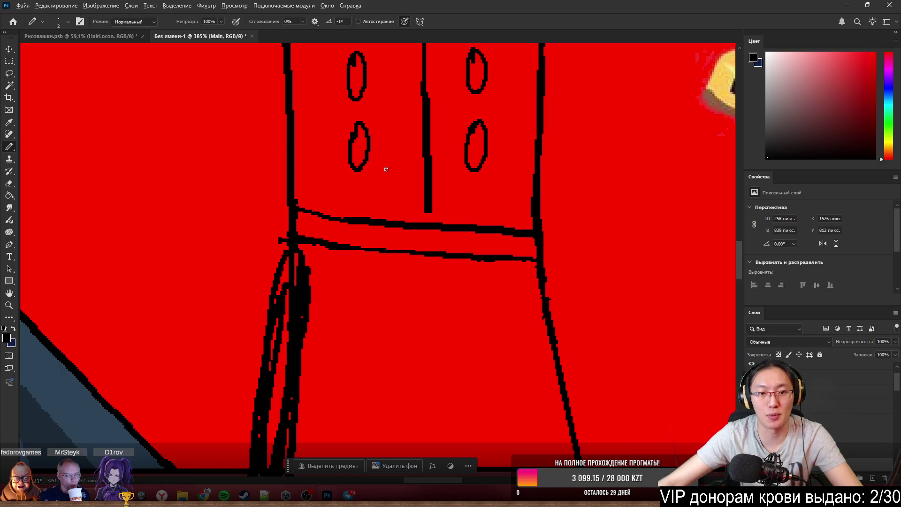
pyautogui.hotkey('ctrl', '0')
pyautogui.scroll(3, 360, 224)
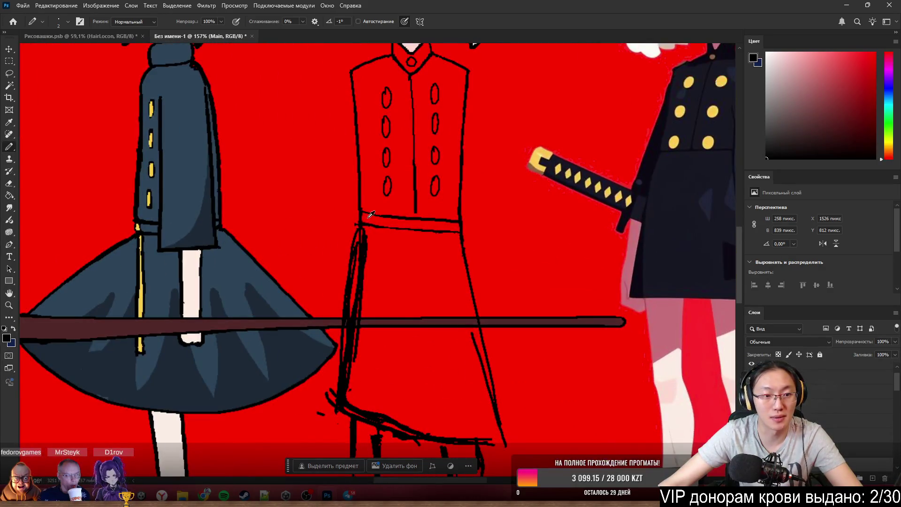
pyautogui.scroll(1, 377, 214)
pyautogui.scroll(2, 380, 216)
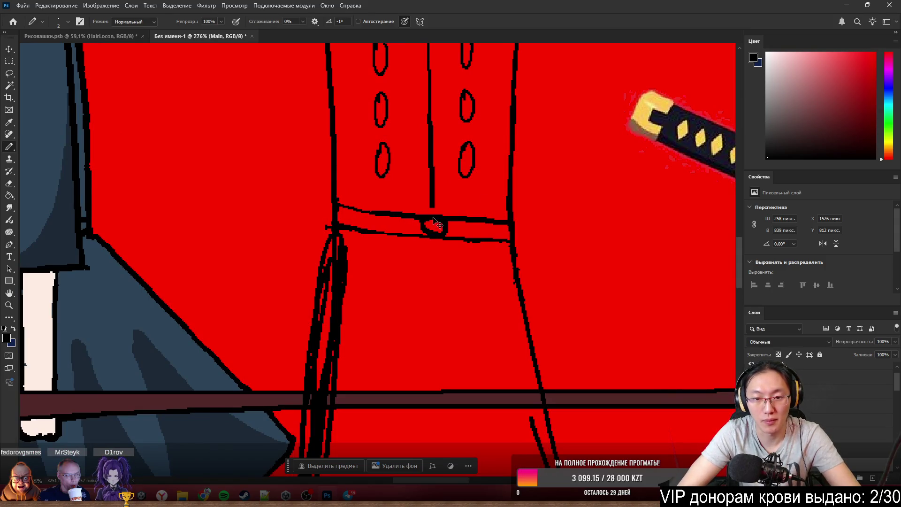
pyautogui.hotkey('ctrl', 'z')
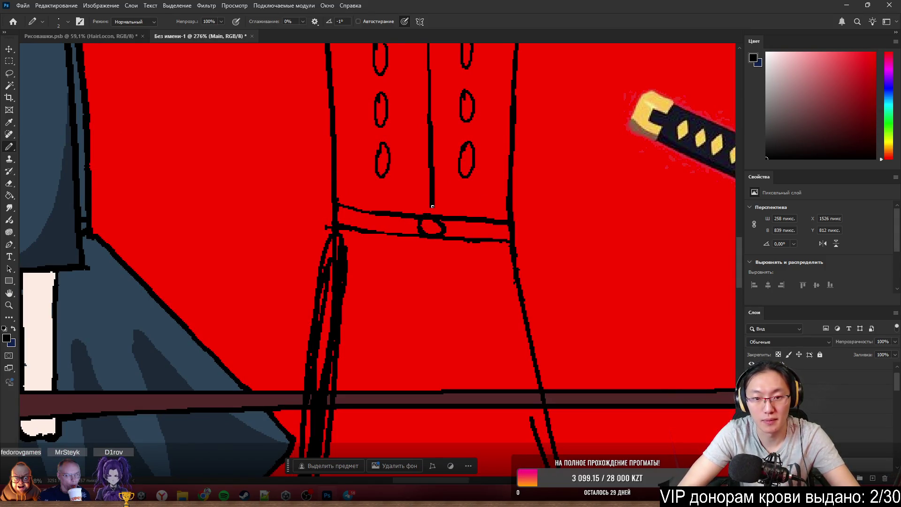
pyautogui.scroll(-2, 435, 228)
pyautogui.scroll(-3, 563, 281)
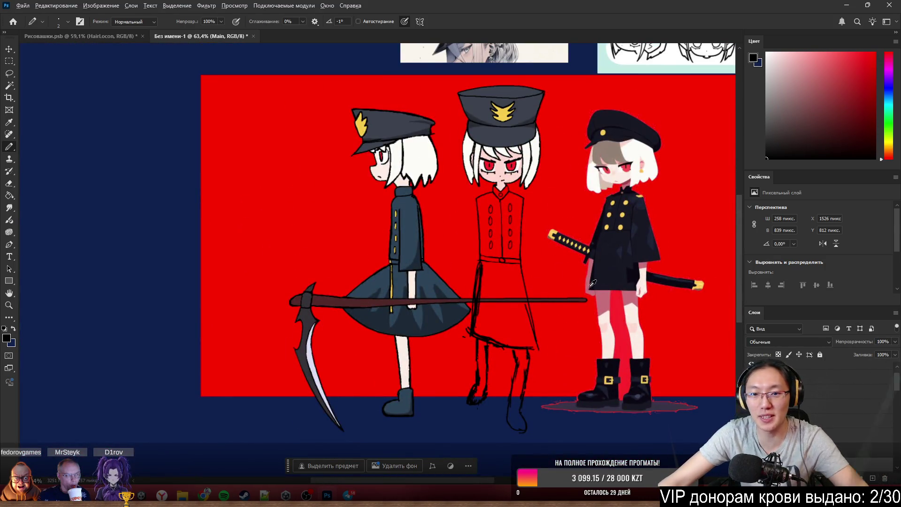
pyautogui.scroll(1, 570, 277)
pyautogui.scroll(1, 571, 288)
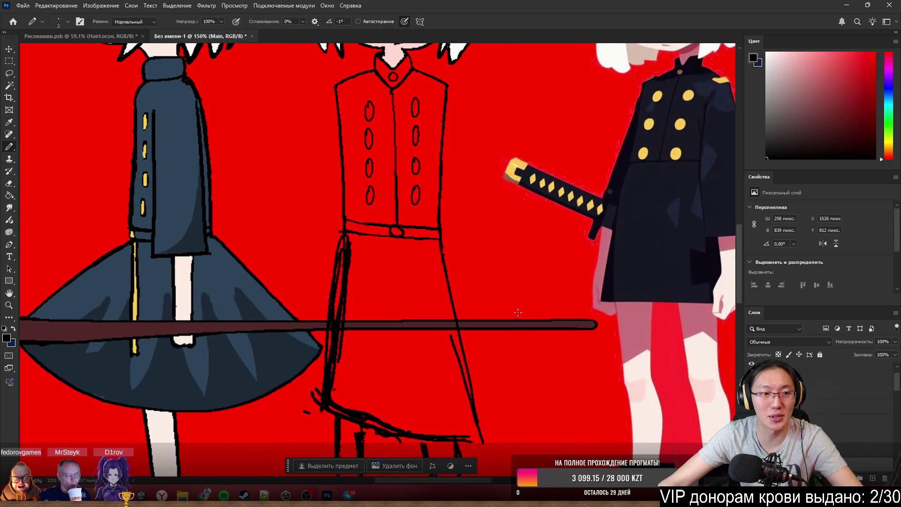
pyautogui.scroll(-1, 518, 312)
# Remove the doubled line on the left trouser edge and redraw it as one black stroke.
pyautogui.press('e')
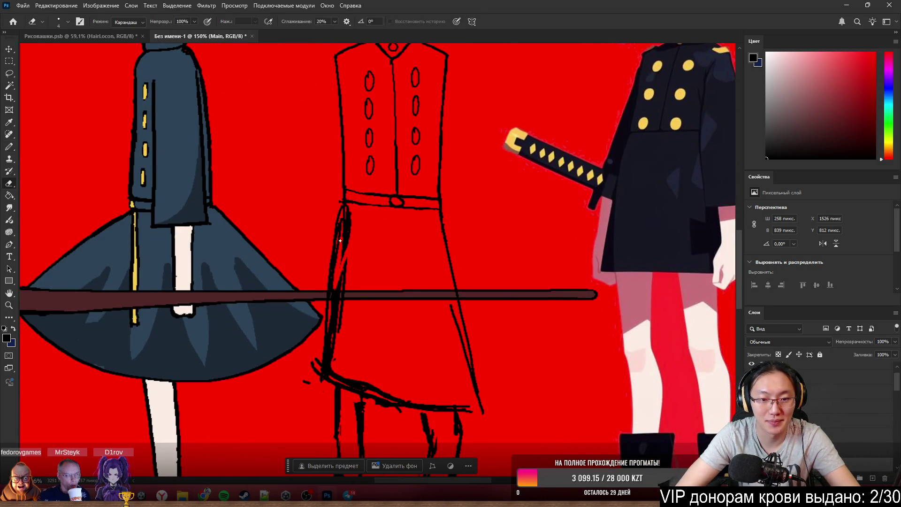
pyautogui.moveTo(340, 241); pyautogui.dragTo(336, 316)
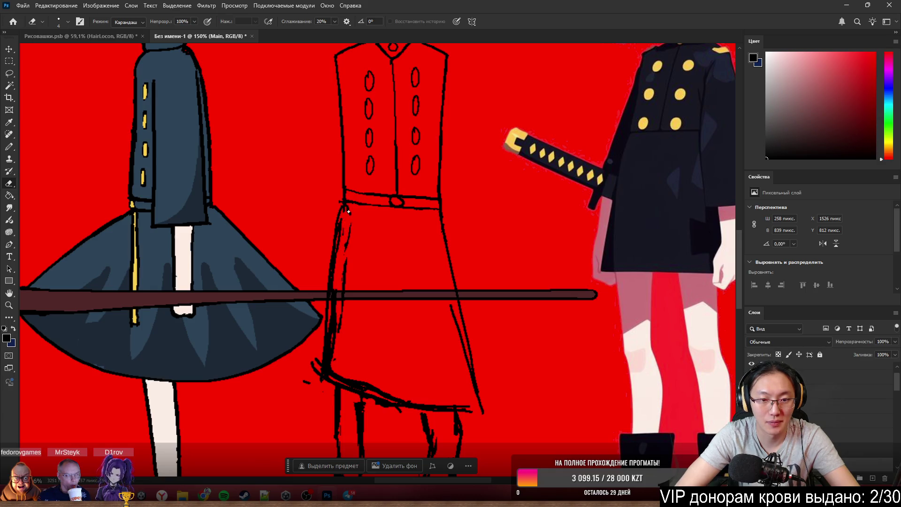
pyautogui.press('b')
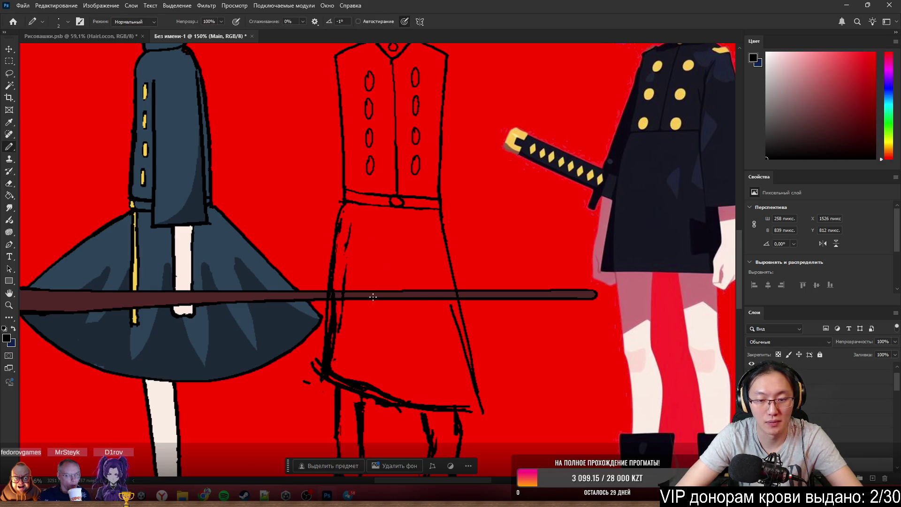
pyautogui.scroll(3, 454, 304)
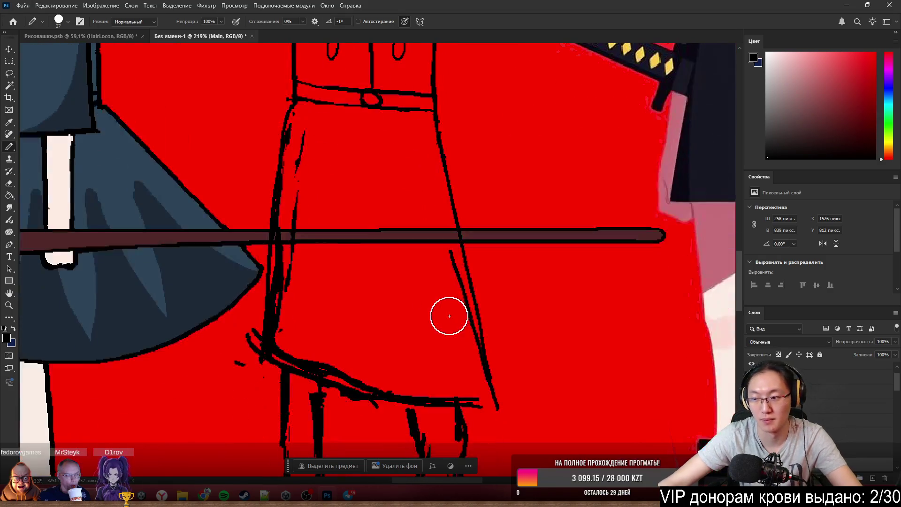
pyautogui.moveTo(324, 148)
pyautogui.mouseDown()
pyautogui.moveTo(314, 177)
pyautogui.moveTo(318, 232)
pyautogui.mouseUp()
# Erase the black blob and the stray dash along the lower-left trouser edge.
pyautogui.press('e')
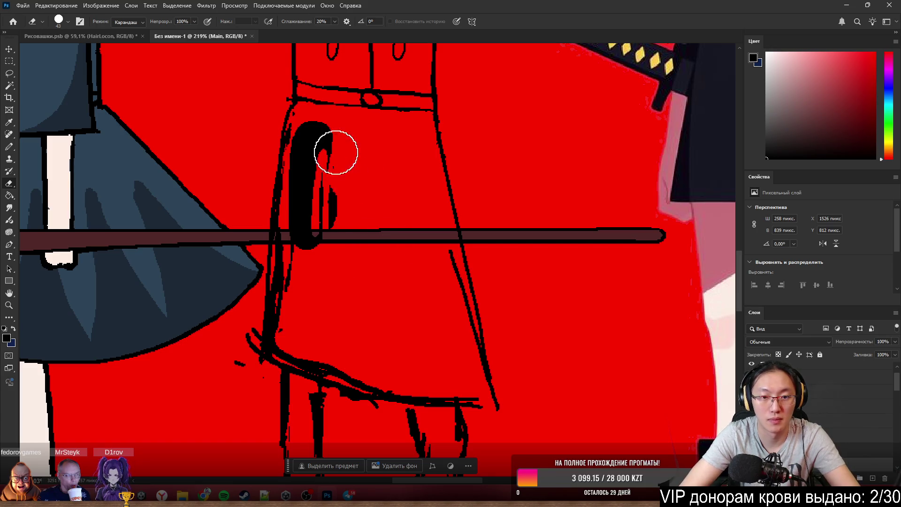
pyautogui.moveTo(338, 150)
pyautogui.mouseDown()
pyautogui.moveTo(318, 137)
pyautogui.moveTo(308, 165)
pyautogui.moveTo(298, 336)
pyautogui.moveTo(328, 354)
pyautogui.moveTo(333, 345)
pyautogui.moveTo(385, 370)
pyautogui.moveTo(440, 377)
pyautogui.mouseUp()
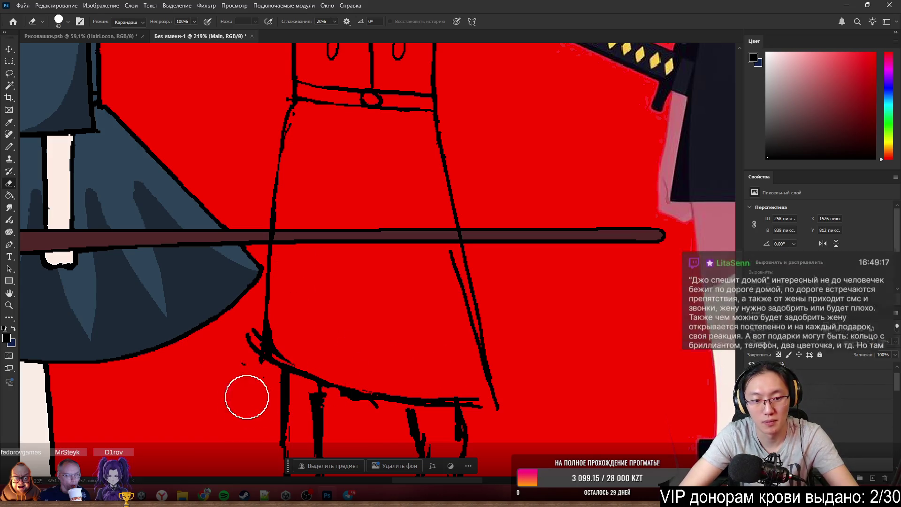
pyautogui.moveTo(245, 396)
pyautogui.mouseDown()
pyautogui.moveTo(232, 364)
pyautogui.moveTo(242, 376)
pyautogui.moveTo(294, 322)
pyautogui.moveTo(317, 342)
pyautogui.mouseUp()
pyautogui.press('b')
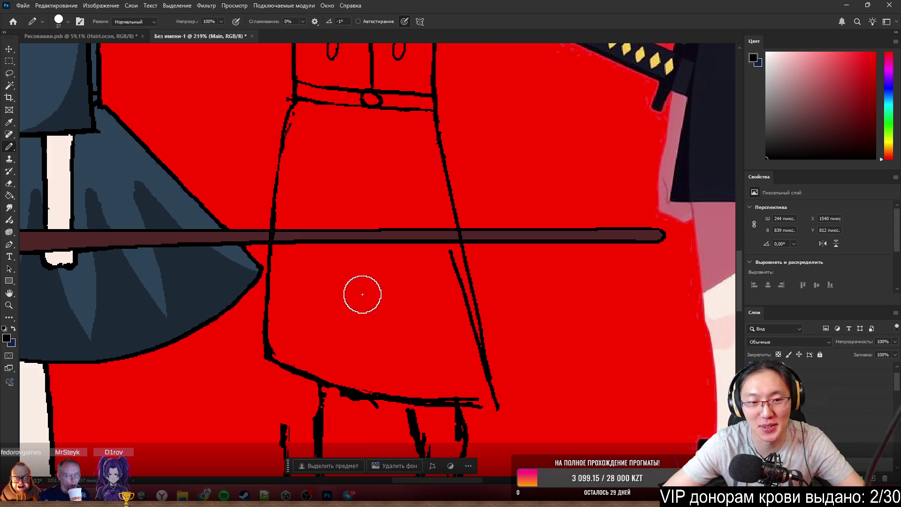
# Clean around the waist and shrink the Pencil brush to a few pixels.
pyautogui.moveTo(311, 131); pyautogui.dragTo(308, 128)
pyautogui.press('e')
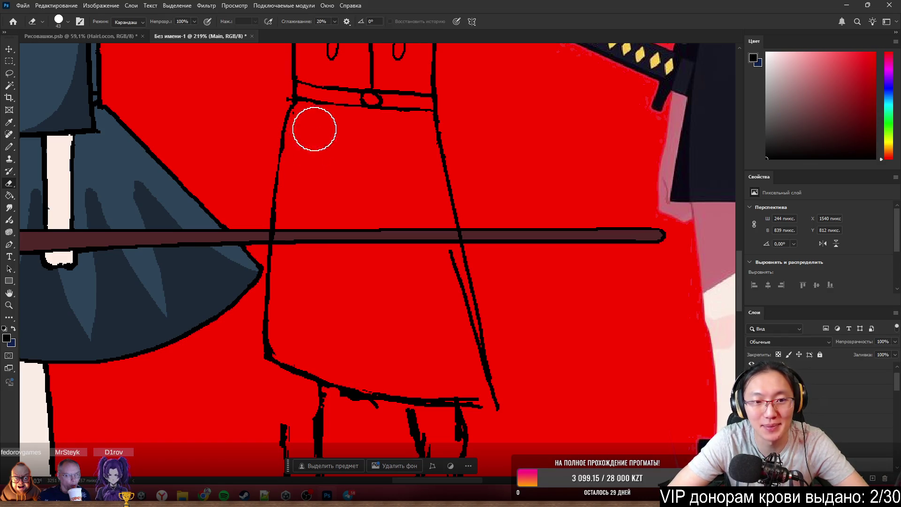
pyautogui.press('b')
pyautogui.scroll(2, 331, 211)
pyautogui.scroll(2, 371, 202)
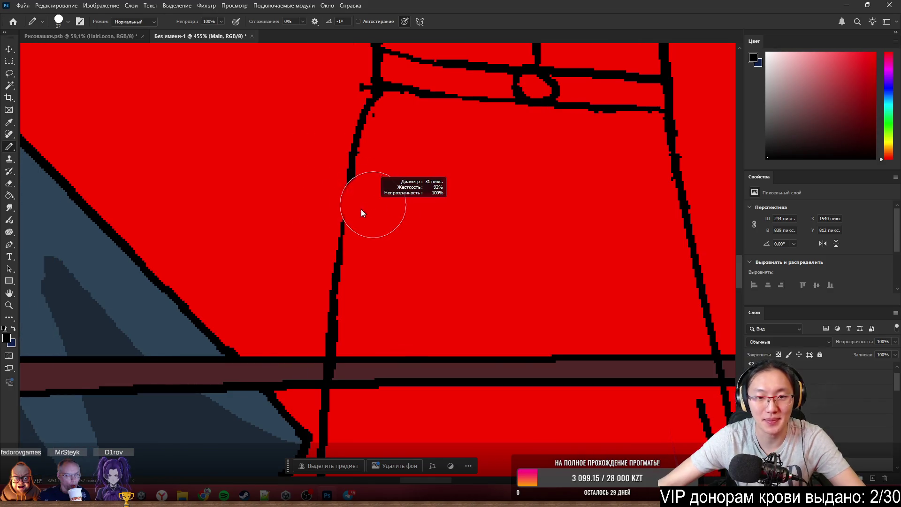
pyautogui.moveTo(339, 221); pyautogui.dragTo(327, 220)
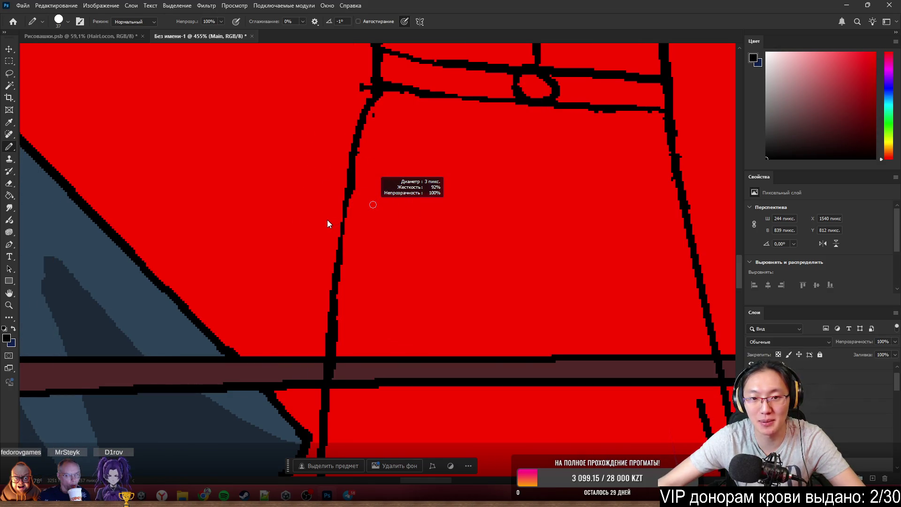
# Thicken the coat's left outline below the belt and tidy its edges with the Eraser.
pyautogui.press('e')
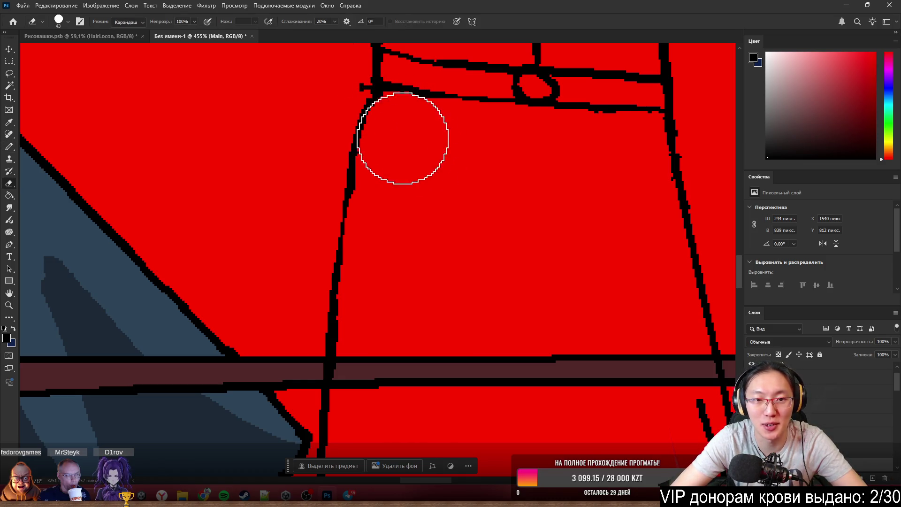
pyautogui.press('b')
pyautogui.moveTo(362, 145)
pyautogui.mouseDown()
pyautogui.moveTo(338, 235)
pyautogui.moveTo(354, 201)
pyautogui.moveTo(349, 177)
pyautogui.mouseUp()
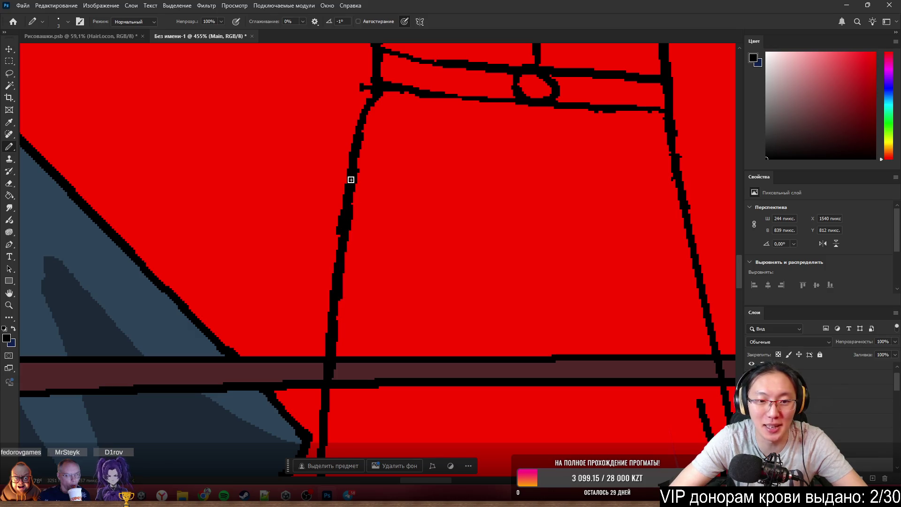
pyautogui.press('e')
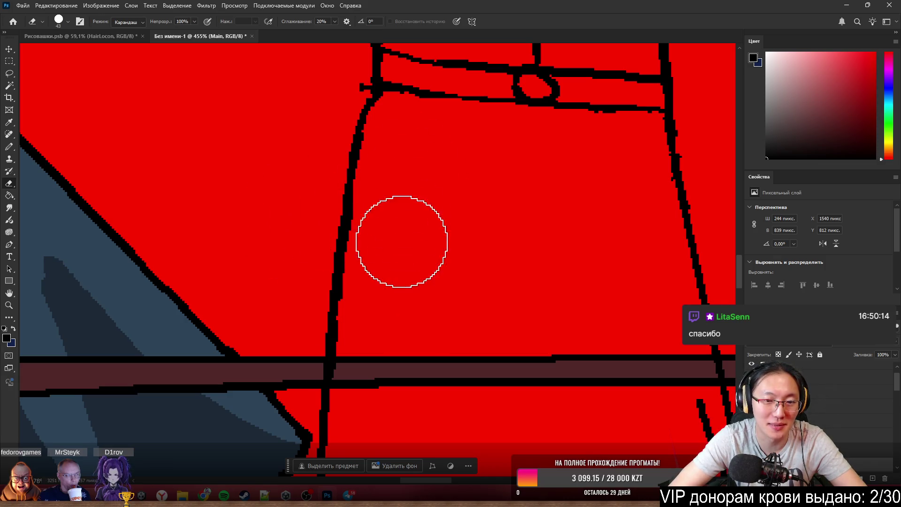
pyautogui.press('b')
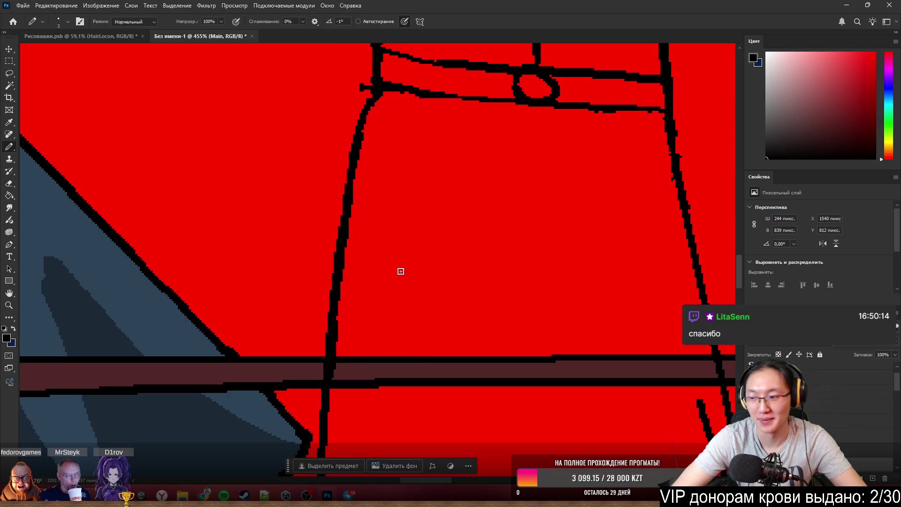
pyautogui.scroll(-1, 378, 181)
pyautogui.scroll(-3, 368, 183)
pyautogui.scroll(2, 450, 252)
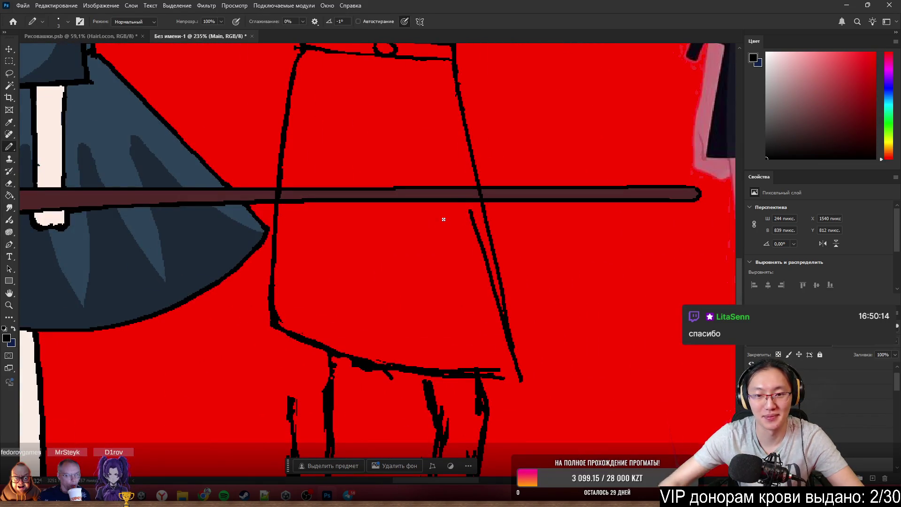
# Erase the stray thin stroke and extend the dress's bottom-left hem corner leftward.
pyautogui.press('e')
pyautogui.moveTo(444, 195); pyautogui.dragTo(475, 303)
pyautogui.press('b')
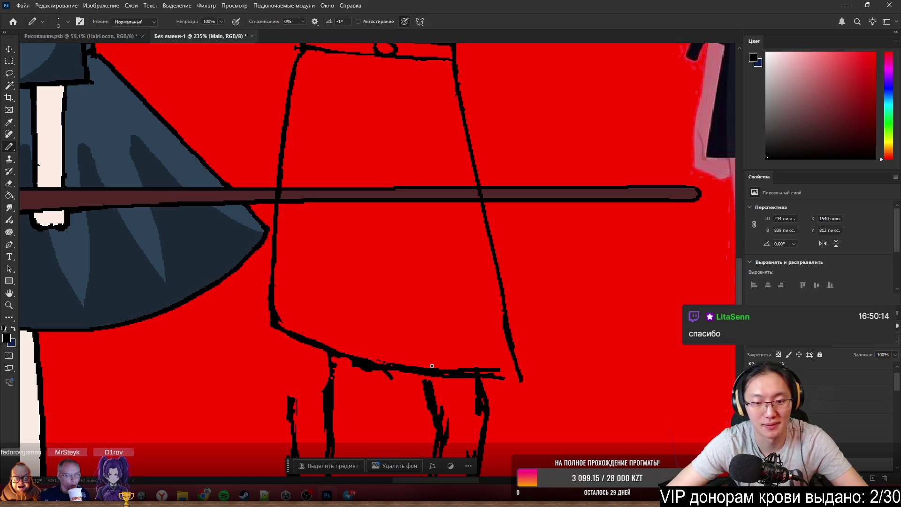
pyautogui.moveTo(275, 317); pyautogui.dragTo(237, 298)
pyautogui.scroll(-3, 338, 317)
pyautogui.scroll(3, 381, 335)
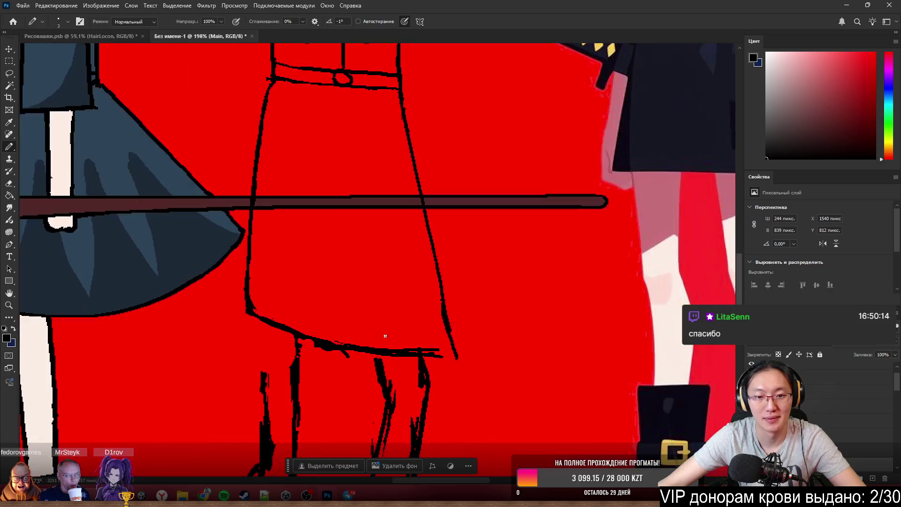
pyautogui.scroll(1, 400, 328)
pyautogui.scroll(1, 400, 327)
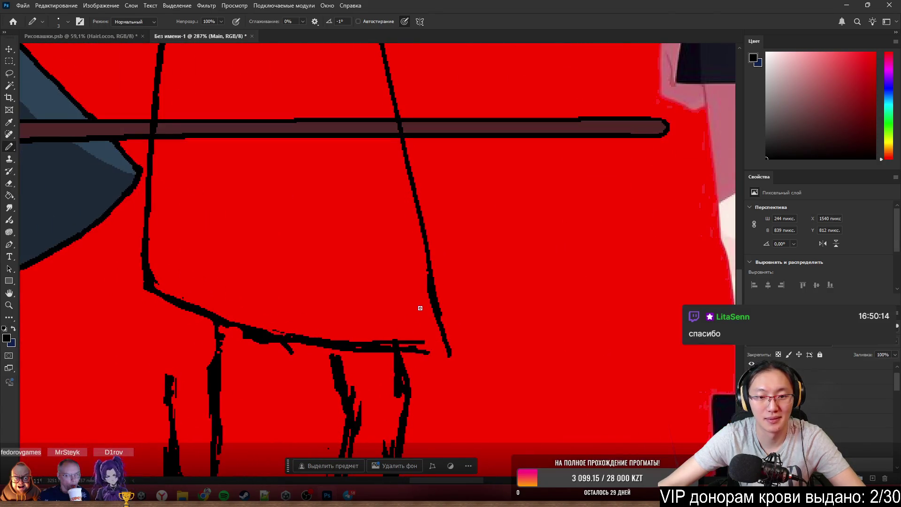
# Thicken the bottom-right hem corner and thin the dress's right outline from the inside.
pyautogui.moveTo(437, 355); pyautogui.dragTo(429, 336)
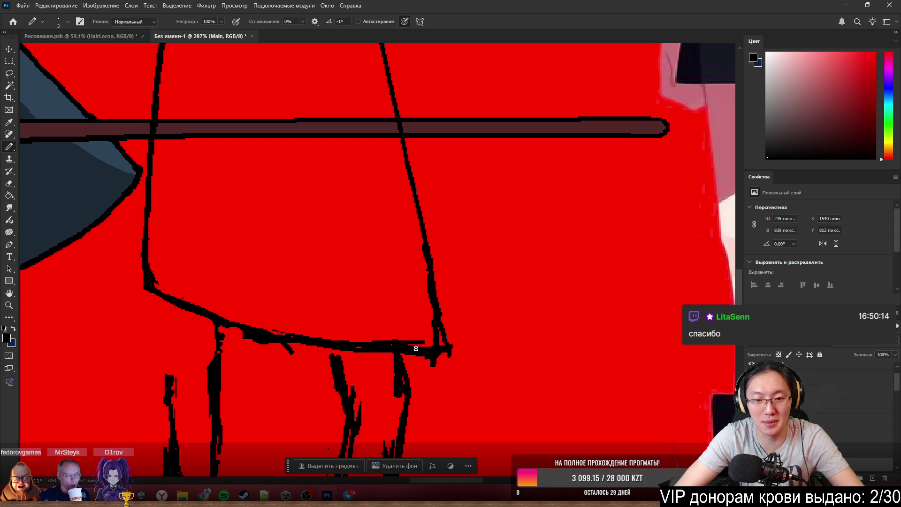
pyautogui.press('e')
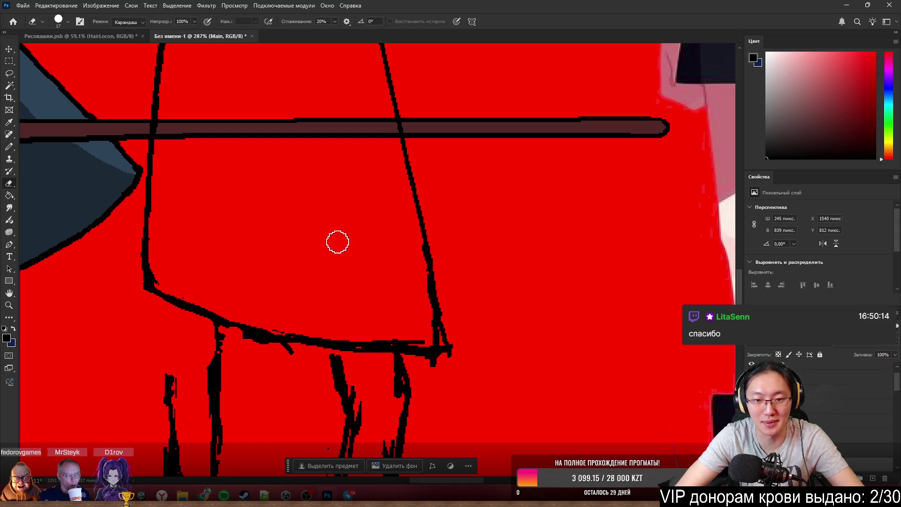
pyautogui.scroll(1, 422, 225)
pyautogui.scroll(1, 416, 216)
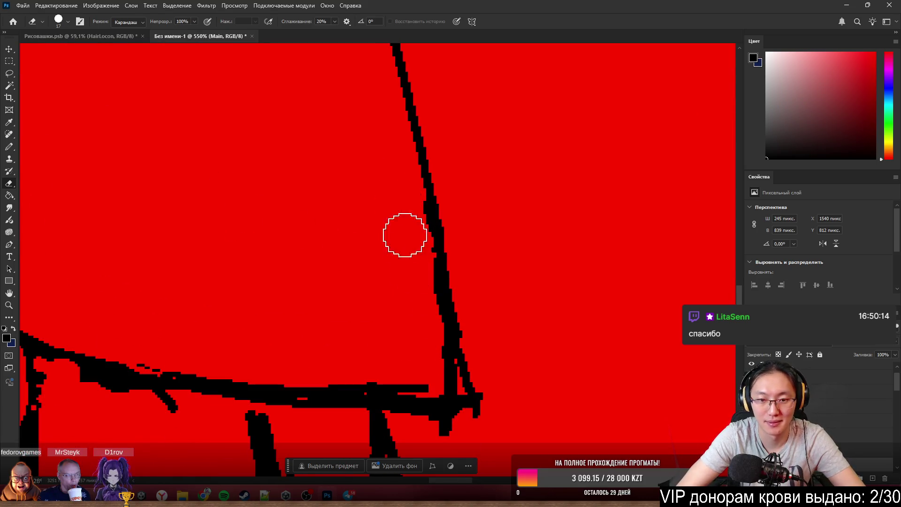
pyautogui.moveTo(405, 234)
pyautogui.mouseDown()
pyautogui.moveTo(418, 321)
pyautogui.moveTo(401, 197)
pyautogui.moveTo(422, 356)
pyautogui.moveTo(422, 334)
pyautogui.moveTo(434, 374)
pyautogui.mouseUp()
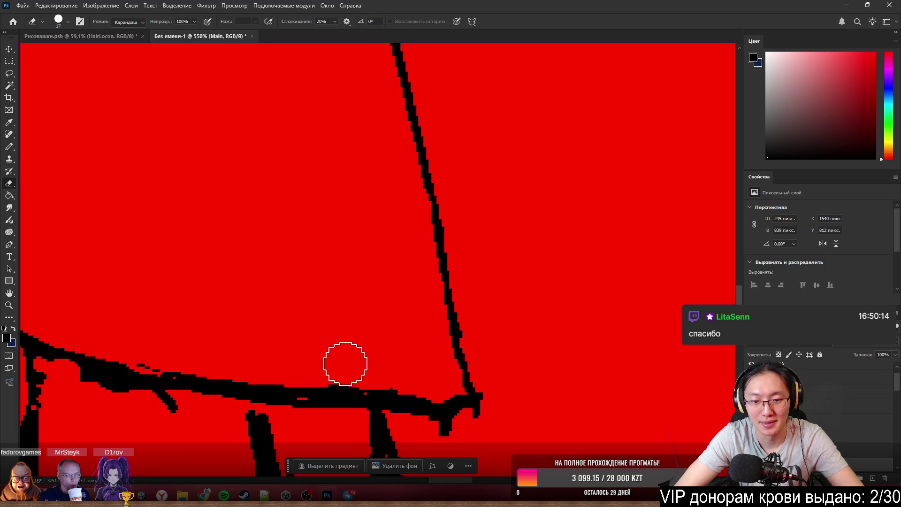
pyautogui.press('b')
pyautogui.scroll(-1, 558, 334)
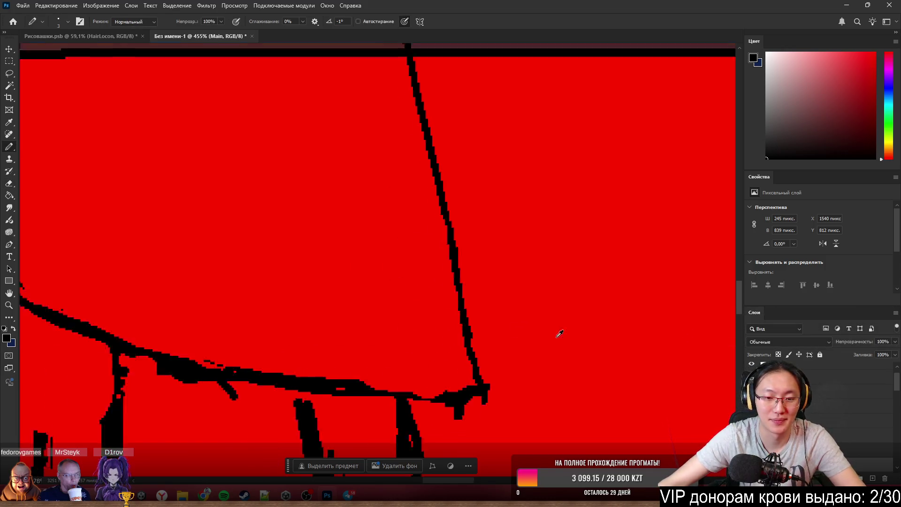
pyautogui.scroll(-2, 559, 334)
pyautogui.scroll(1, 587, 326)
pyautogui.scroll(1, 573, 337)
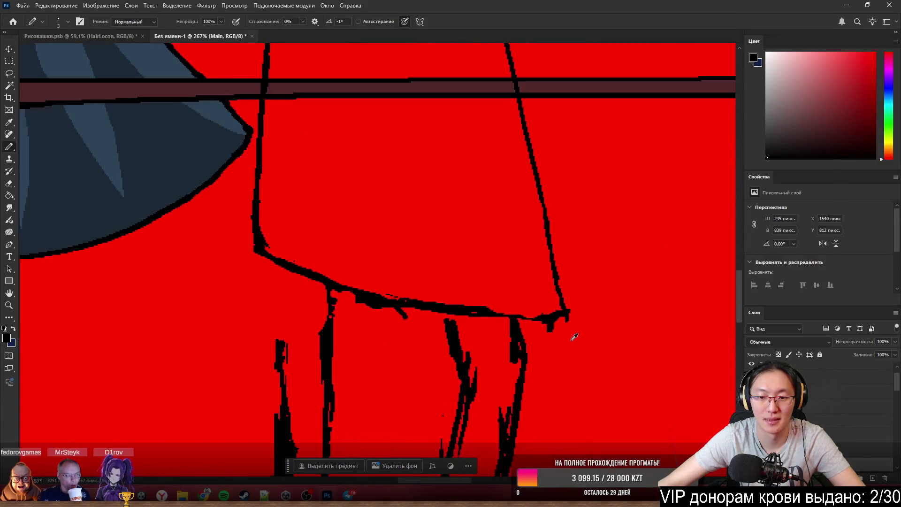
pyautogui.scroll(2, 574, 336)
pyautogui.scroll(-3, 576, 312)
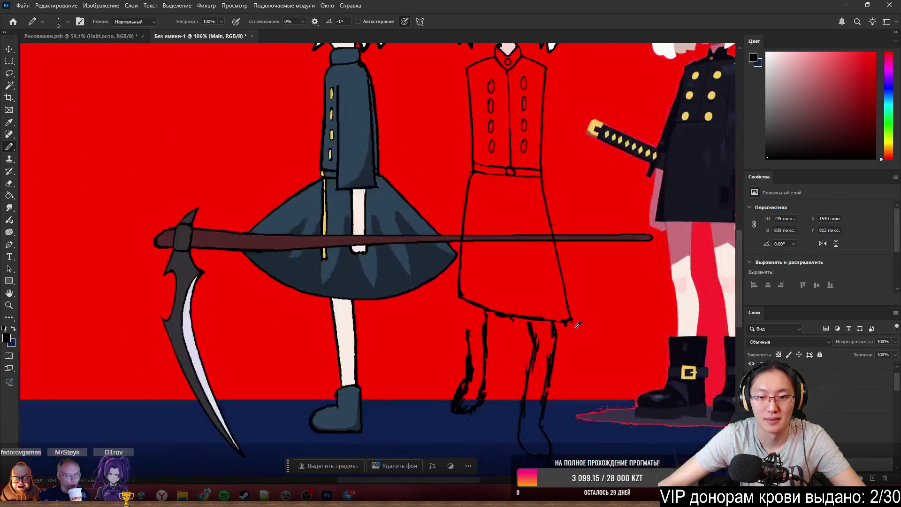
pyautogui.scroll(2, 573, 317)
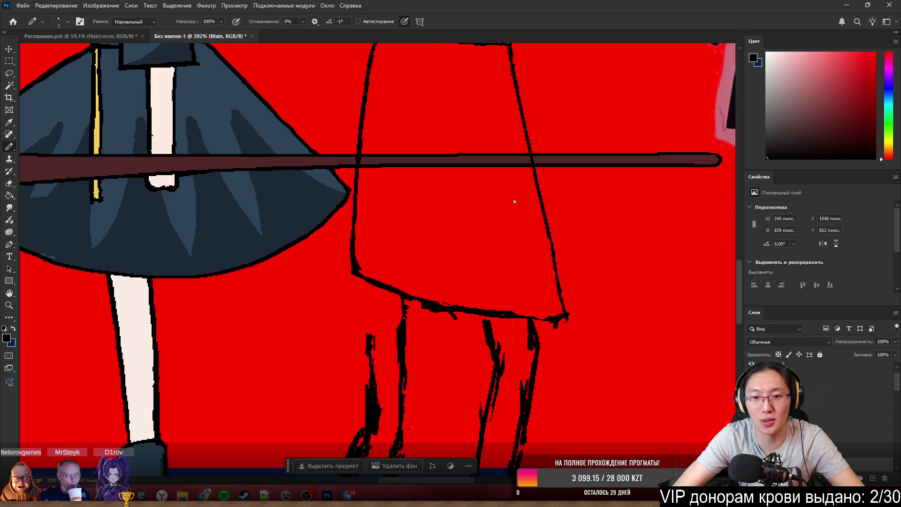
# Draw fold lines down the coat skirt and along its right edge toward the hem.
pyautogui.moveTo(513, 113); pyautogui.dragTo(517, 200)
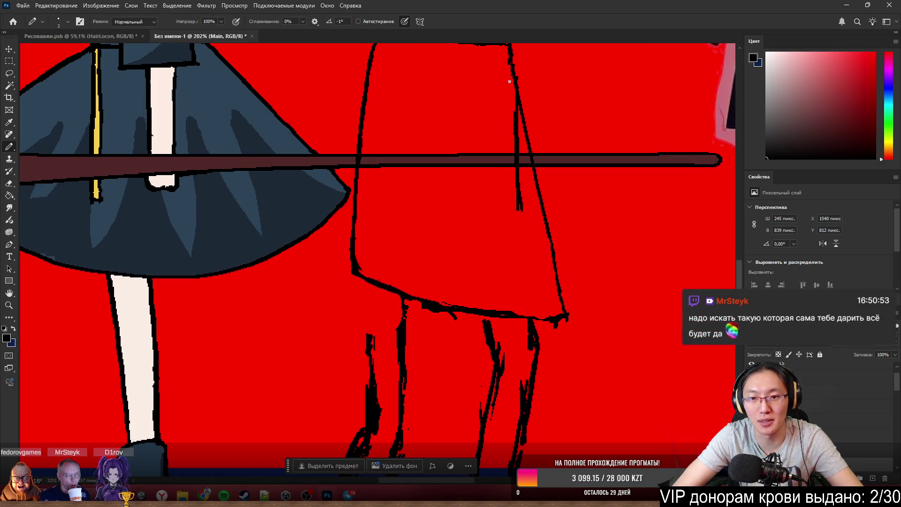
pyautogui.moveTo(508, 65); pyautogui.dragTo(514, 221)
pyautogui.moveTo(521, 256); pyautogui.dragTo(536, 313)
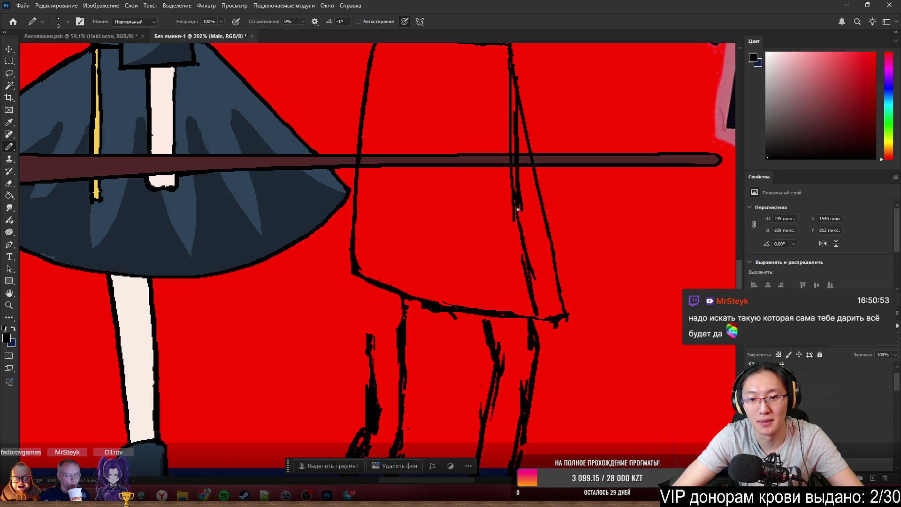
pyautogui.scroll(-1, 549, 196)
pyautogui.scroll(-3, 542, 202)
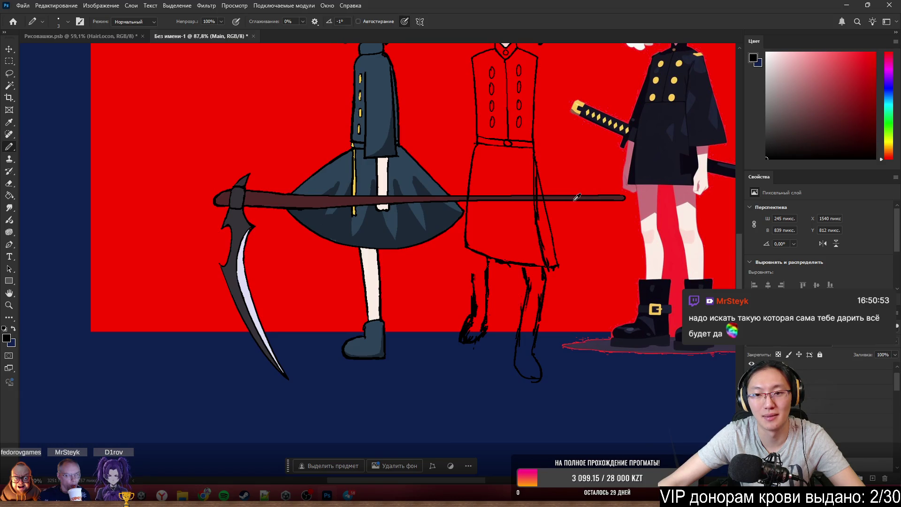
pyautogui.scroll(1, 495, 322)
pyautogui.scroll(1, 503, 311)
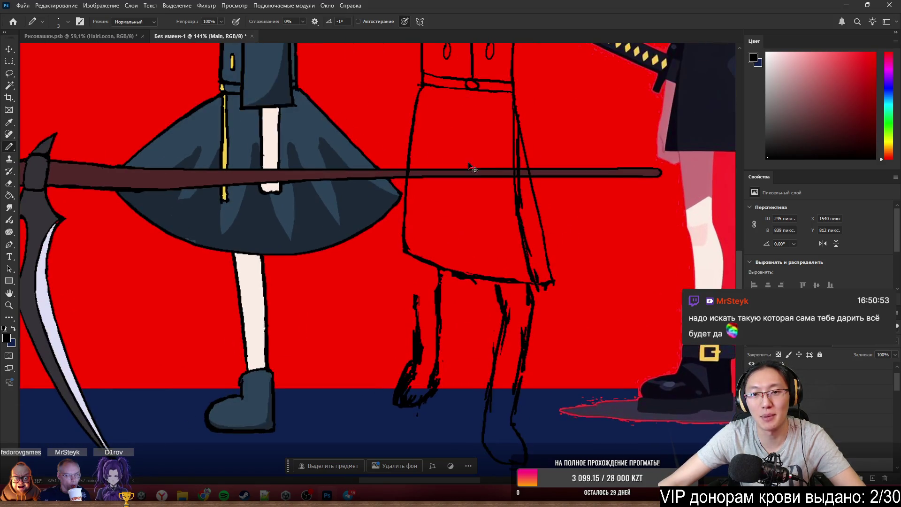
pyautogui.scroll(1, 510, 299)
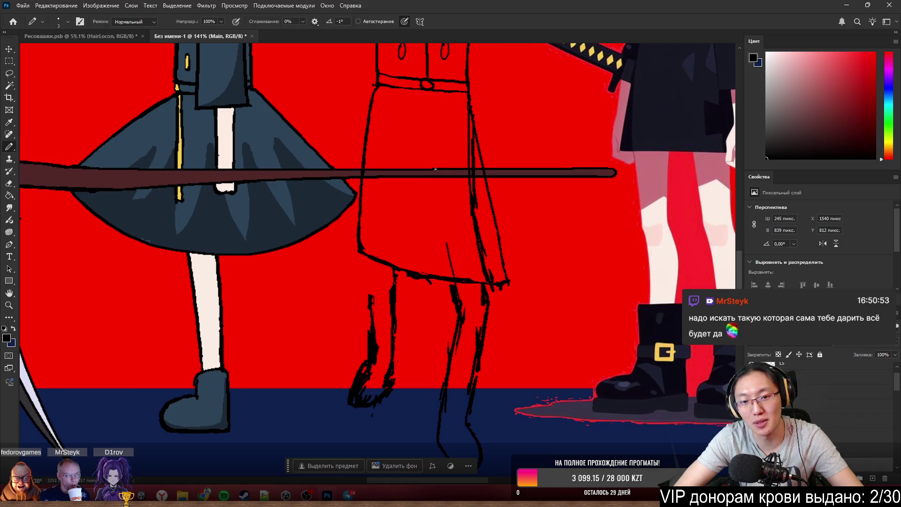
pyautogui.moveTo(423, 132); pyautogui.dragTo(448, 254)
pyautogui.moveTo(429, 177); pyautogui.dragTo(453, 278)
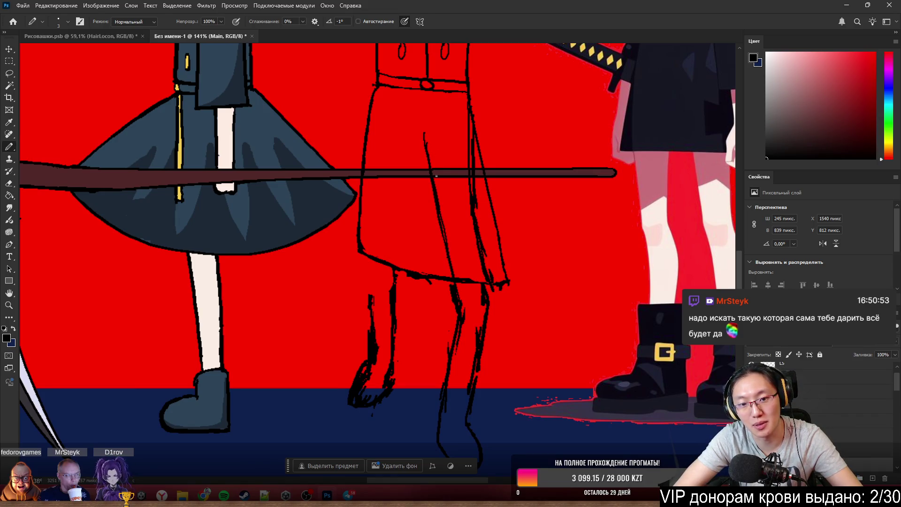
# Erase the unwanted upper fold and inner stroke, then draw a new line down the coat.
pyautogui.press('e')
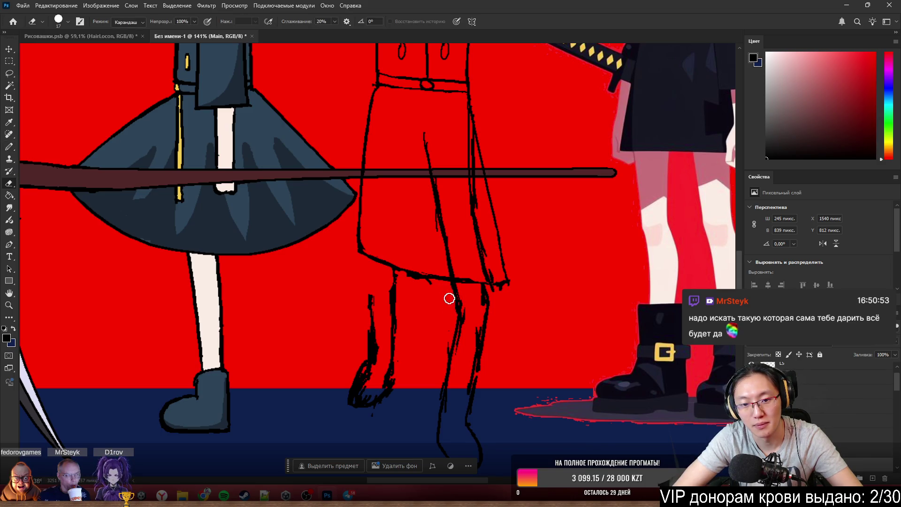
pyautogui.moveTo(434, 211)
pyautogui.mouseDown()
pyautogui.moveTo(424, 142)
pyautogui.moveTo(453, 258)
pyautogui.mouseUp()
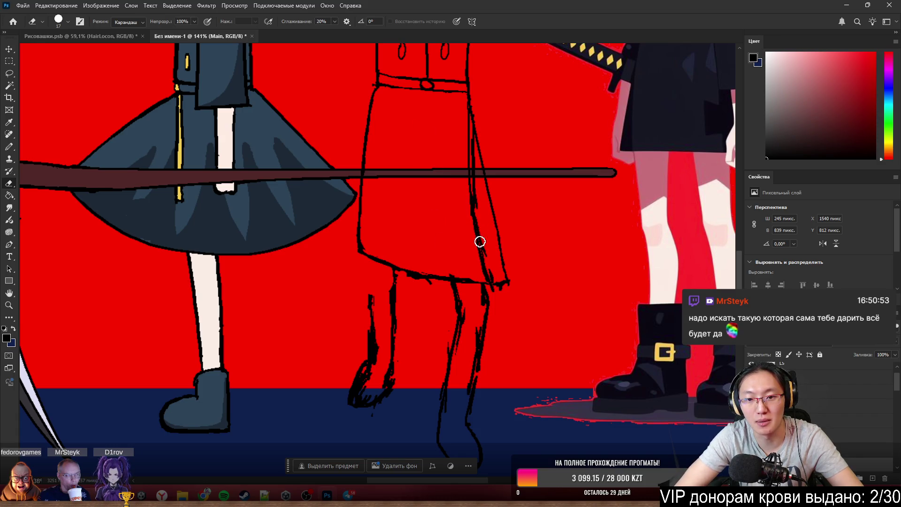
pyautogui.moveTo(465, 161)
pyautogui.mouseDown()
pyautogui.moveTo(460, 148)
pyautogui.moveTo(472, 166)
pyautogui.mouseUp()
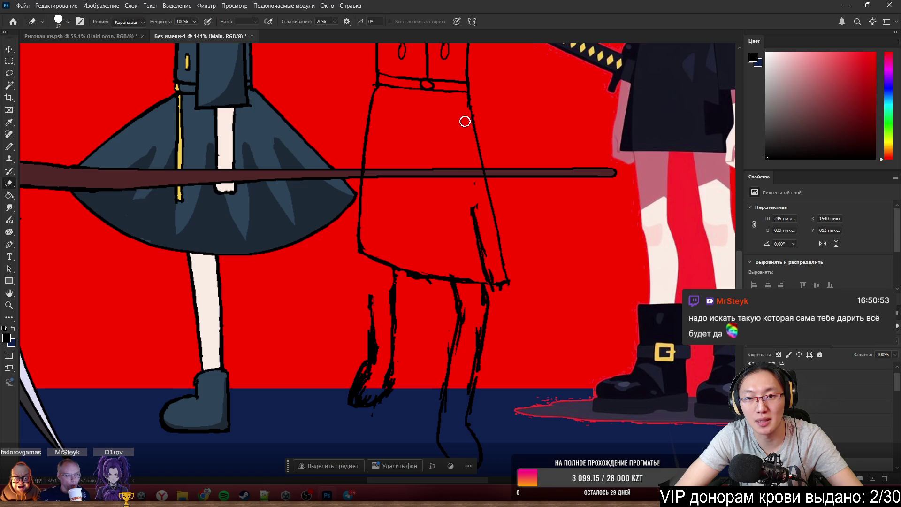
pyautogui.press('b')
pyautogui.moveTo(467, 102); pyautogui.dragTo(471, 201)
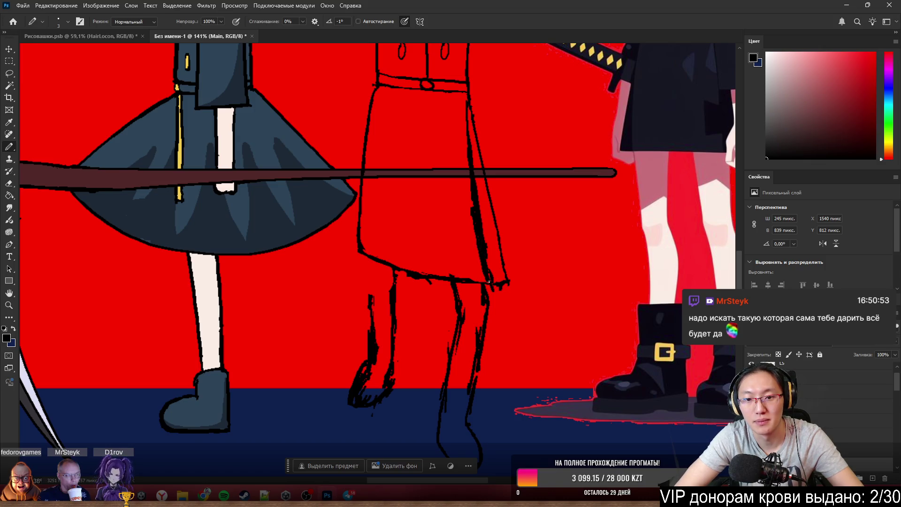
# Thin the coat's right edge line into a single clean outline.
pyautogui.press('e')
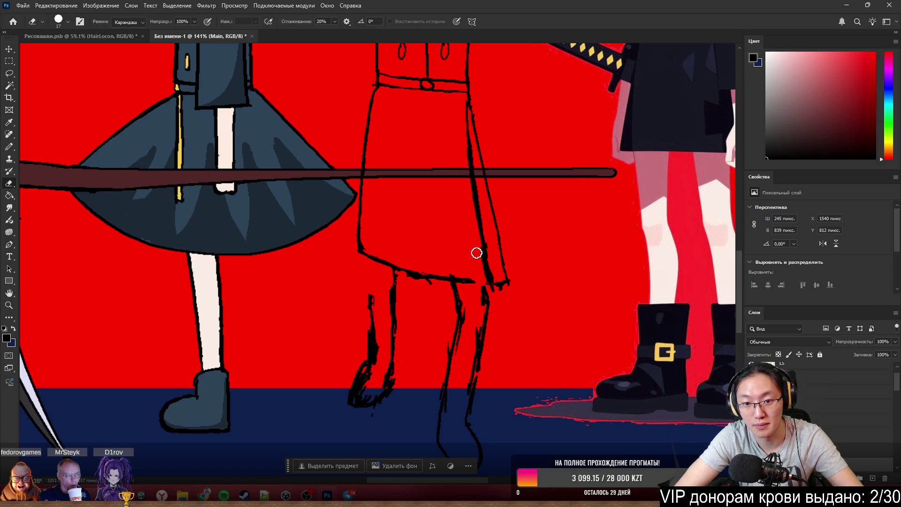
pyautogui.moveTo(479, 117)
pyautogui.mouseDown()
pyautogui.moveTo(479, 170)
pyautogui.moveTo(496, 216)
pyautogui.mouseUp()
pyautogui.moveTo(473, 133); pyautogui.dragTo(500, 283)
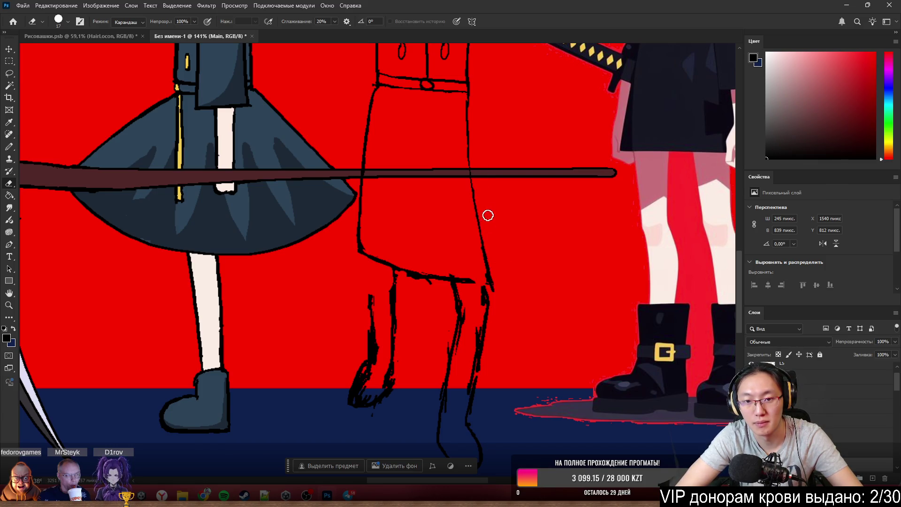
pyautogui.press('b')
pyautogui.scroll(-3, 501, 167)
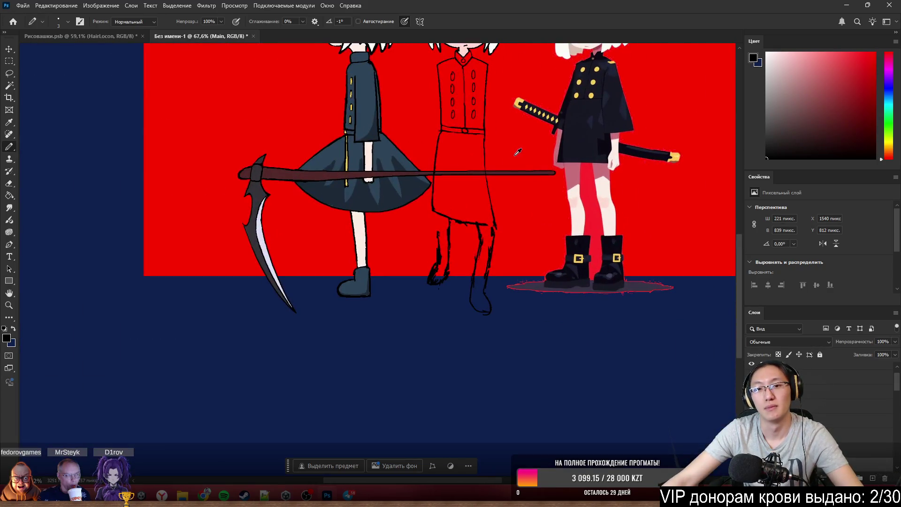
pyautogui.scroll(1, 517, 151)
pyautogui.scroll(2, 489, 237)
pyautogui.scroll(1, 490, 237)
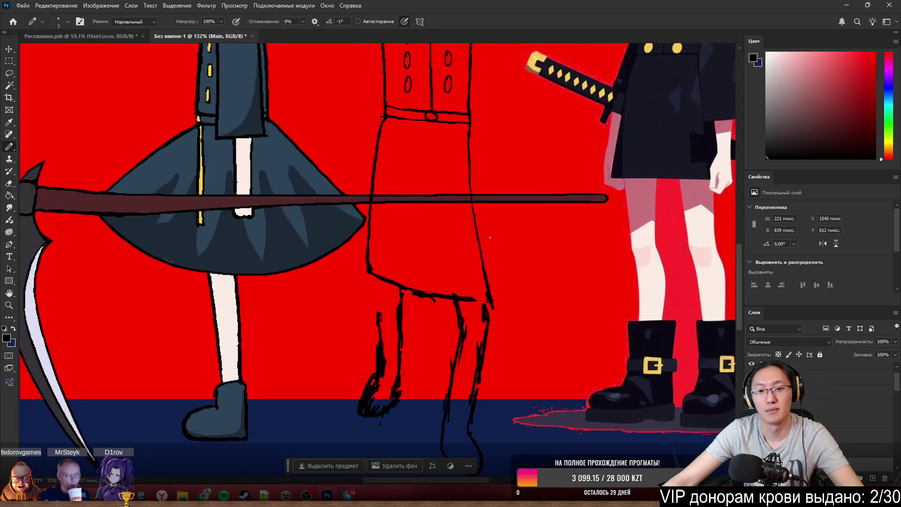
pyautogui.scroll(1, 560, 233)
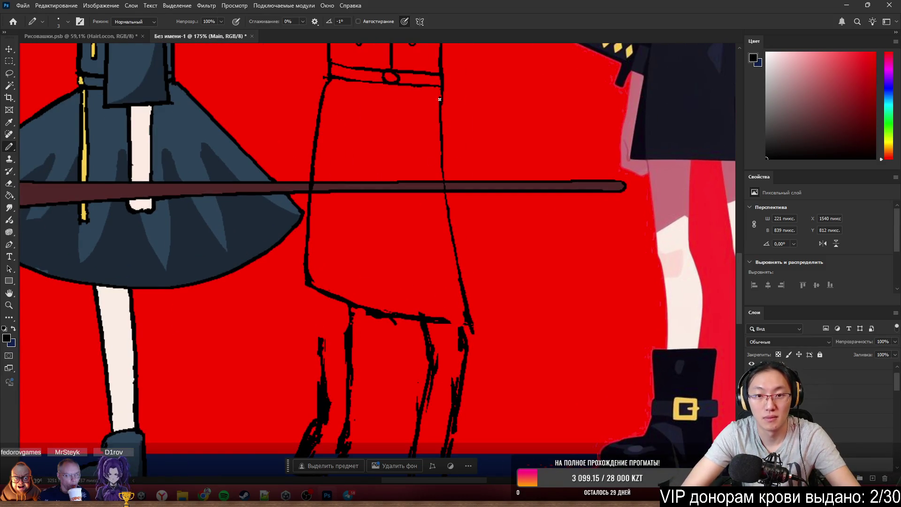
# Thicken the coat's right outline and extend the hem line to the right, cleaning between strokes.
pyautogui.moveTo(444, 145); pyautogui.dragTo(470, 318)
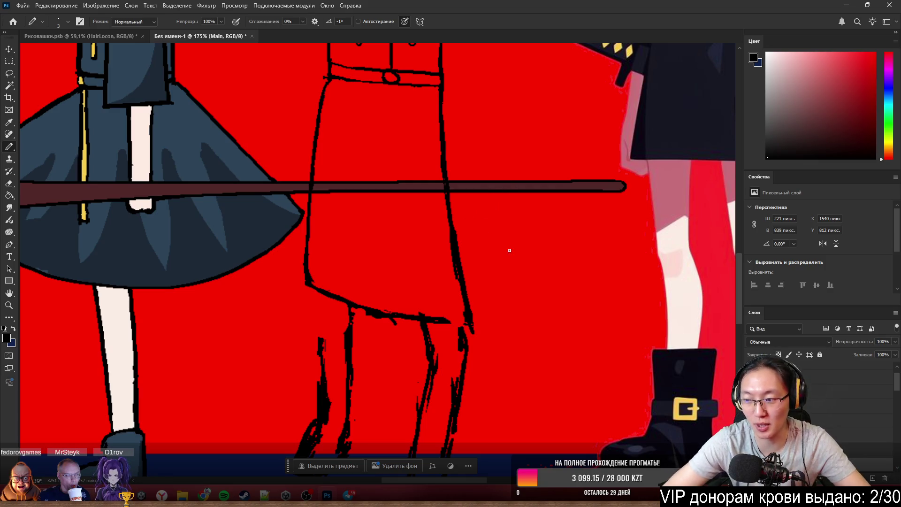
pyautogui.press('e')
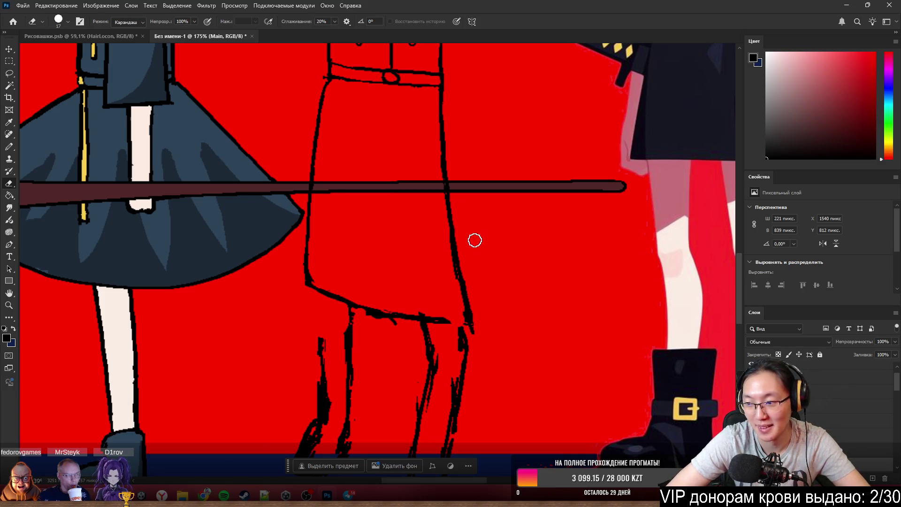
pyautogui.press('b')
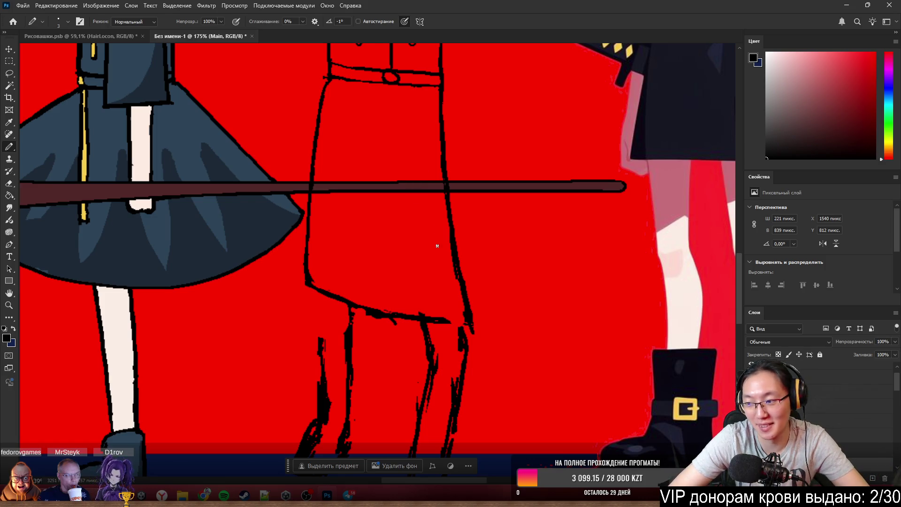
pyautogui.press('e')
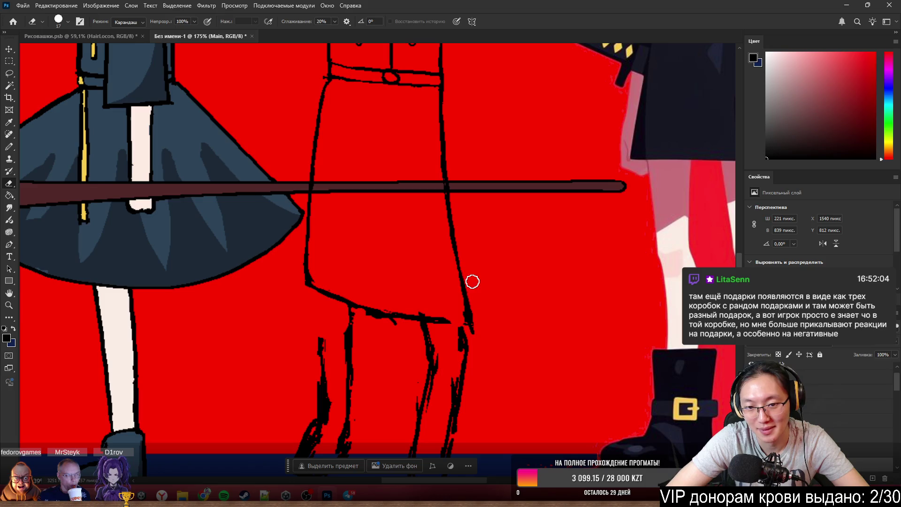
pyautogui.press('b')
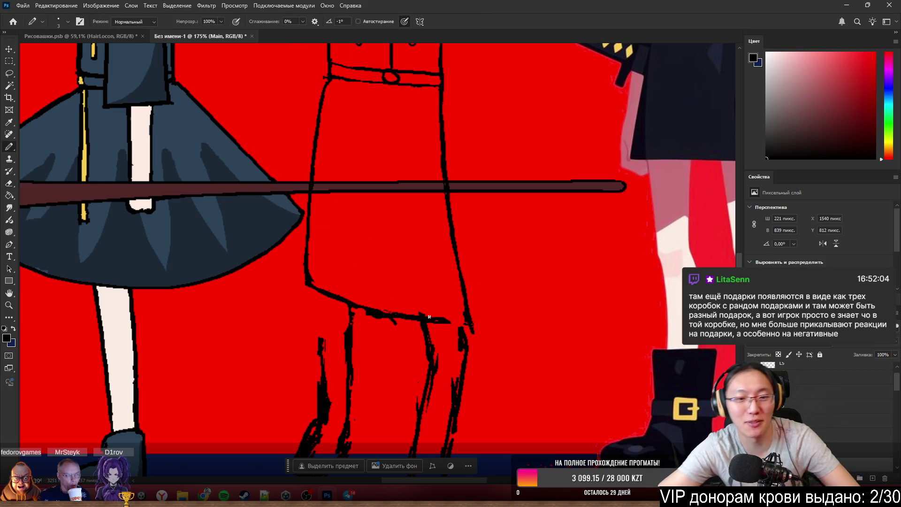
pyautogui.moveTo(449, 320); pyautogui.dragTo(461, 321)
pyautogui.press('e')
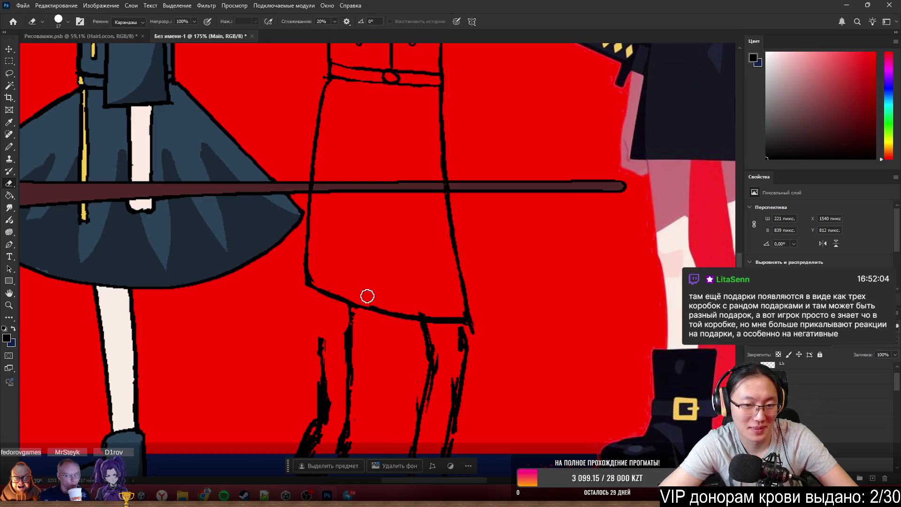
pyautogui.press('b')
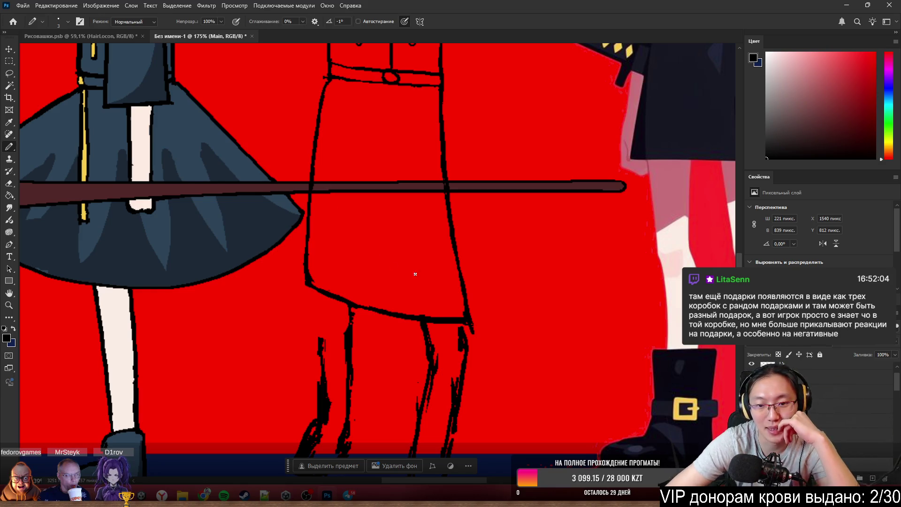
# Trim excess pixels at the hem's right corner and thin the hem outline's top edge.
pyautogui.press('e')
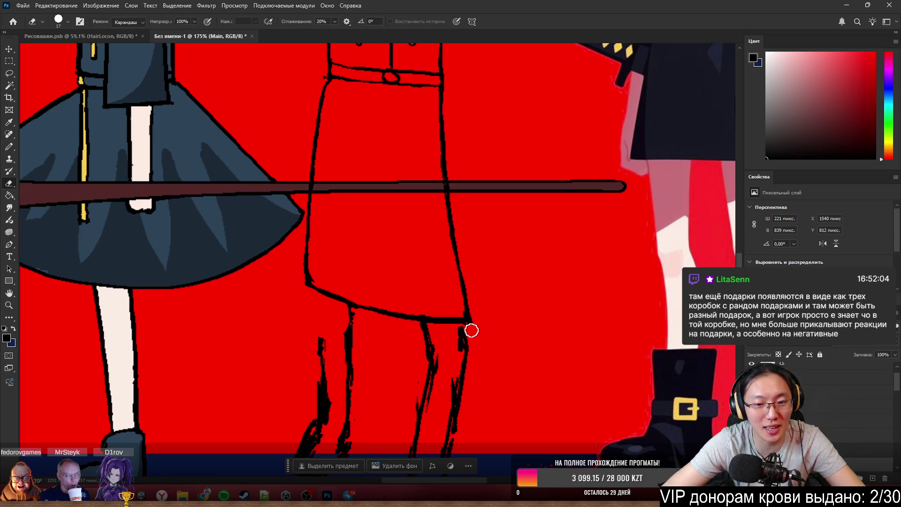
pyautogui.moveTo(469, 328); pyautogui.dragTo(469, 315)
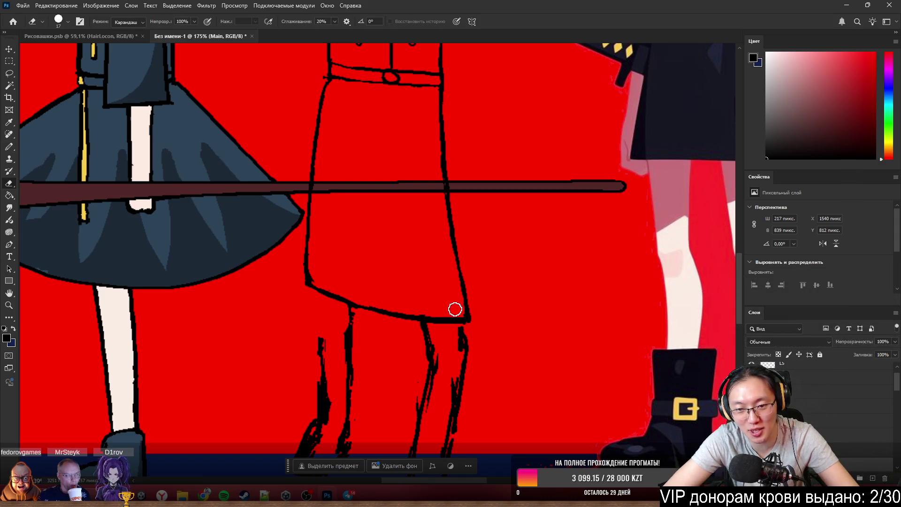
pyautogui.press('b')
pyautogui.scroll(3, 420, 285)
pyautogui.press('e')
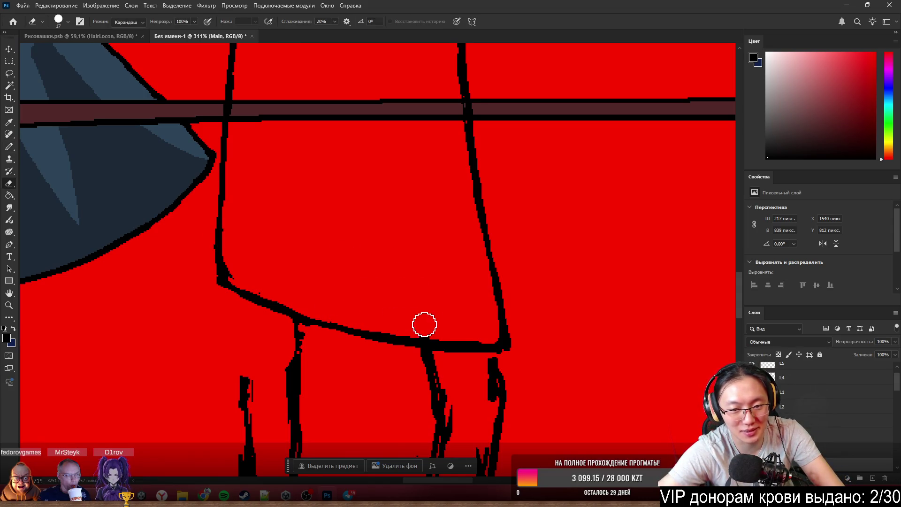
pyautogui.moveTo(432, 323); pyautogui.dragTo(465, 329)
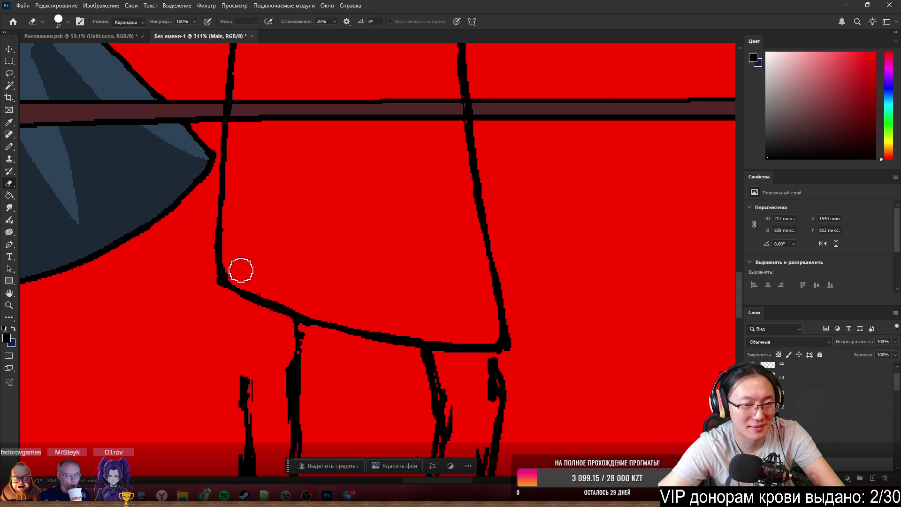
pyautogui.press('b')
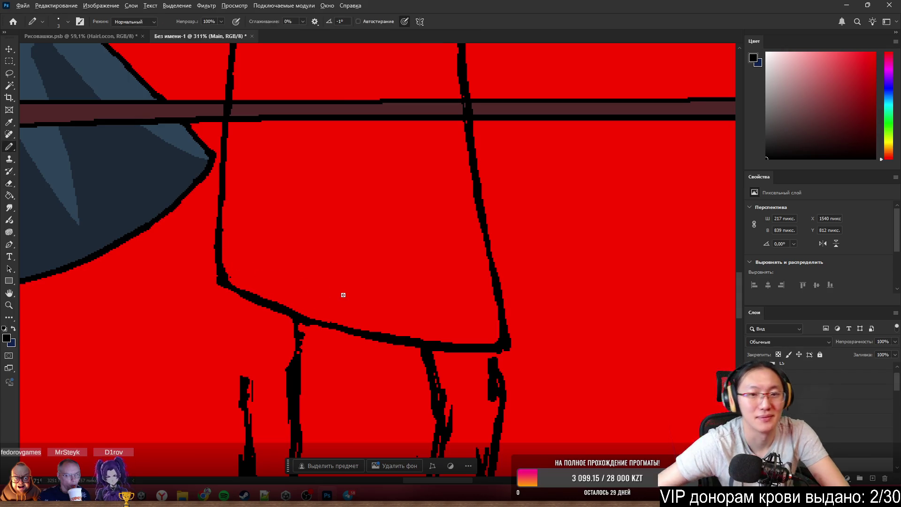
pyautogui.scroll(-3, 415, 238)
pyautogui.scroll(-3, 415, 237)
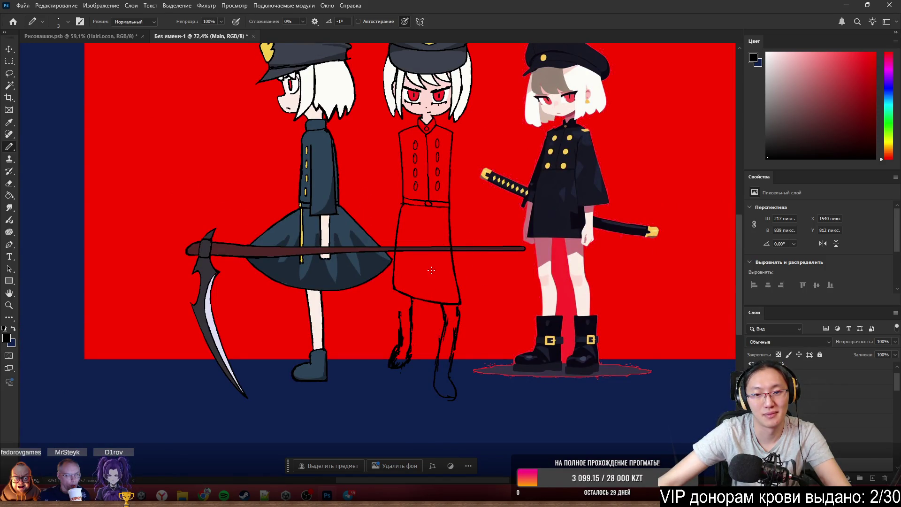
pyautogui.scroll(2, 441, 276)
pyautogui.scroll(2, 437, 247)
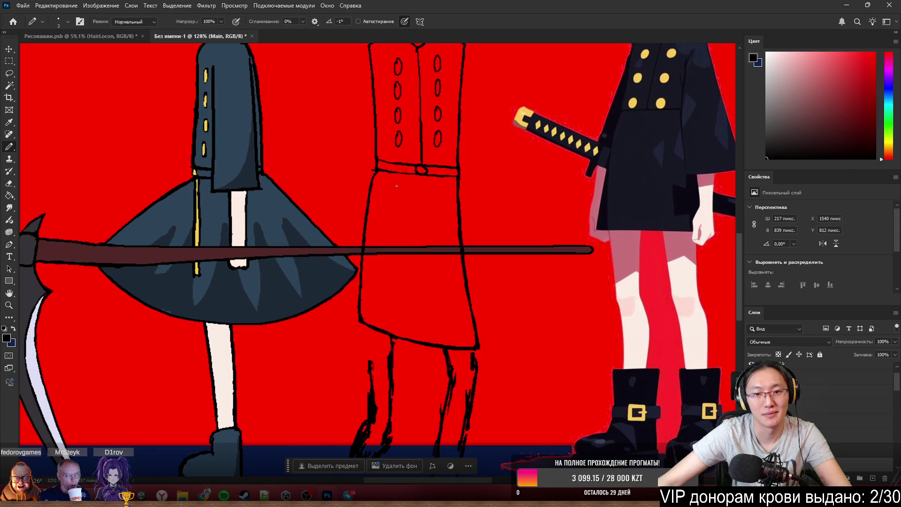
pyautogui.scroll(2, 372, 187)
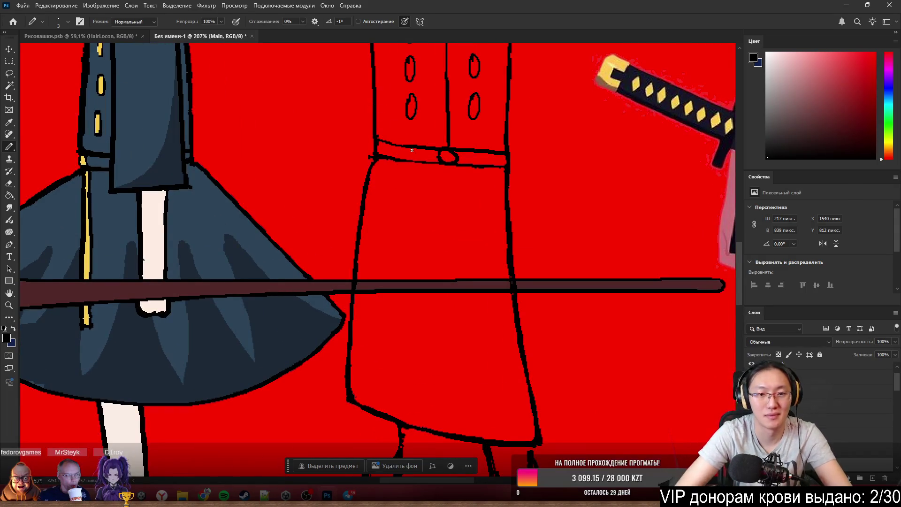
# Repeatedly attempt an inner vertical line down the skirt, undoing each unsatisfactory stroke.
pyautogui.moveTo(373, 177)
pyautogui.mouseDown()
pyautogui.moveTo(362, 233)
pyautogui.moveTo(371, 240)
pyautogui.mouseUp()
pyautogui.hotkey('ctrl', 'z')
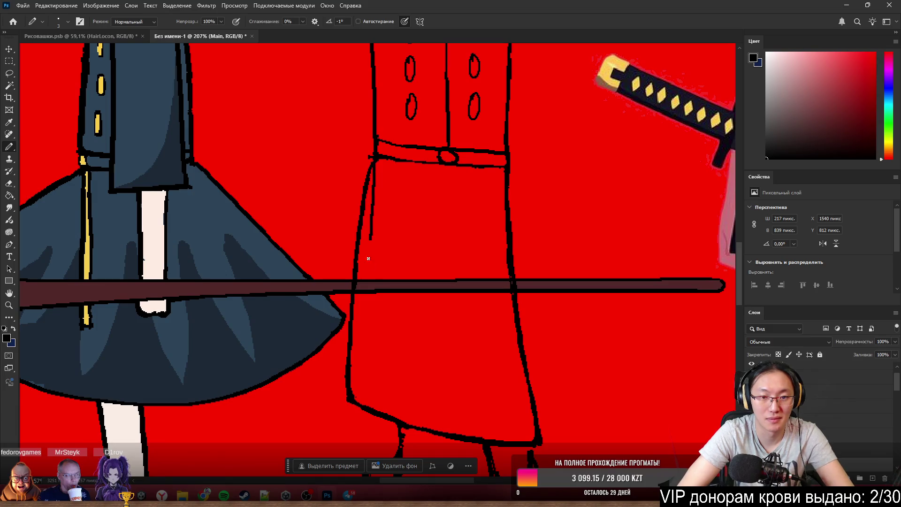
pyautogui.hotkey('ctrl', 'z')
pyautogui.moveTo(374, 165); pyautogui.dragTo(363, 265)
pyautogui.hotkey('ctrl', 'z')
pyautogui.moveTo(376, 167); pyautogui.dragTo(357, 402)
pyautogui.hotkey('ctrl', 'z')
pyautogui.hotkey('ctrl', 'z')
pyautogui.hotkey('ctrl', 'z')
pyautogui.moveTo(373, 164); pyautogui.dragTo(352, 395)
pyautogui.hotkey('ctrl', 'z')
pyautogui.moveTo(369, 164); pyautogui.dragTo(361, 304)
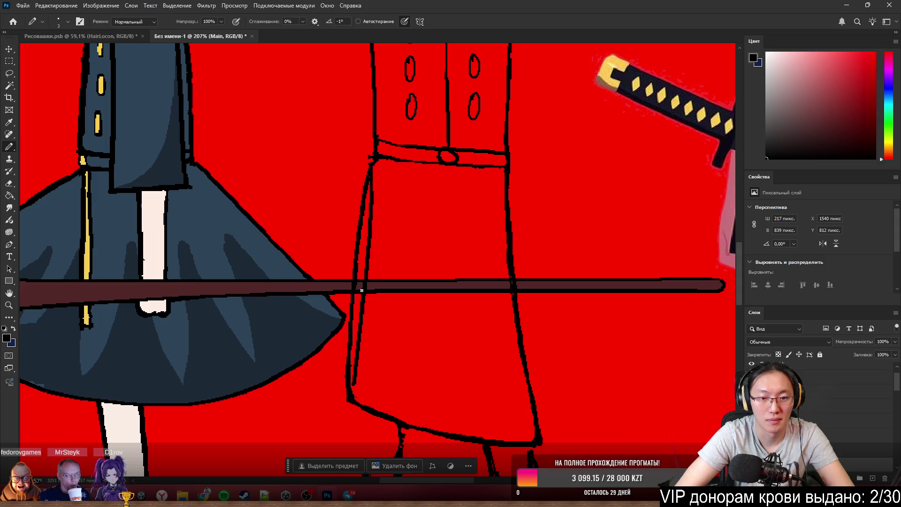
pyautogui.hotkey('ctrl', 'z')
pyautogui.moveTo(373, 163); pyautogui.dragTo(365, 400)
pyautogui.hotkey('ctrl', 'z')
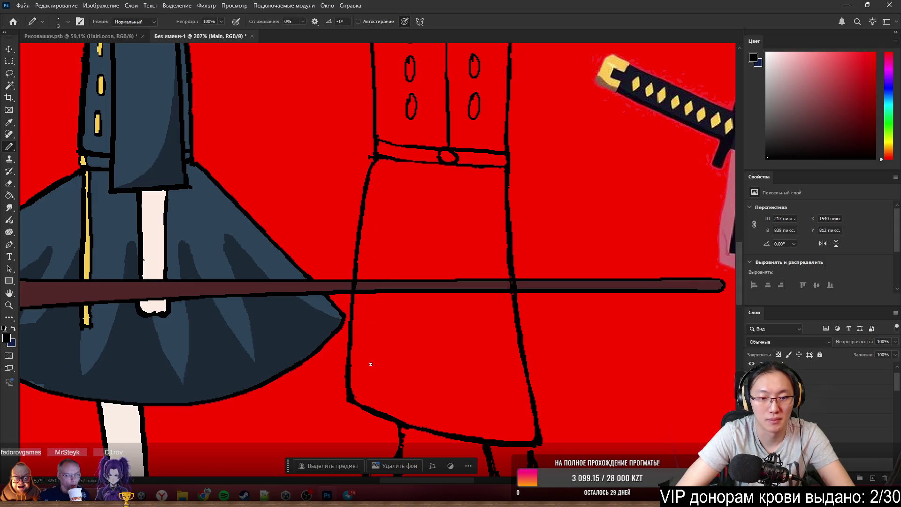
pyautogui.moveTo(373, 164); pyautogui.dragTo(355, 400)
pyautogui.hotkey('ctrl', 'z')
pyautogui.moveTo(373, 161); pyautogui.dragTo(352, 400)
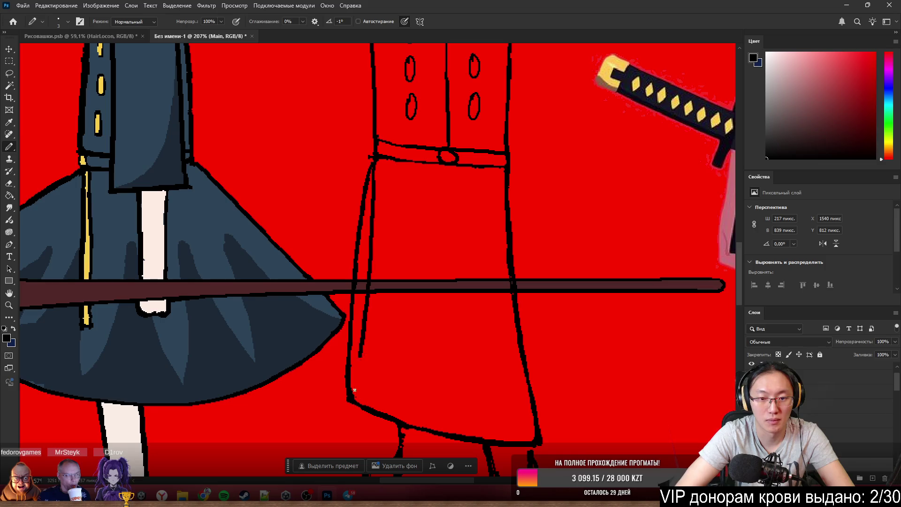
pyautogui.hotkey('ctrl', 'z')
pyautogui.moveTo(373, 163); pyautogui.dragTo(361, 402)
pyautogui.hotkey('ctrl', 'z')
pyautogui.moveTo(375, 162); pyautogui.dragTo(377, 398)
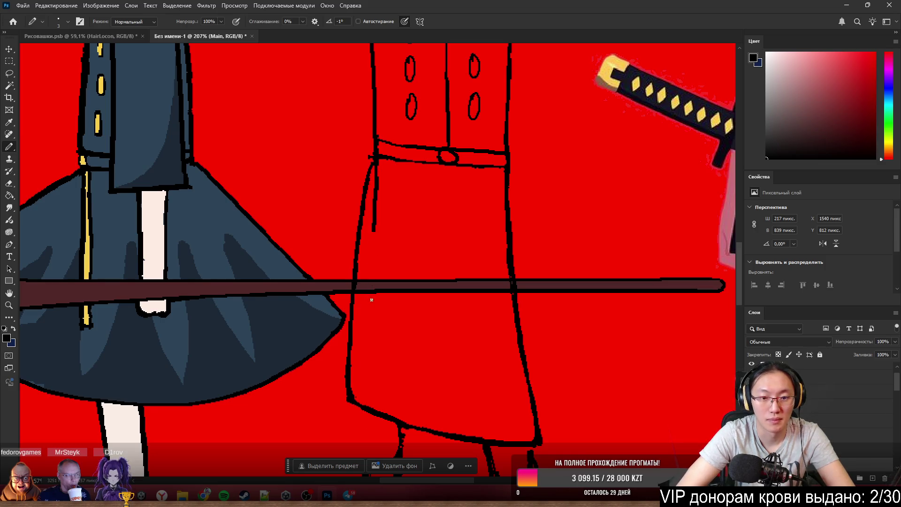
pyautogui.hotkey('ctrl', 'z')
pyautogui.moveTo(375, 164); pyautogui.dragTo(375, 405)
pyautogui.hotkey('ctrl', 'z')
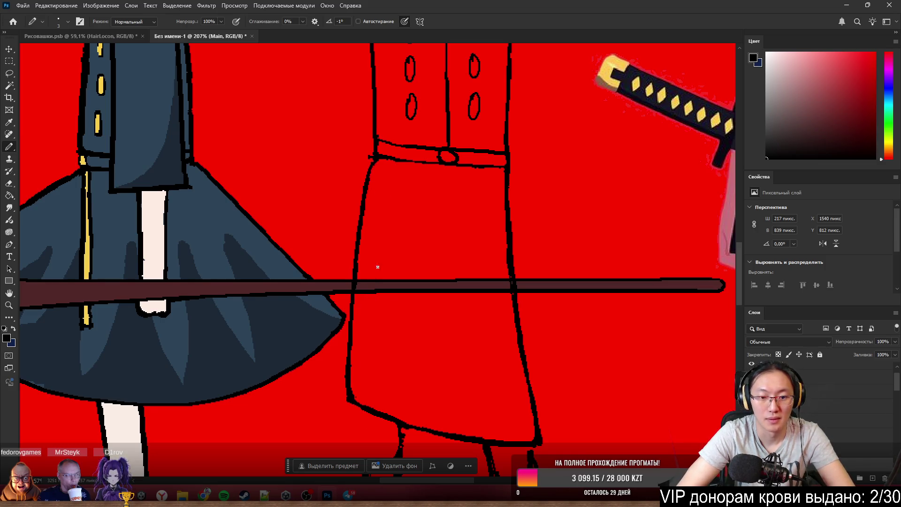
pyautogui.moveTo(376, 157); pyautogui.dragTo(360, 404)
pyautogui.hotkey('ctrl', 'z')
pyautogui.moveTo(375, 159); pyautogui.dragTo(372, 406)
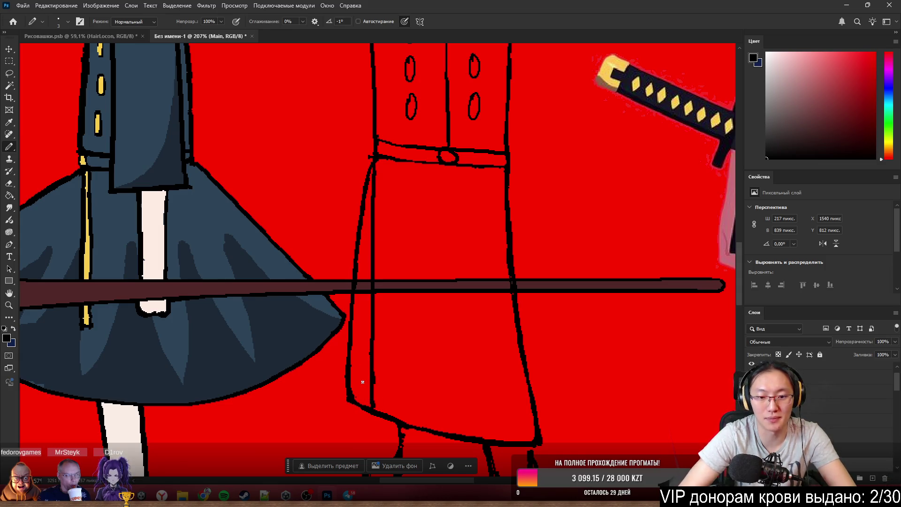
pyautogui.scroll(-5, 362, 382)
pyautogui.scroll(6, 367, 384)
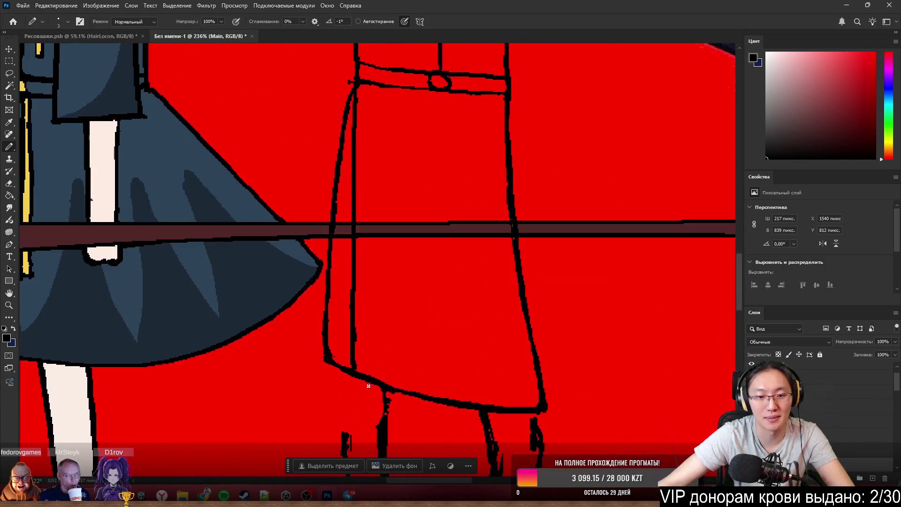
pyautogui.hotkey('ctrl', 'z')
# Trace the skirt's left edge from hem to waist until one acceptable line remains.
pyautogui.moveTo(338, 358); pyautogui.dragTo(325, 86)
pyautogui.hotkey('ctrl', 'z')
pyautogui.moveTo(335, 360); pyautogui.dragTo(337, 87)
pyautogui.hotkey('ctrl', 'z')
pyautogui.moveTo(332, 362); pyautogui.dragTo(340, 98)
pyautogui.hotkey('ctrl', 'z')
pyautogui.moveTo(335, 363); pyautogui.dragTo(329, 101)
pyautogui.hotkey('ctrl', 'z')
pyautogui.moveTo(333, 346); pyautogui.dragTo(343, 91)
pyautogui.hotkey('ctrl', 'z')
pyautogui.moveTo(334, 362); pyautogui.dragTo(351, 113)
# Thin the lower left outline, erase the messy strokes near the waist, and view the whole drawing.
pyautogui.press('e')
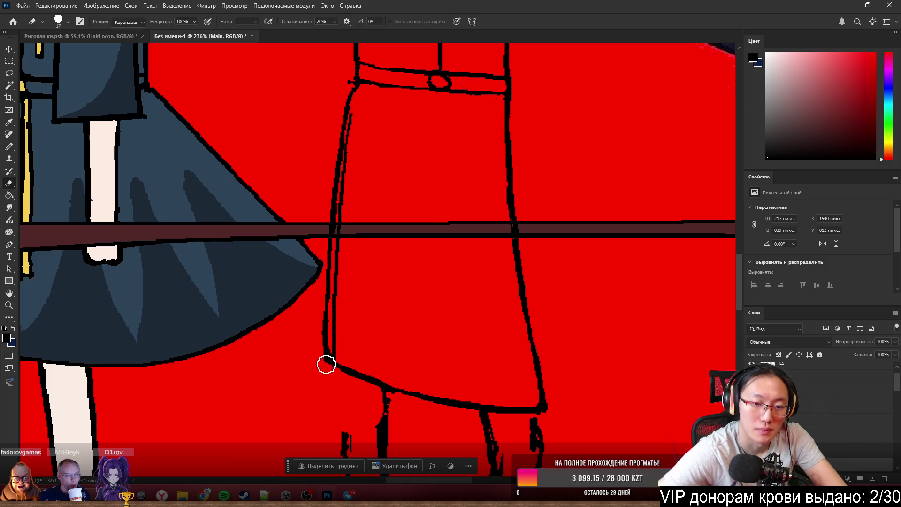
pyautogui.moveTo(316, 362)
pyautogui.mouseDown()
pyautogui.moveTo(328, 157)
pyautogui.moveTo(331, 170)
pyautogui.mouseUp()
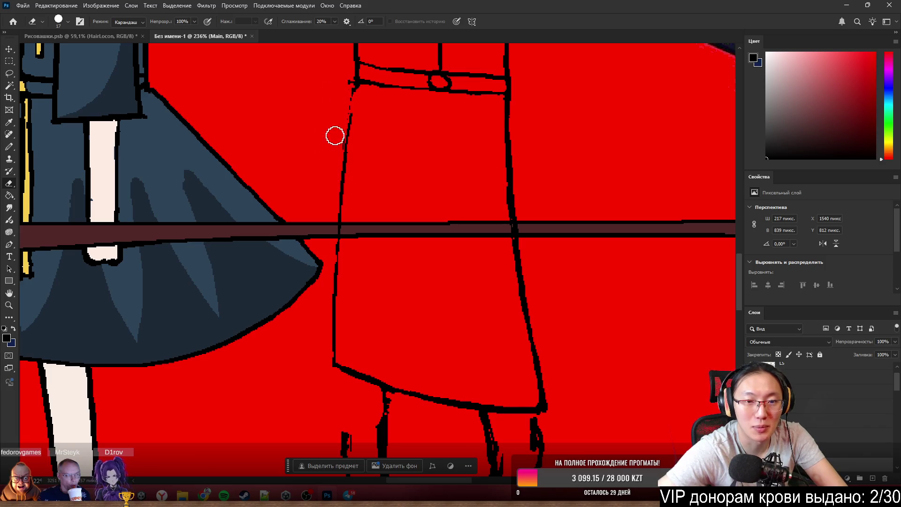
pyautogui.moveTo(338, 119); pyautogui.dragTo(344, 76)
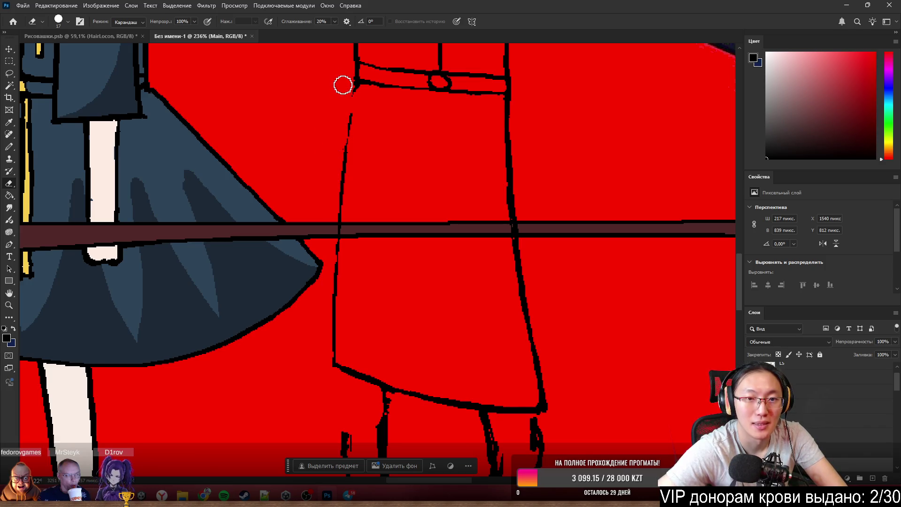
pyautogui.press('b')
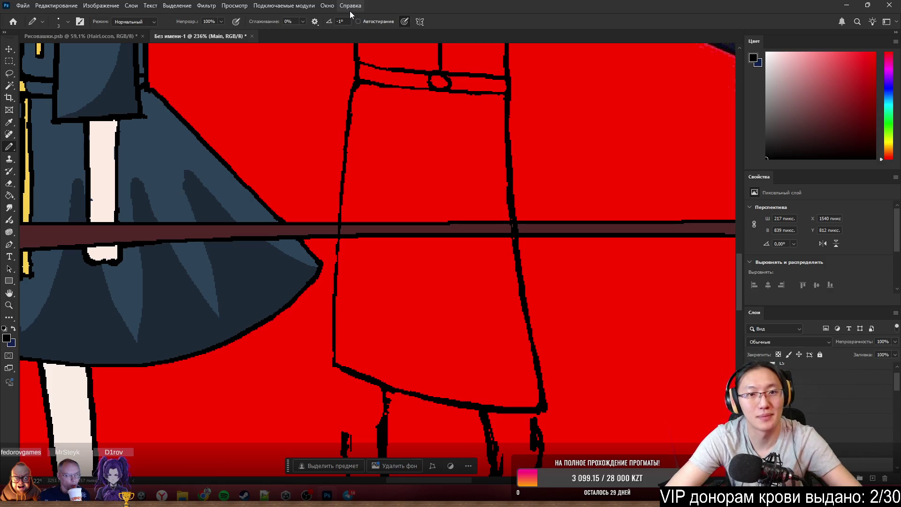
pyautogui.hotkey('ctrl', '0')
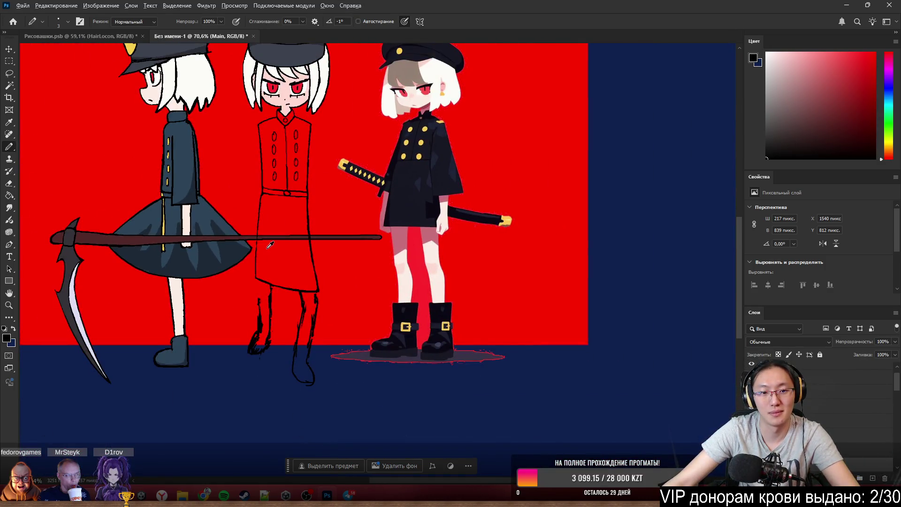
pyautogui.scroll(3, 269, 244)
pyautogui.scroll(-2, 268, 244)
pyautogui.scroll(-2, 255, 261)
pyautogui.scroll(1, 288, 236)
pyautogui.scroll(1, 288, 239)
pyautogui.scroll(3, 288, 261)
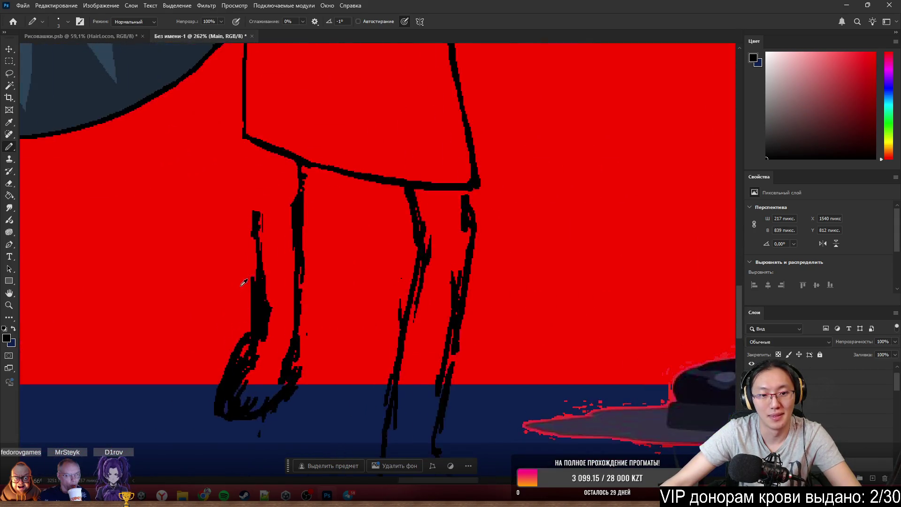
pyautogui.scroll(2, 290, 272)
pyautogui.scroll(-2, 290, 272)
pyautogui.scroll(-1, 372, 322)
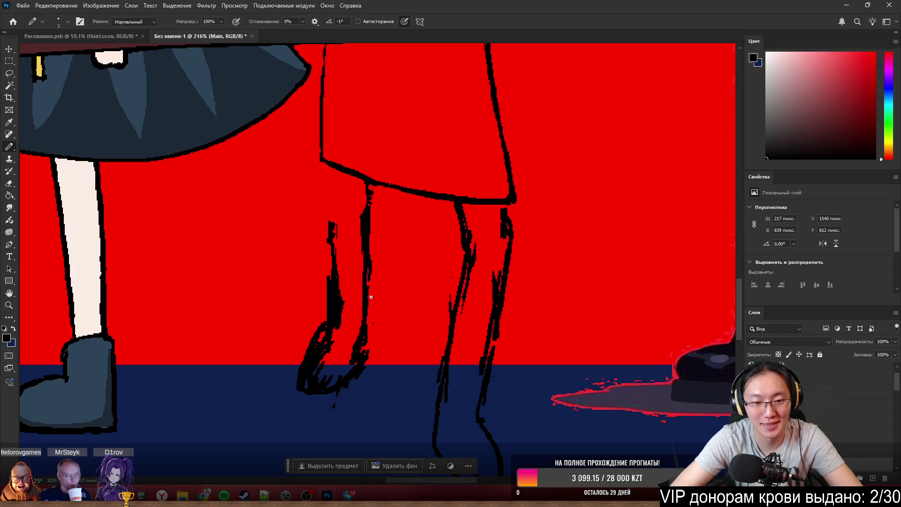
pyautogui.press('e')
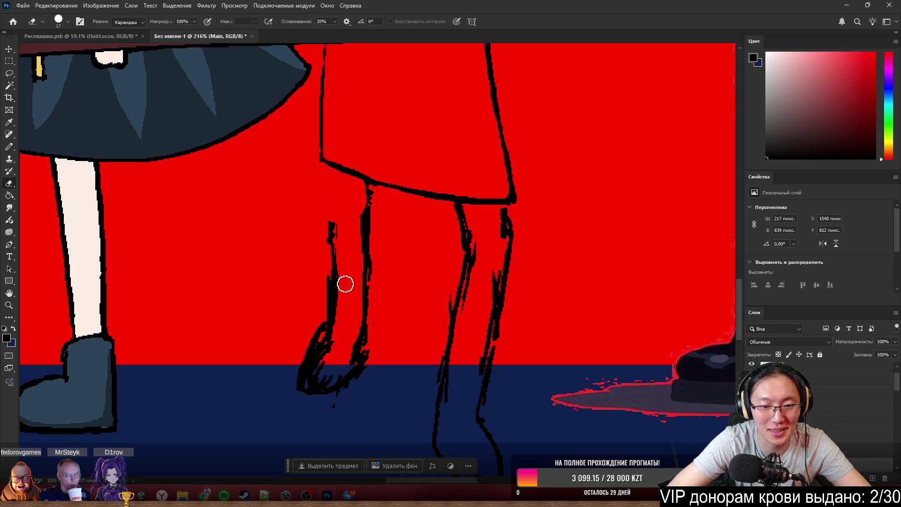
pyautogui.press('b')
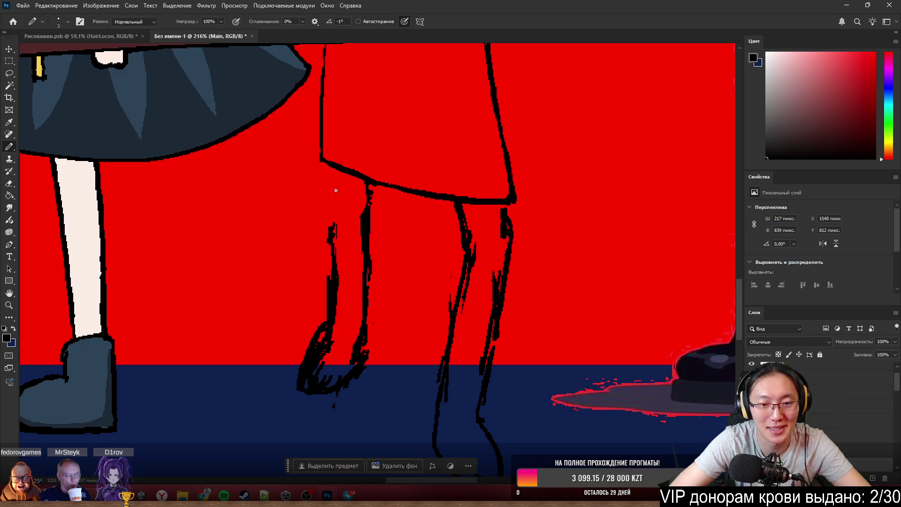
pyautogui.moveTo(334, 173); pyautogui.dragTo(334, 263)
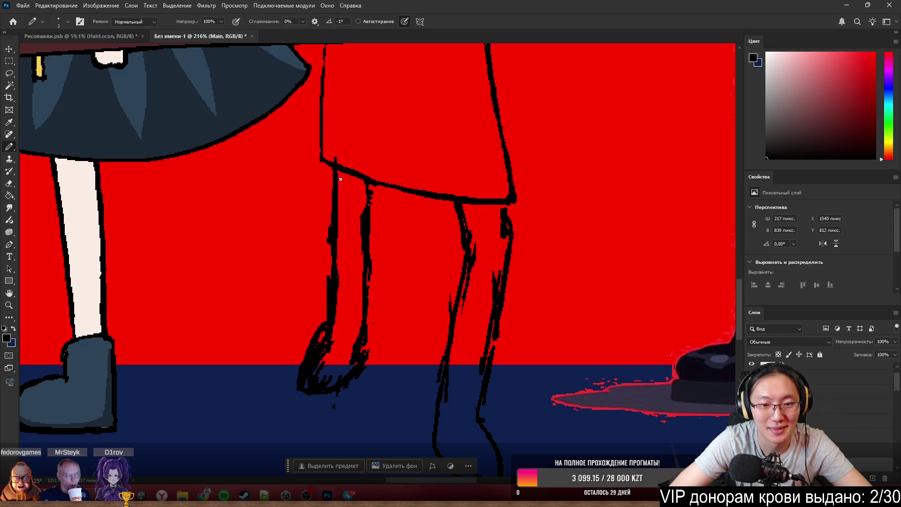
pyautogui.press('e')
pyautogui.moveTo(339, 153)
pyautogui.mouseDown()
pyautogui.moveTo(319, 221)
pyautogui.moveTo(324, 203)
pyautogui.moveTo(348, 280)
pyautogui.moveTo(338, 338)
pyautogui.moveTo(349, 202)
pyautogui.moveTo(344, 261)
pyautogui.moveTo(358, 207)
pyautogui.moveTo(346, 283)
pyautogui.moveTo(378, 268)
pyautogui.moveTo(372, 281)
pyautogui.moveTo(372, 212)
pyautogui.mouseUp()
pyautogui.press('b')
pyautogui.moveTo(365, 292); pyautogui.dragTo(364, 211)
pyautogui.hotkey('ctrl', 'z')
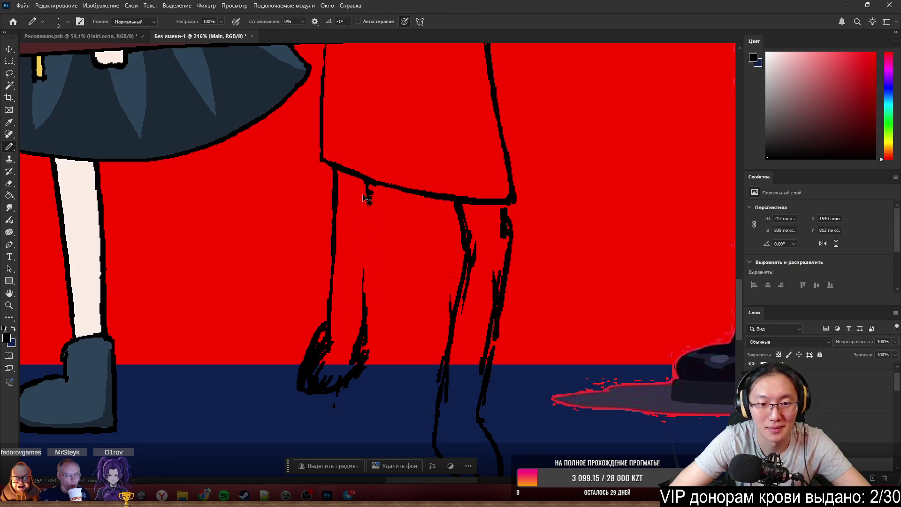
pyautogui.moveTo(364, 180); pyautogui.dragTo(356, 311)
pyautogui.hotkey('ctrl', 'z')
pyautogui.hotkey('ctrl', 'z')
pyautogui.press('e')
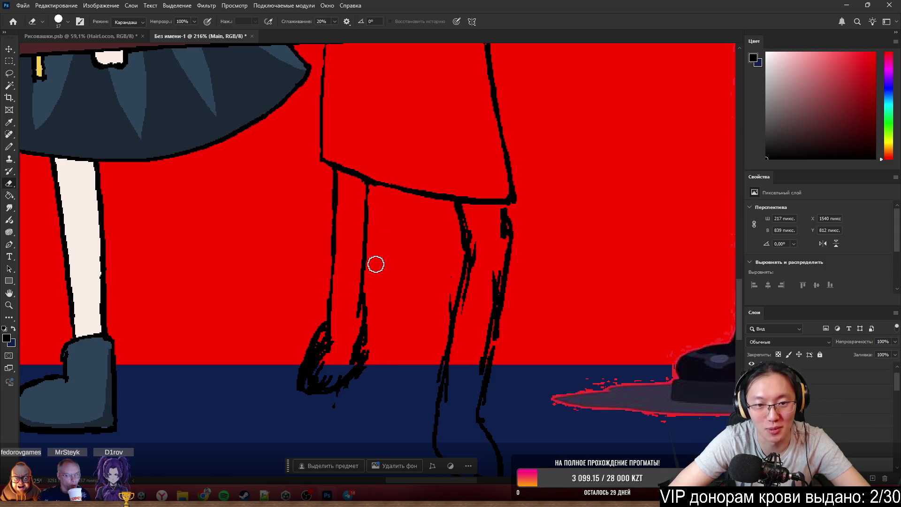
pyautogui.moveTo(371, 302)
pyautogui.mouseDown()
pyautogui.moveTo(366, 342)
pyautogui.moveTo(334, 400)
pyautogui.mouseUp()
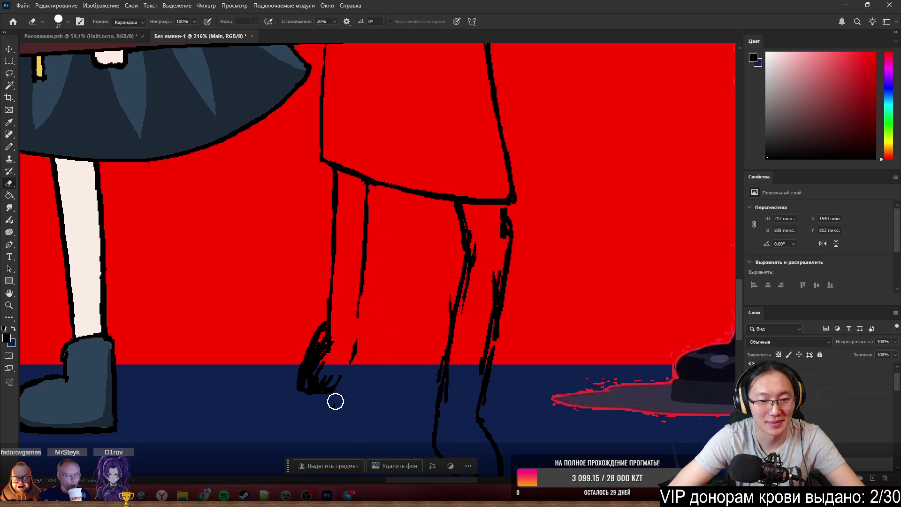
pyautogui.press('b')
pyautogui.moveTo(360, 299)
pyautogui.mouseDown()
pyautogui.moveTo(351, 348)
pyautogui.moveTo(314, 316)
pyautogui.moveTo(305, 352)
pyautogui.mouseUp()
pyautogui.press('e')
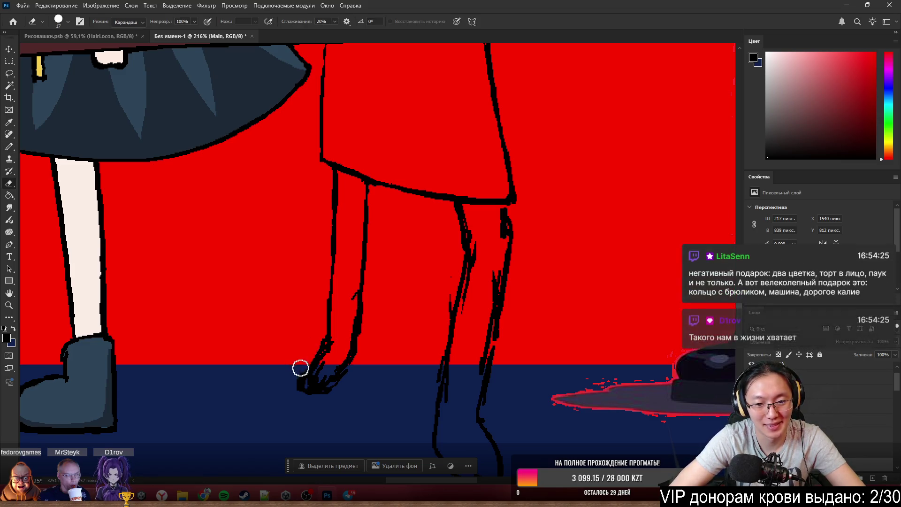
pyautogui.press('b')
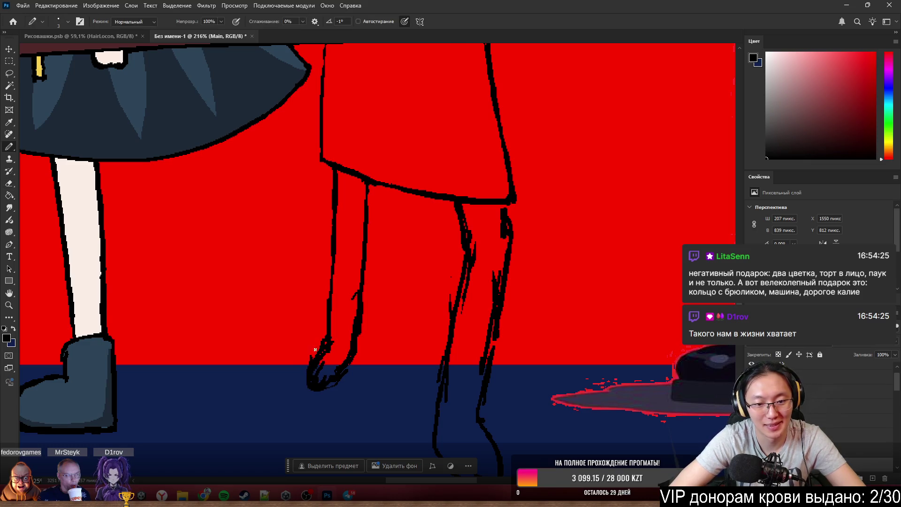
pyautogui.press('e')
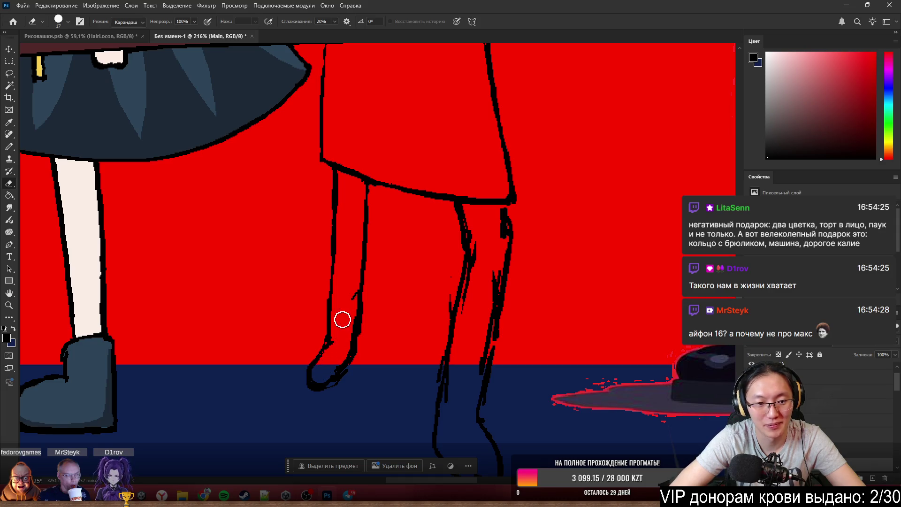
pyautogui.press('b')
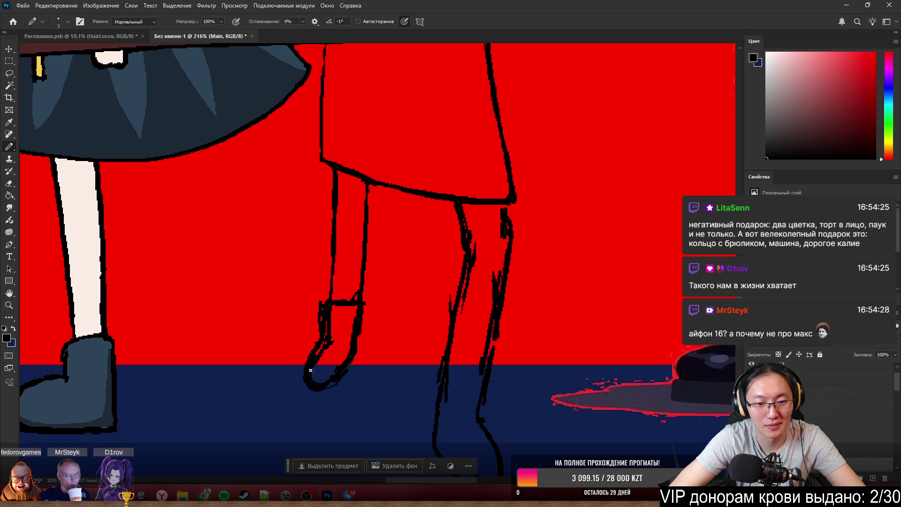
pyautogui.press('e')
pyautogui.moveTo(330, 345); pyautogui.dragTo(317, 371)
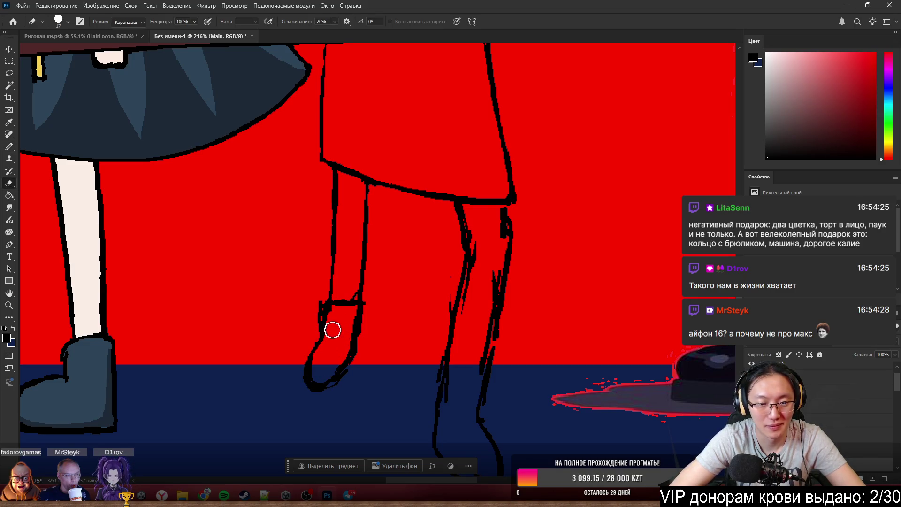
pyautogui.press('b')
pyautogui.press('e')
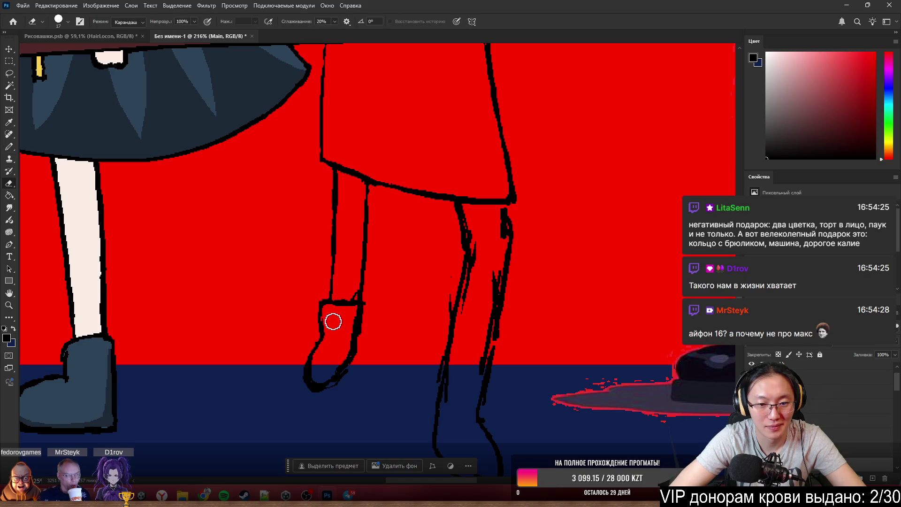
pyautogui.press('b')
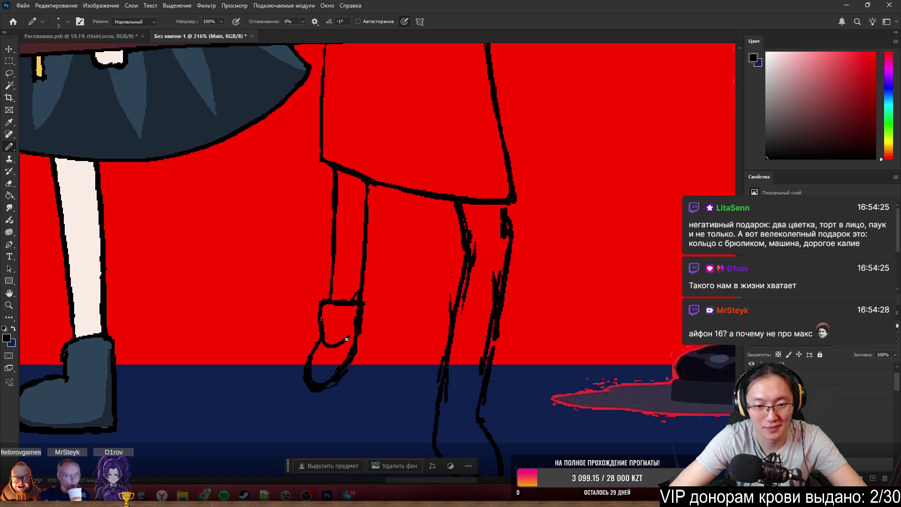
pyautogui.press('e')
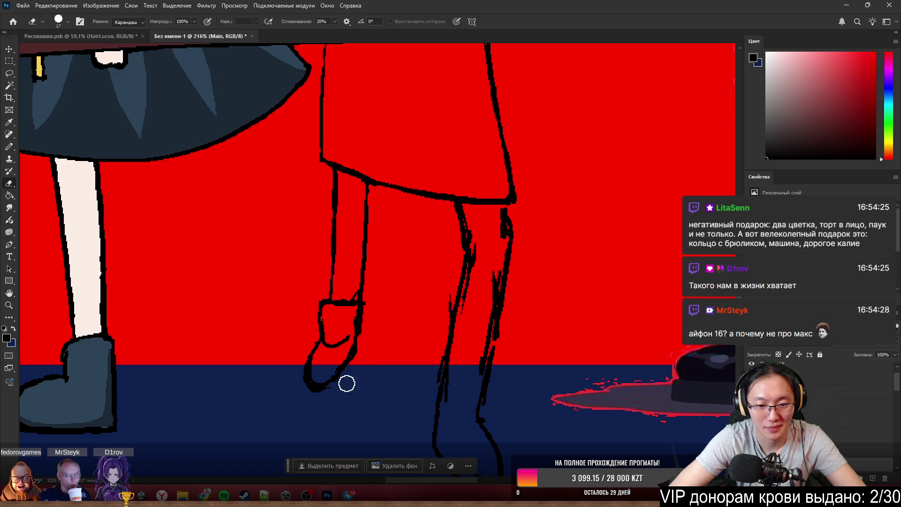
pyautogui.press('b')
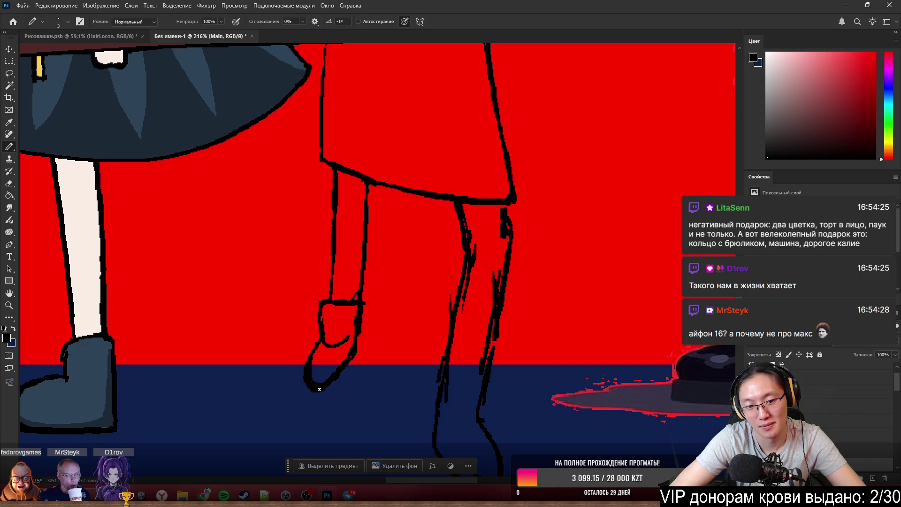
pyautogui.scroll(-6, 346, 353)
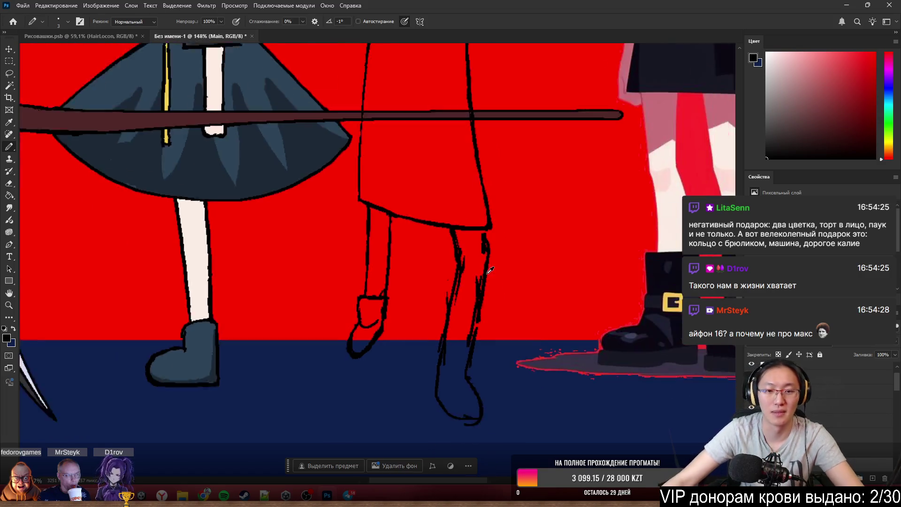
pyautogui.scroll(1, 523, 264)
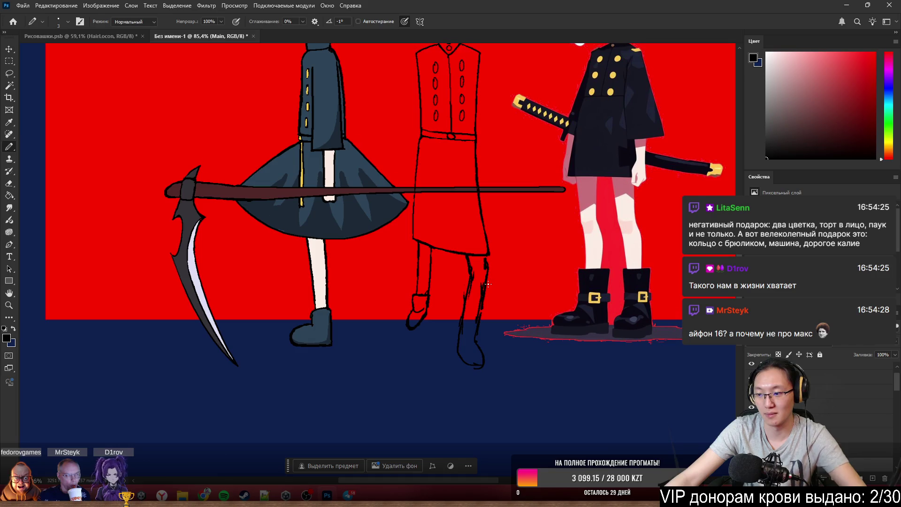
pyautogui.scroll(1, 487, 284)
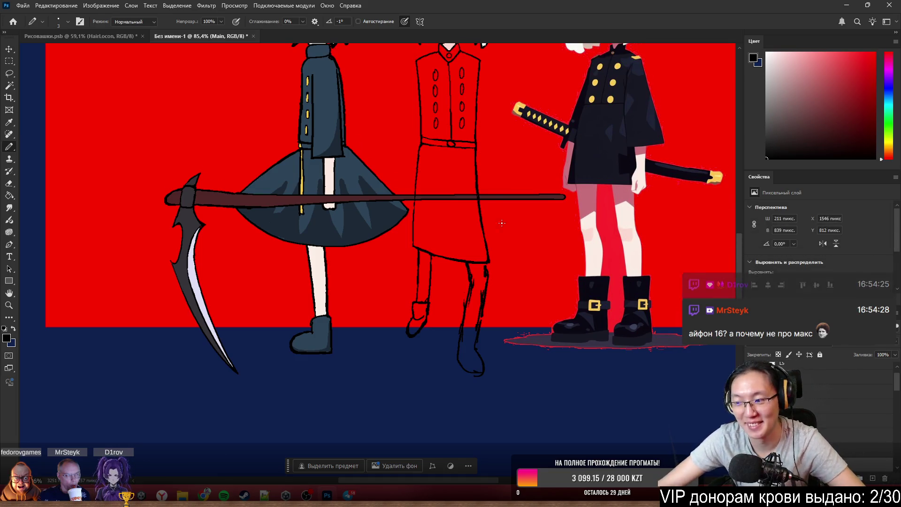
pyautogui.hscroll(2, 512, 182)
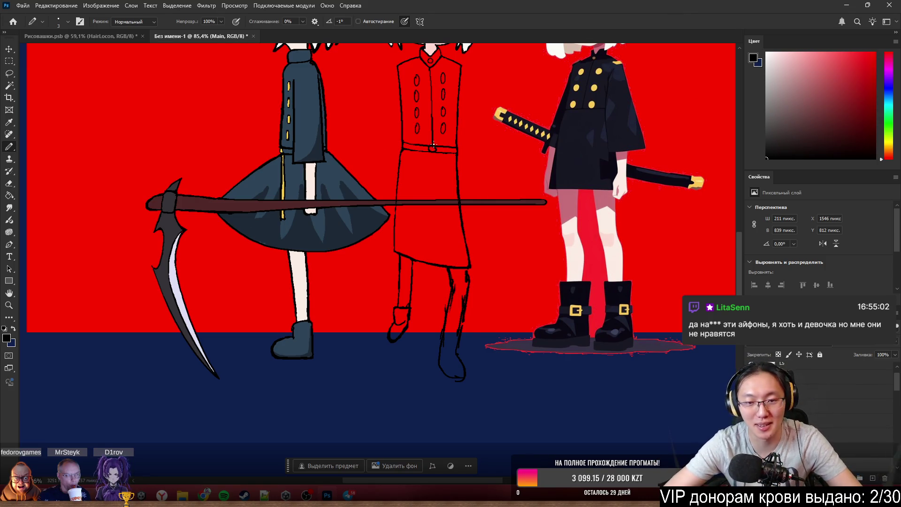
pyautogui.scroll(4, 461, 261)
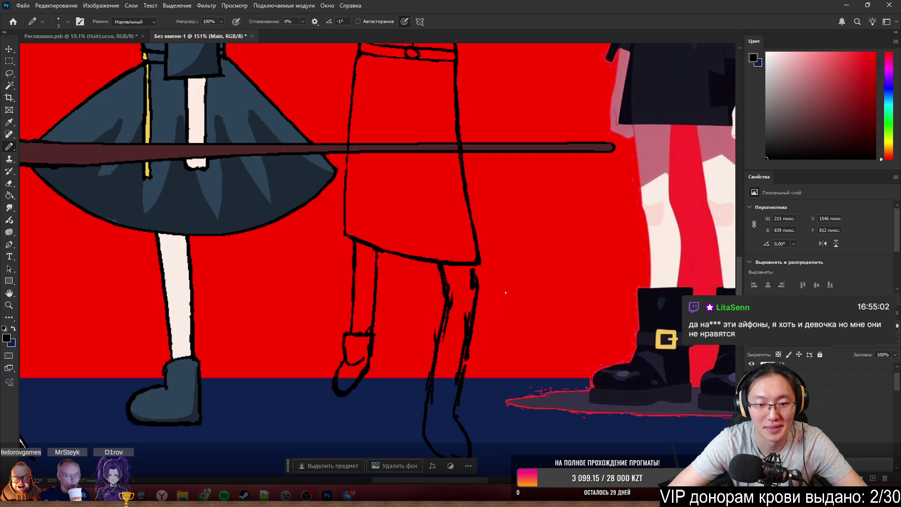
pyautogui.scroll(-2, 478, 323)
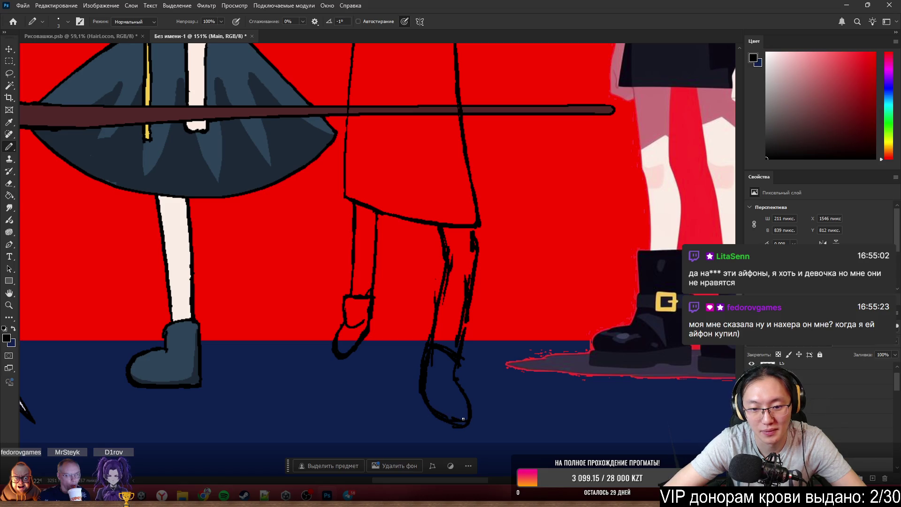
# Erase the stray doubled sketch lines on the red figure's right leg.
pyautogui.press('e')
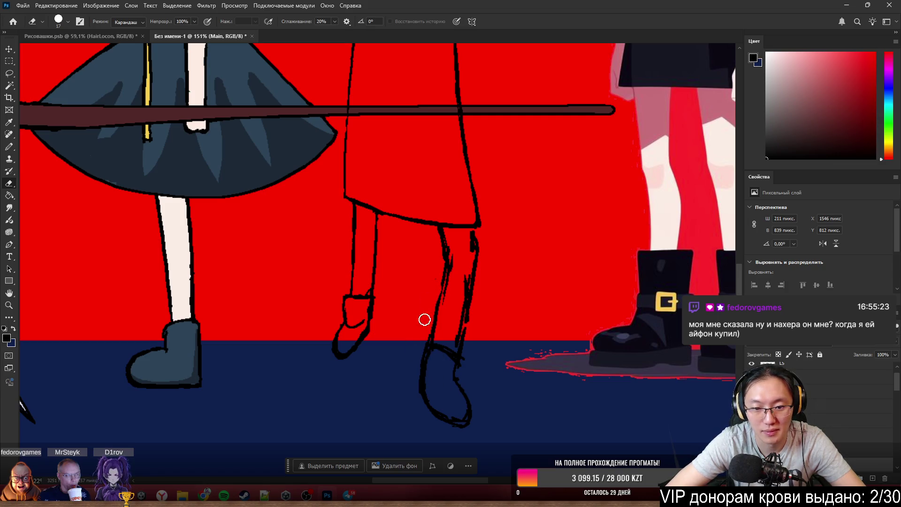
pyautogui.press('b')
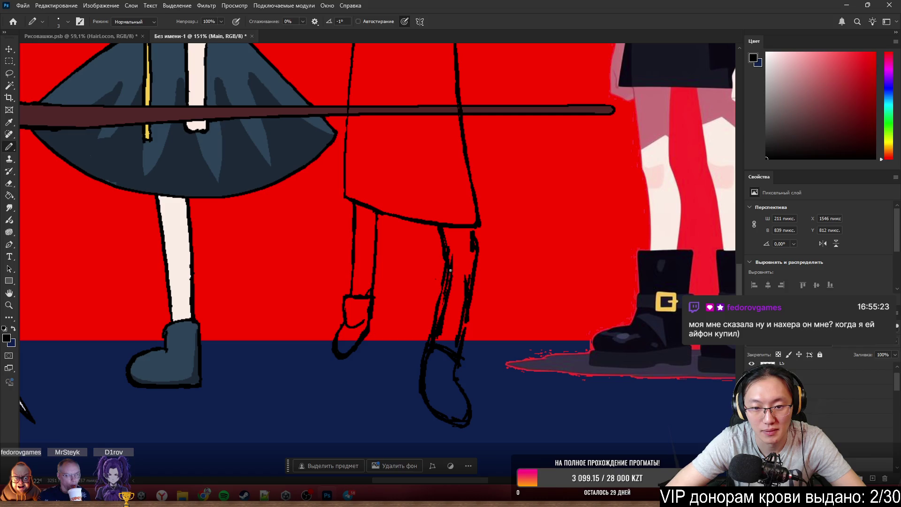
pyautogui.press('e')
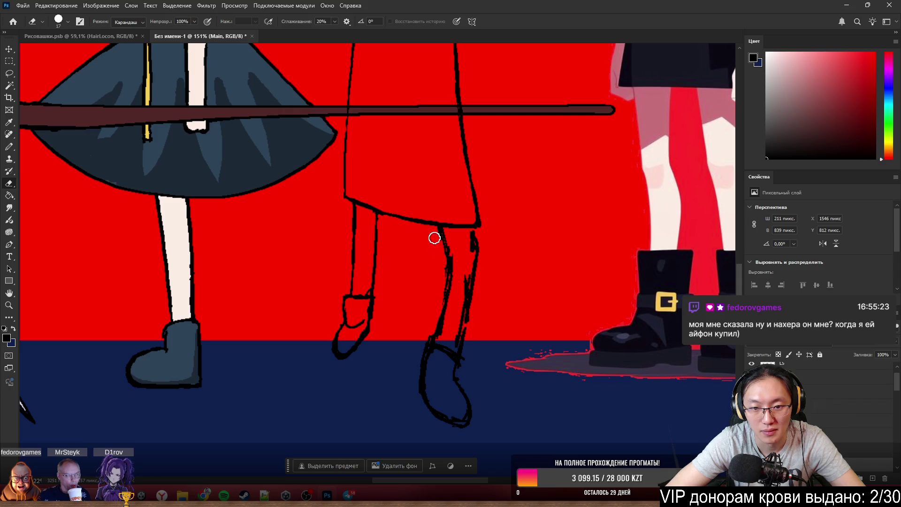
pyautogui.press('b')
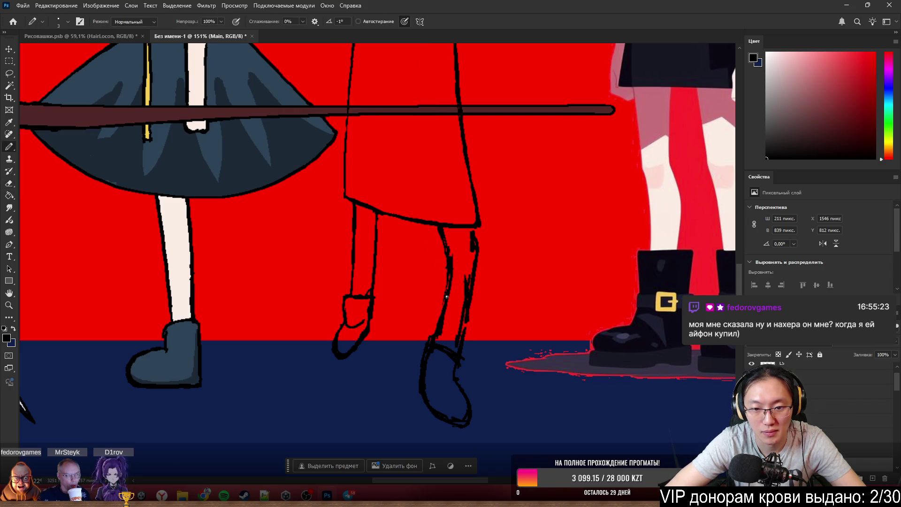
pyautogui.press('e')
pyautogui.moveTo(462, 261)
pyautogui.mouseDown()
pyautogui.moveTo(464, 284)
pyautogui.moveTo(444, 331)
pyautogui.moveTo(461, 274)
pyautogui.mouseUp()
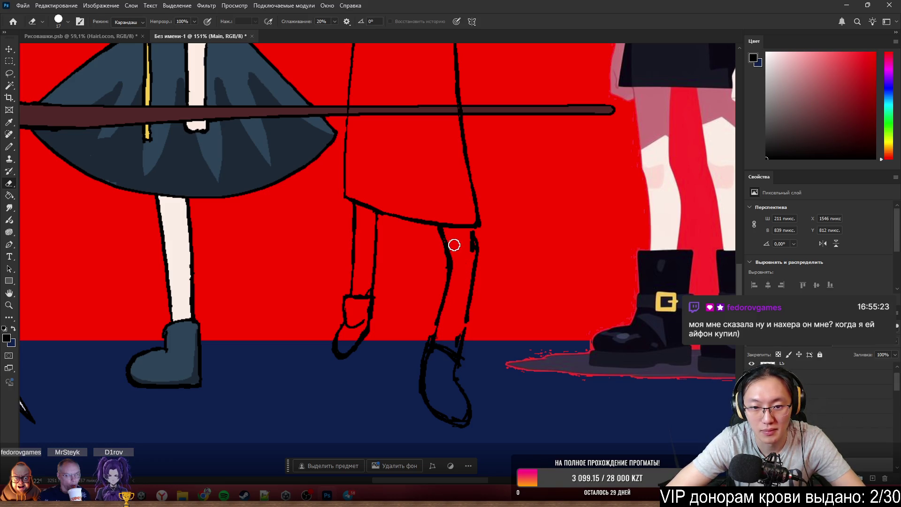
# Redraw the right leg outline with a small knee crease, cleaning with the Eraser.
pyautogui.press('b')
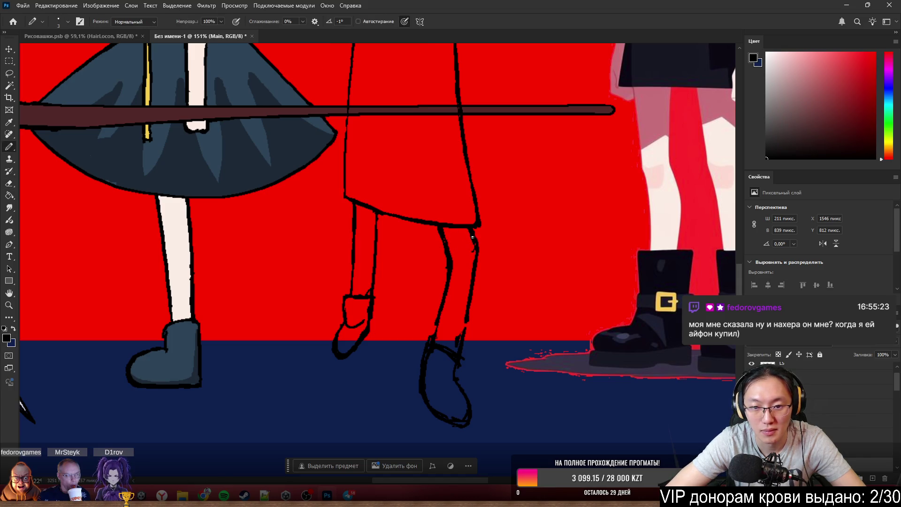
pyautogui.press('b')
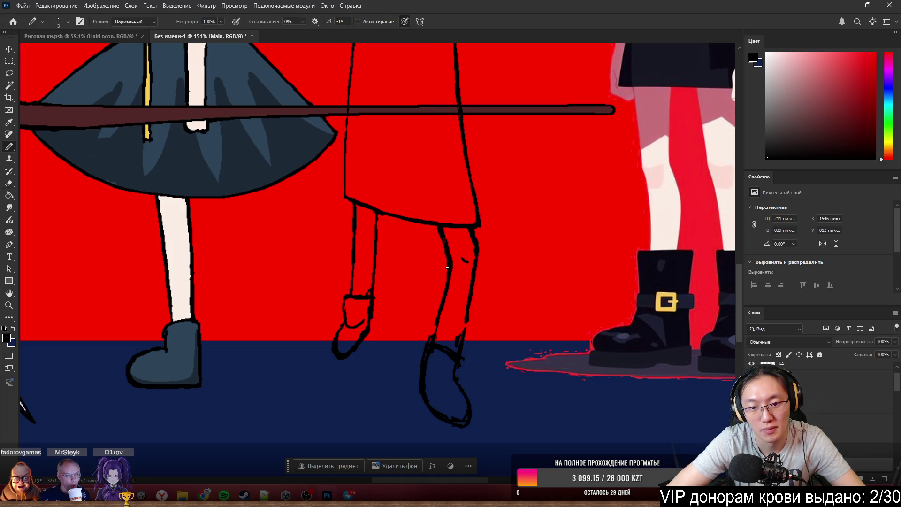
pyautogui.press('e')
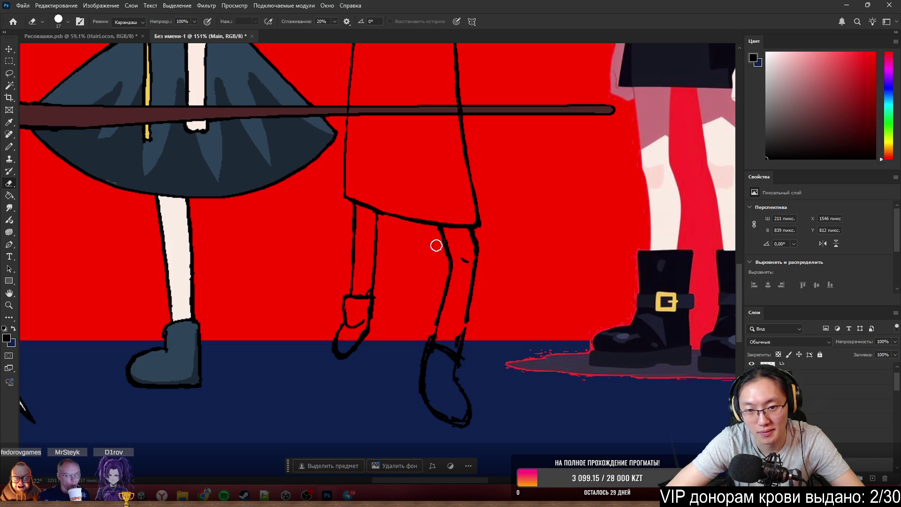
pyautogui.press('b')
pyautogui.scroll(2, 438, 257)
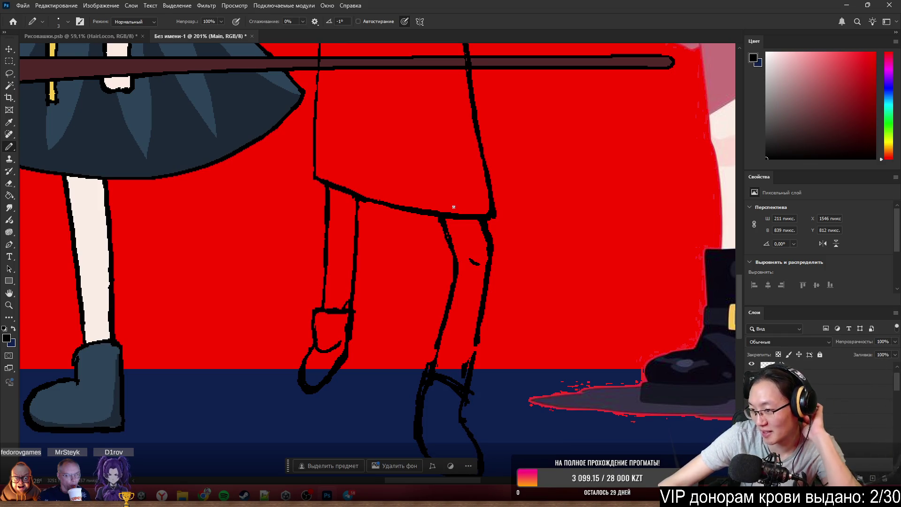
pyautogui.scroll(-1, 433, 149)
pyautogui.scroll(1, 391, 166)
pyautogui.scroll(1, 469, 256)
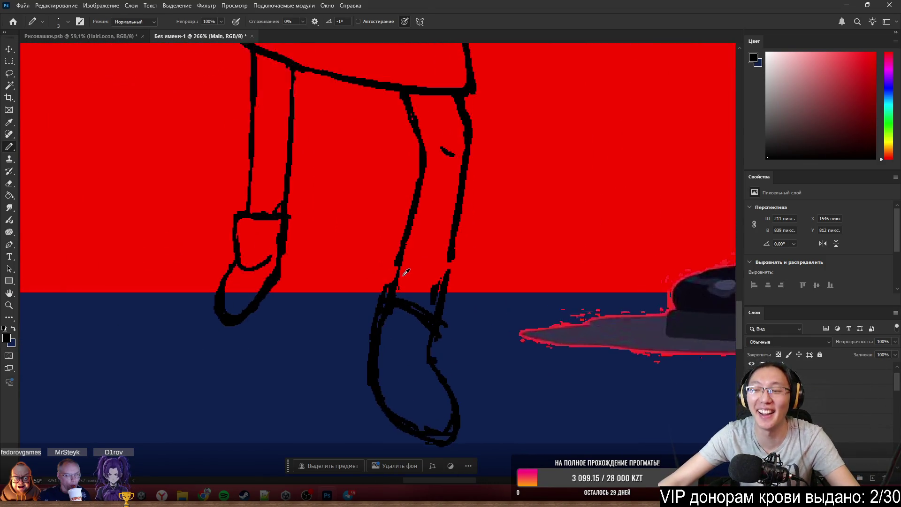
# Tidy the right boot's lines and draw a curved crease line inside the boot.
pyautogui.press('e')
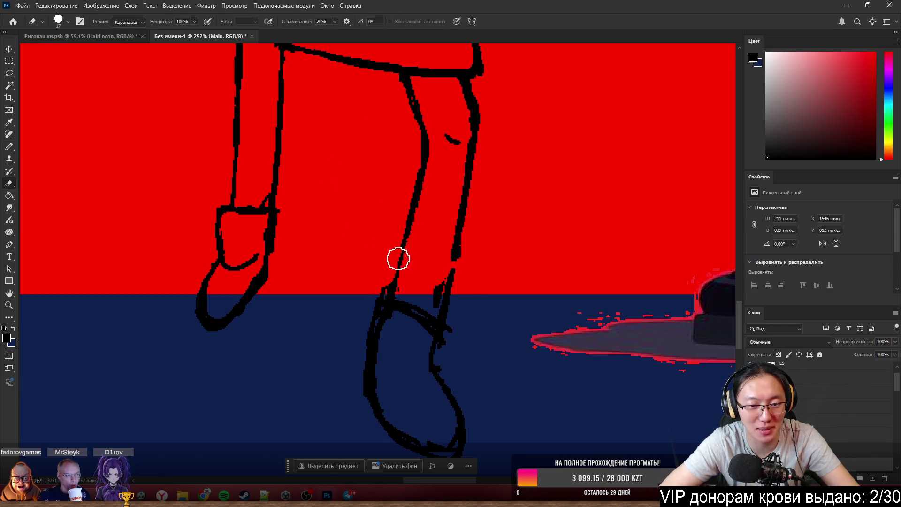
pyautogui.press('b')
pyautogui.press('e')
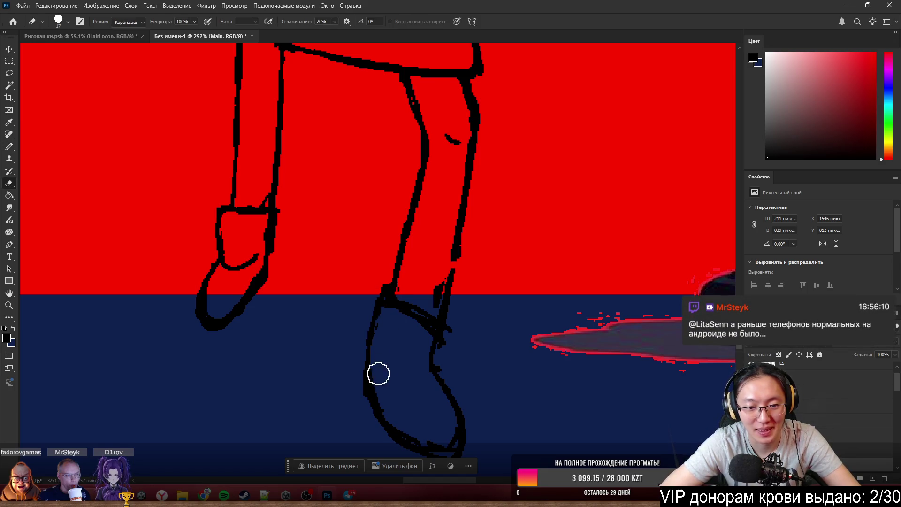
pyautogui.press('b')
pyautogui.press('e')
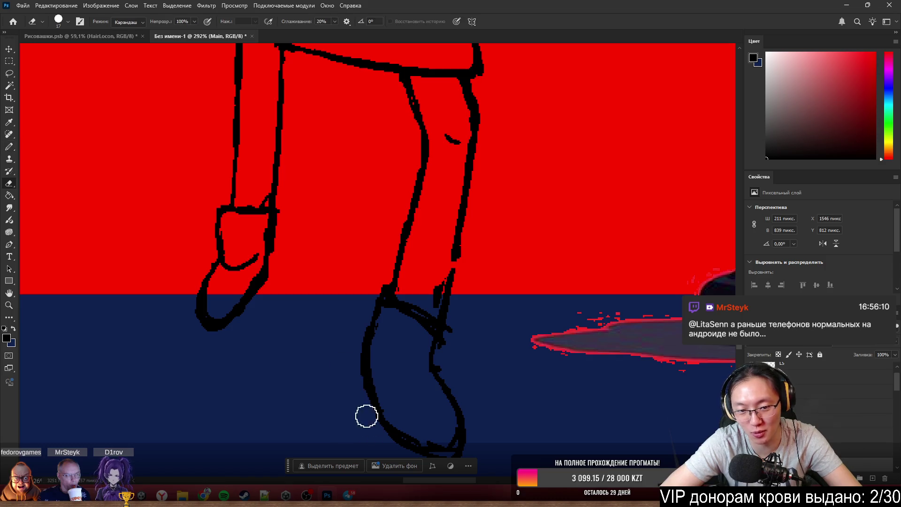
pyautogui.press('b')
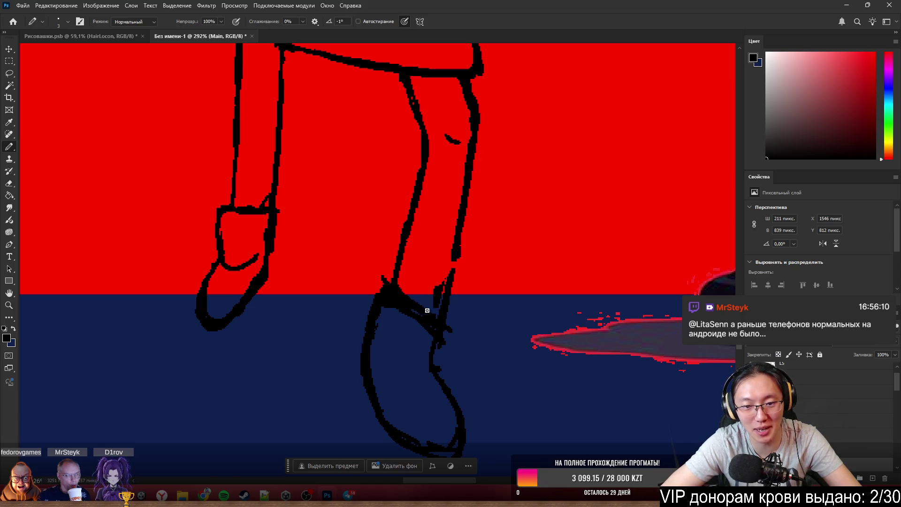
pyautogui.press('e')
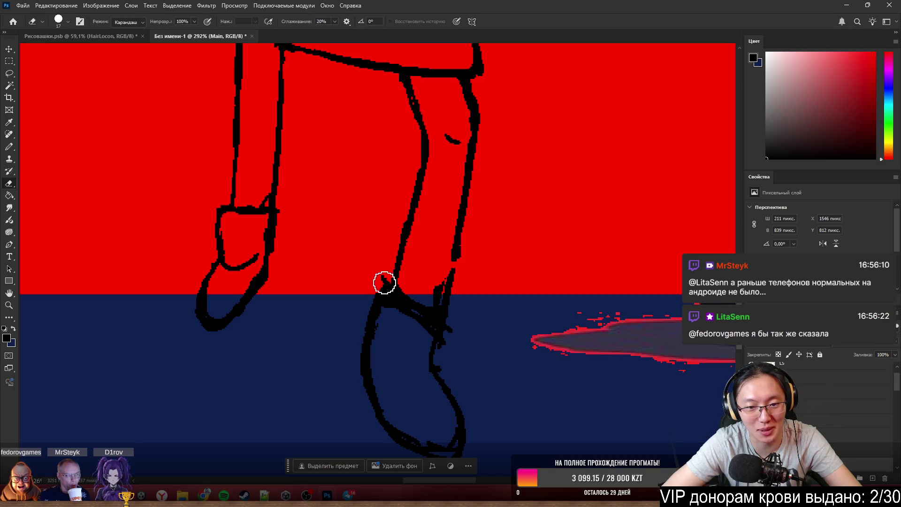
pyautogui.press('b')
pyautogui.press('e')
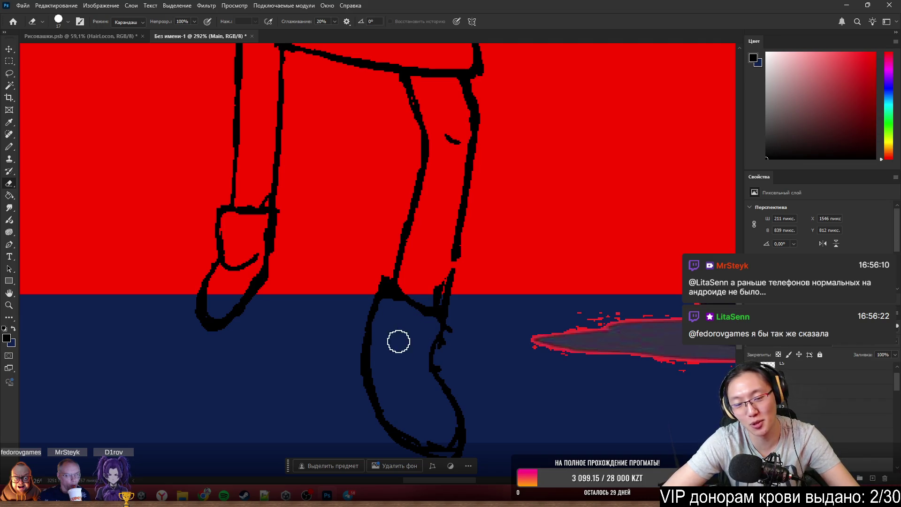
pyautogui.press('b')
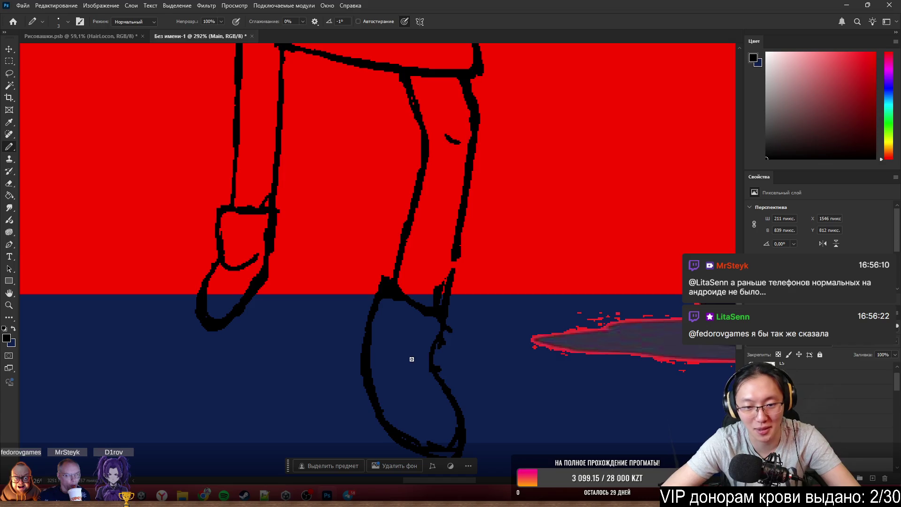
pyautogui.moveTo(392, 350); pyautogui.dragTo(431, 371)
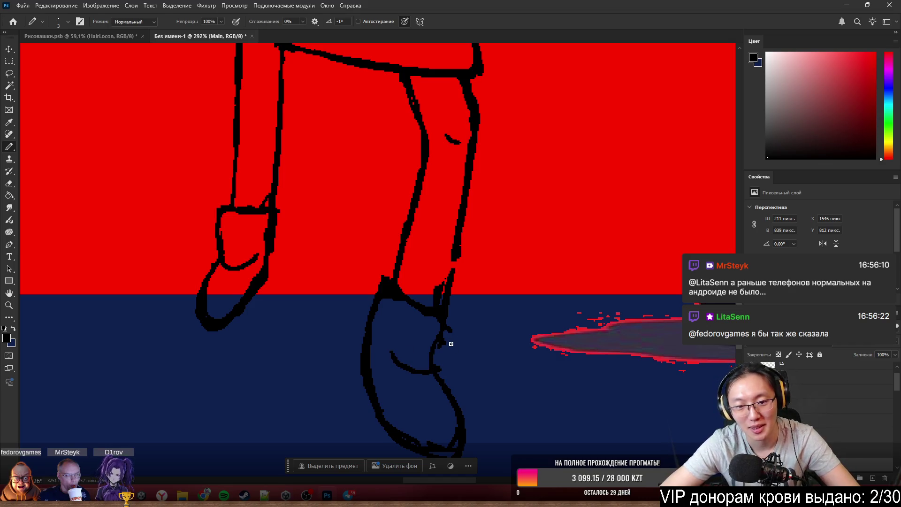
# Erase the stray strokes at the ankle so the leg meets the boot in one outline.
pyautogui.press('e')
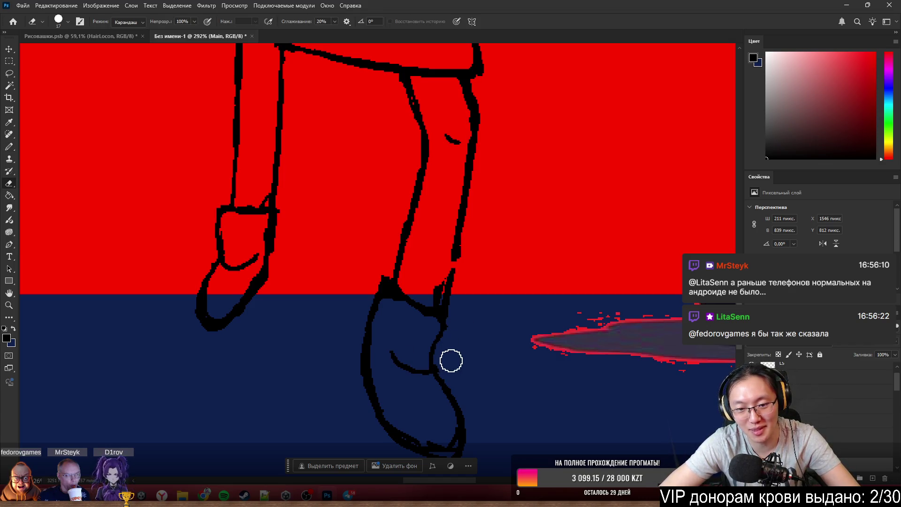
pyautogui.moveTo(454, 300); pyautogui.dragTo(432, 275)
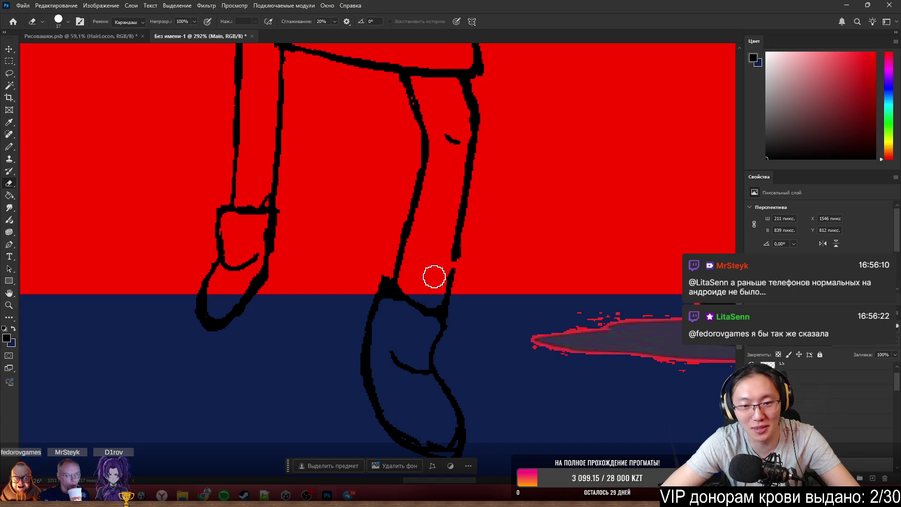
pyautogui.press('b')
pyautogui.press('e')
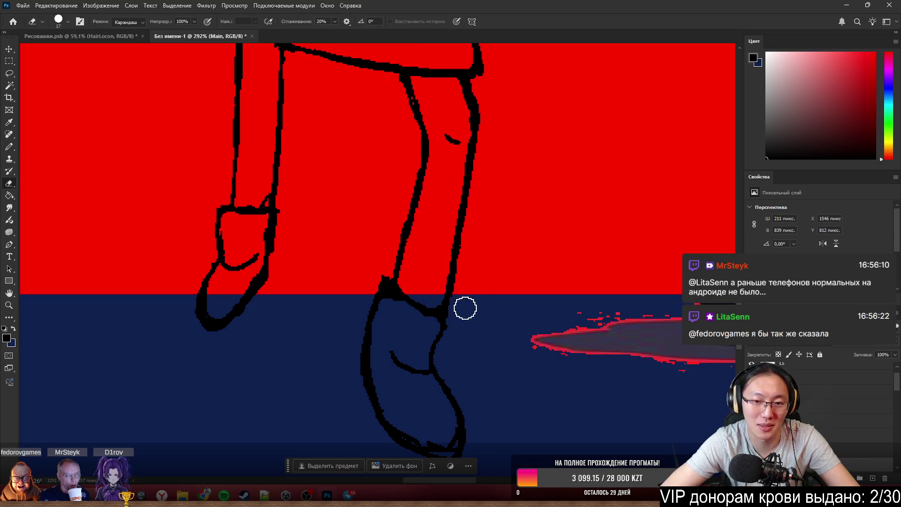
pyautogui.moveTo(458, 298); pyautogui.dragTo(483, 237)
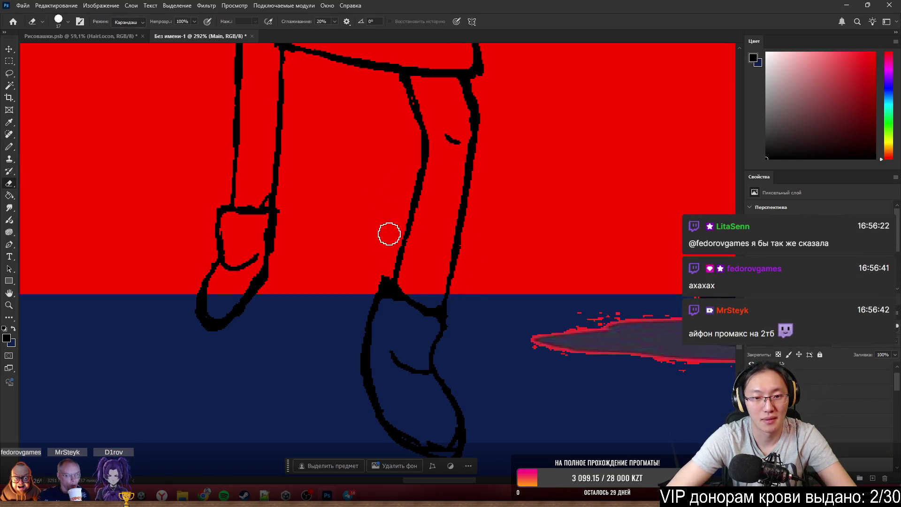
pyautogui.press('b')
pyautogui.scroll(-3, 405, 144)
pyautogui.scroll(-3, 436, 176)
pyautogui.scroll(-2, 486, 223)
pyautogui.scroll(2, 486, 223)
pyautogui.scroll(1, 493, 232)
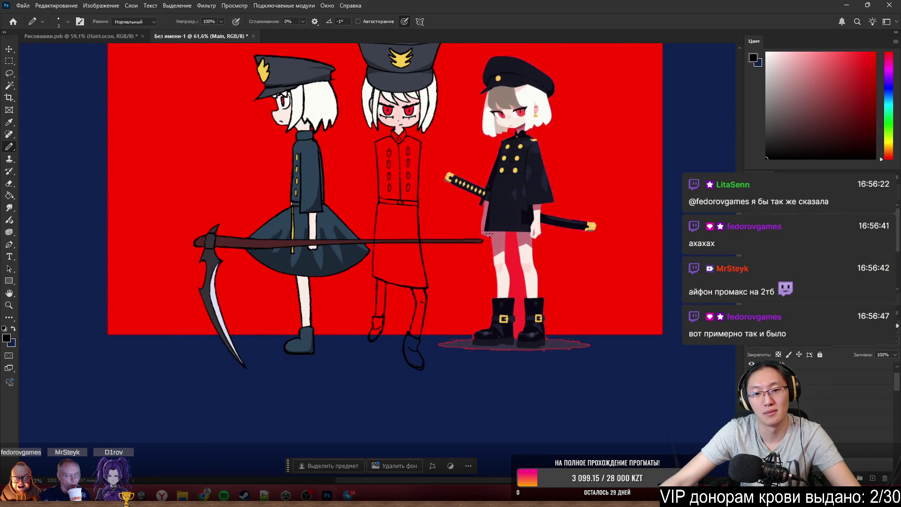
pyautogui.scroll(2, 503, 248)
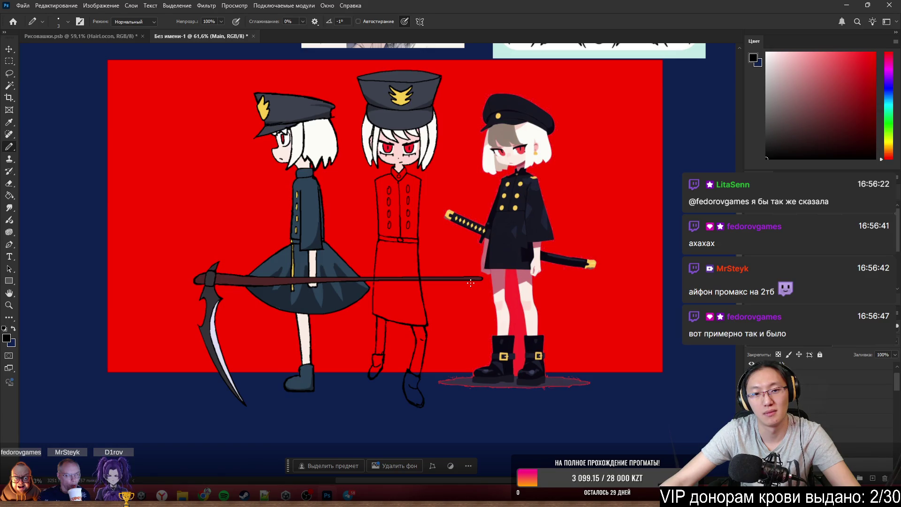
pyautogui.scroll(2, 471, 282)
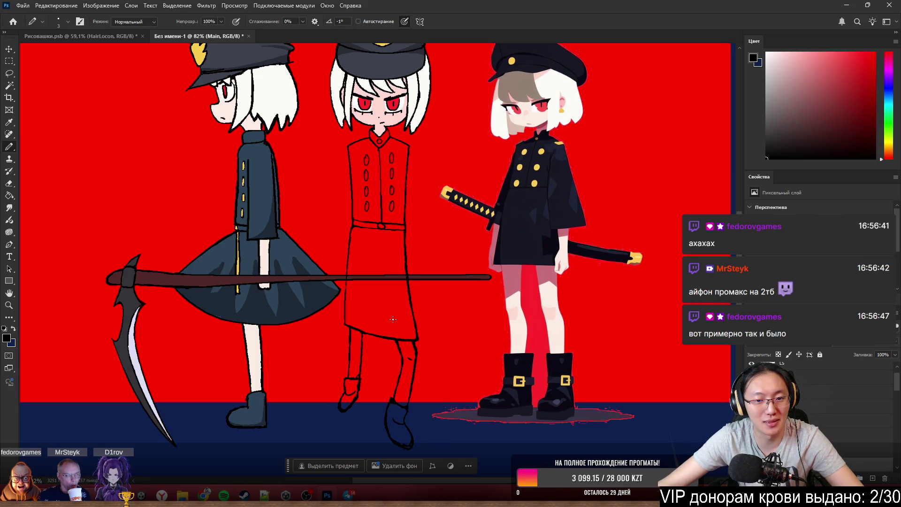
pyautogui.scroll(-2, 392, 319)
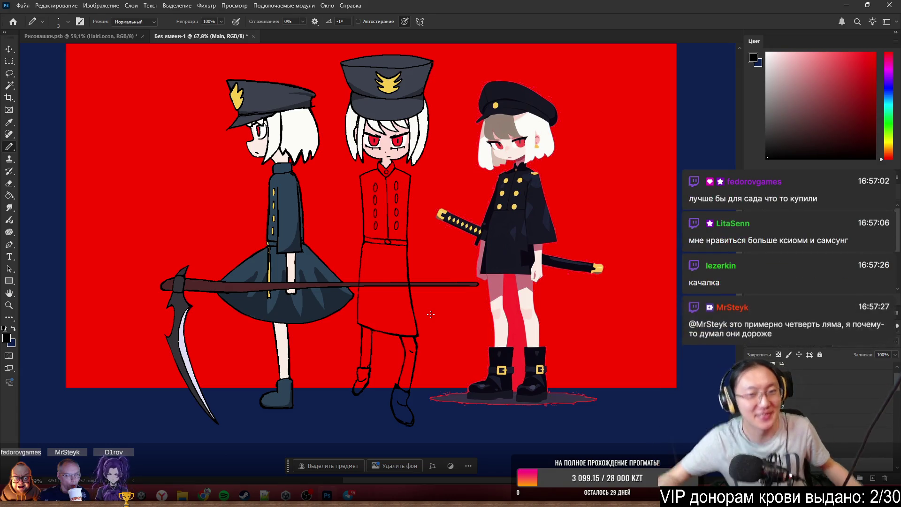
pyautogui.scroll(3, 330, 214)
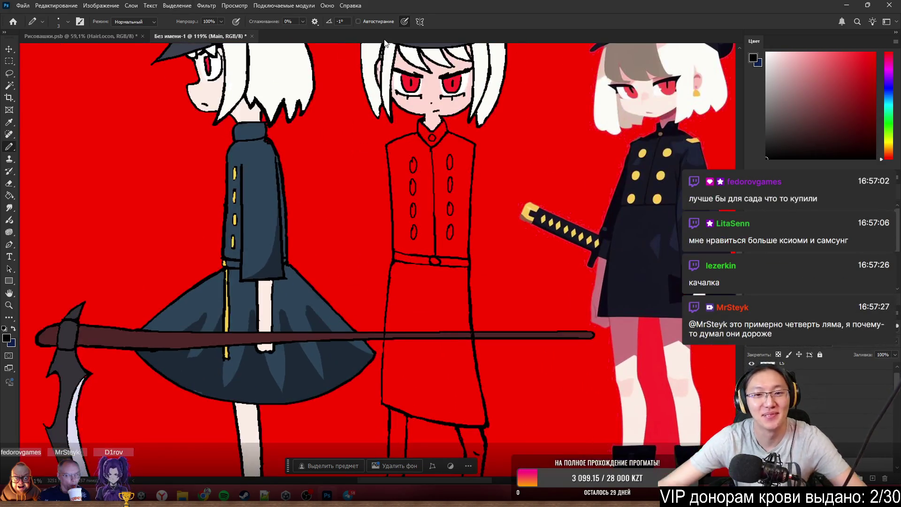
pyautogui.scroll(1, 423, 169)
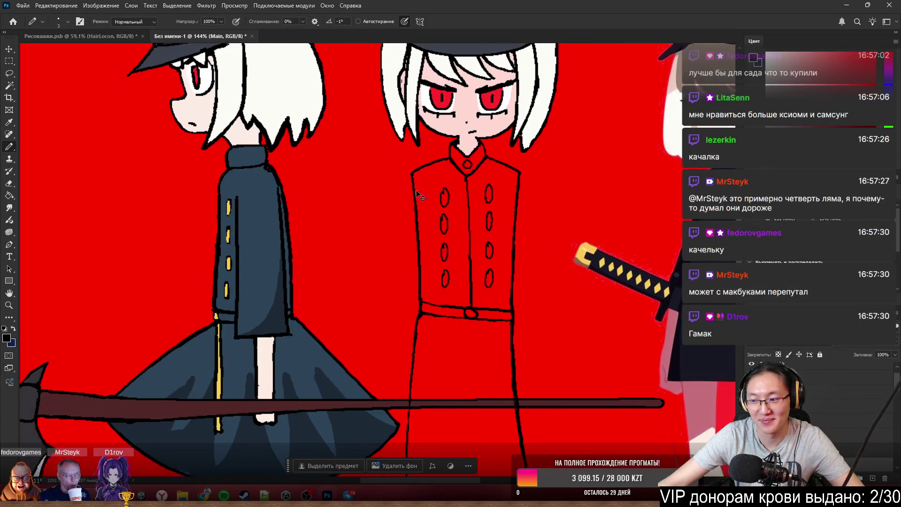
pyautogui.scroll(1, 389, 170)
pyautogui.scroll(-3, 497, 128)
pyautogui.scroll(2, 597, 145)
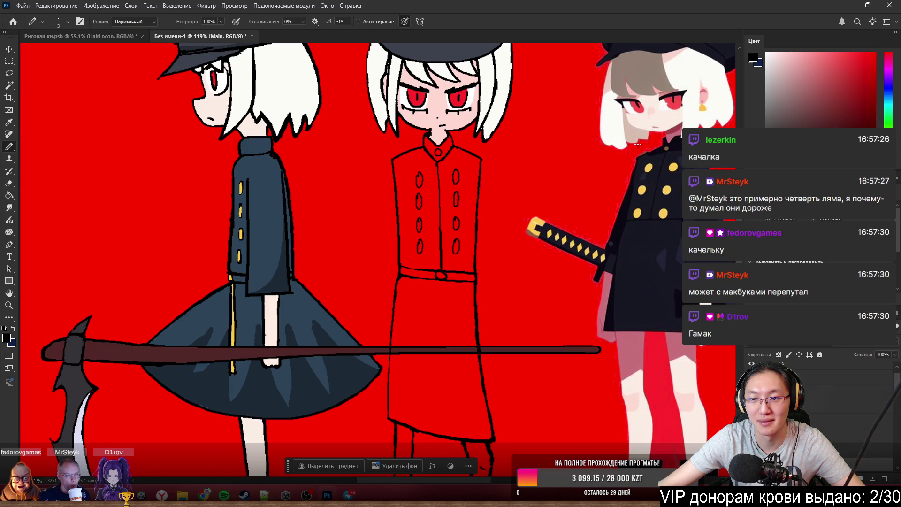
pyautogui.scroll(-2, 637, 144)
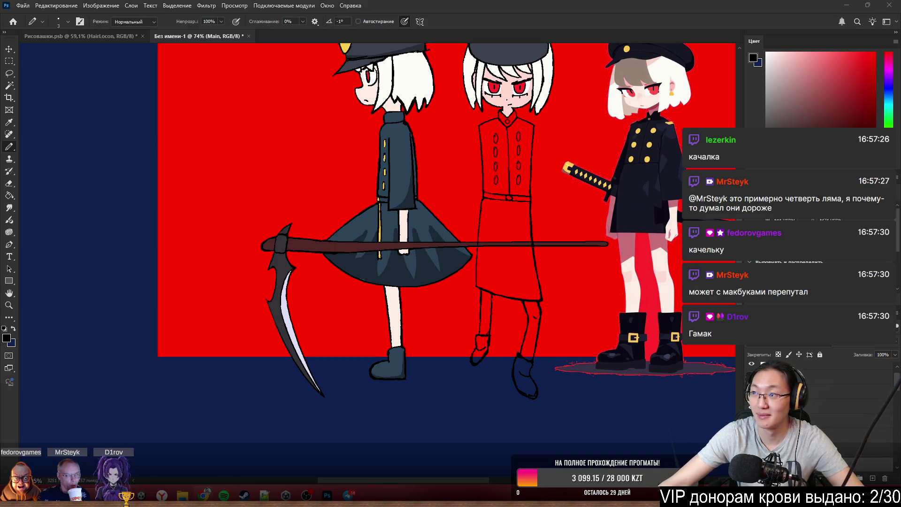
# Move the ChatGPT window over the drawing and start a voice conversation.
pyautogui.moveTo(282, 236)
pyautogui.mouseDown()
pyautogui.moveTo(78, 193)
pyautogui.moveTo(267, 136)
pyautogui.mouseUp()
pyautogui.click(342, 367)
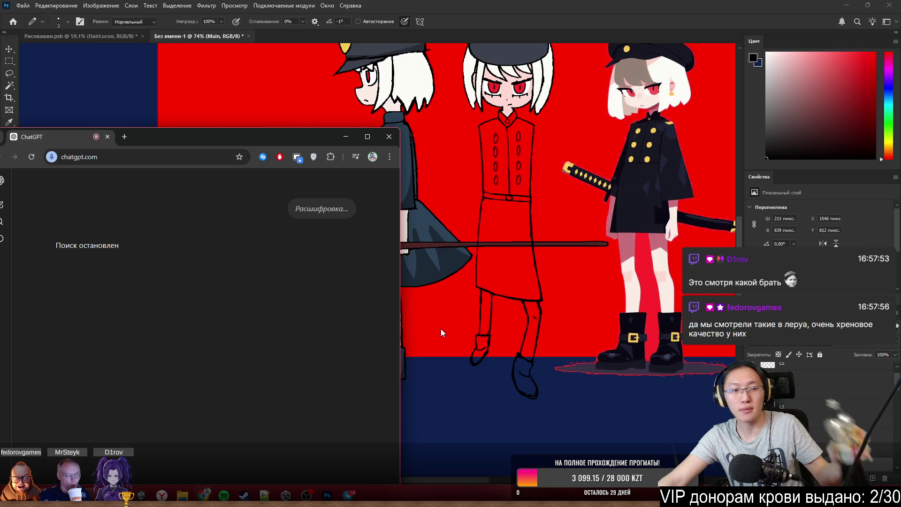
# Reposition the ChatGPT window, skim its answer on iPhone and Vietnam prices, then close it to return to Photoshop.
pyautogui.moveTo(258, 136); pyautogui.dragTo(375, 32)
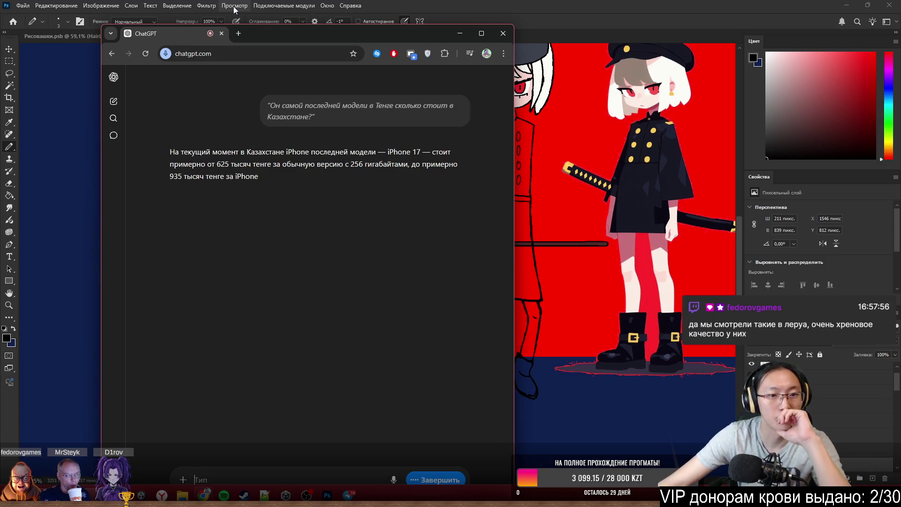
pyautogui.moveTo(169, 150); pyautogui.dragTo(198, 177)
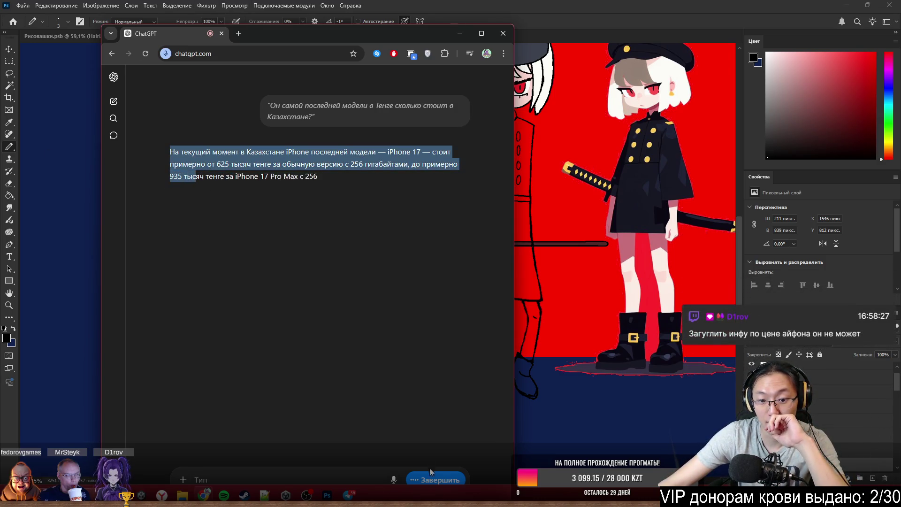
pyautogui.click(350, 320)
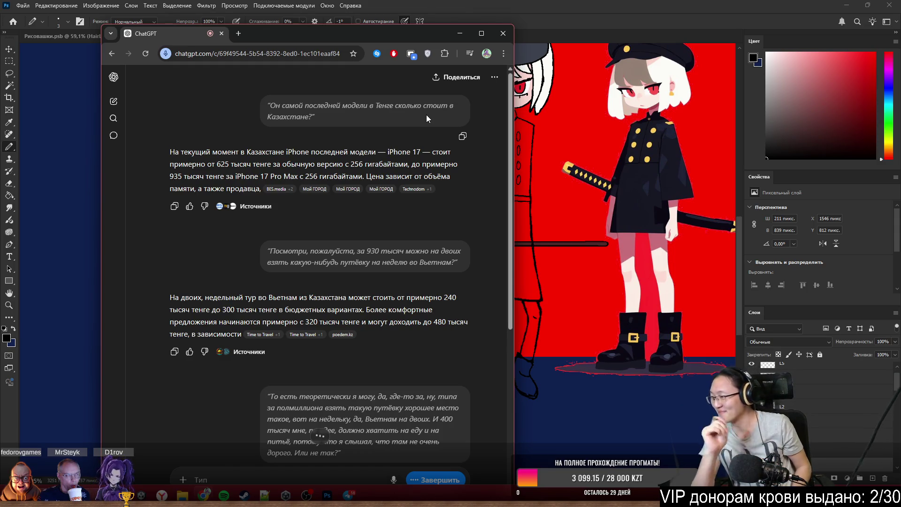
pyautogui.scroll(-2, 513, 296)
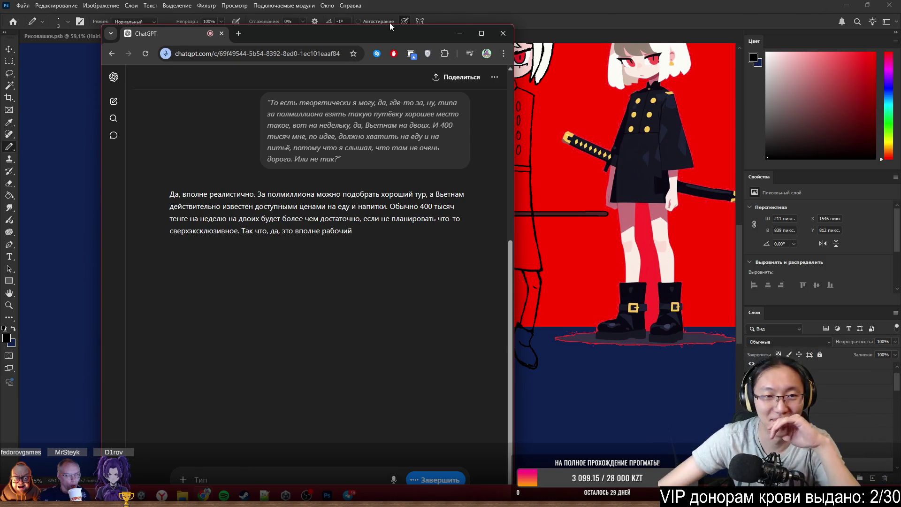
pyautogui.click(507, 35)
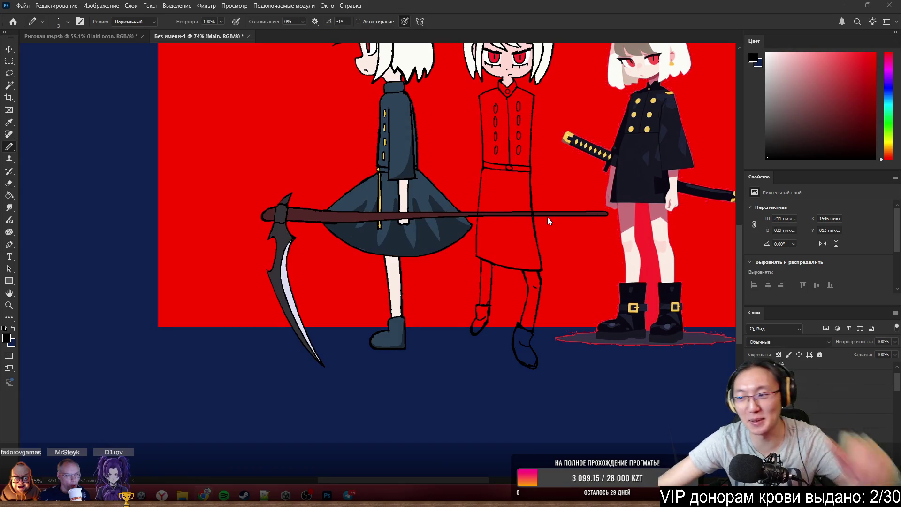
pyautogui.scroll(2, 627, 366)
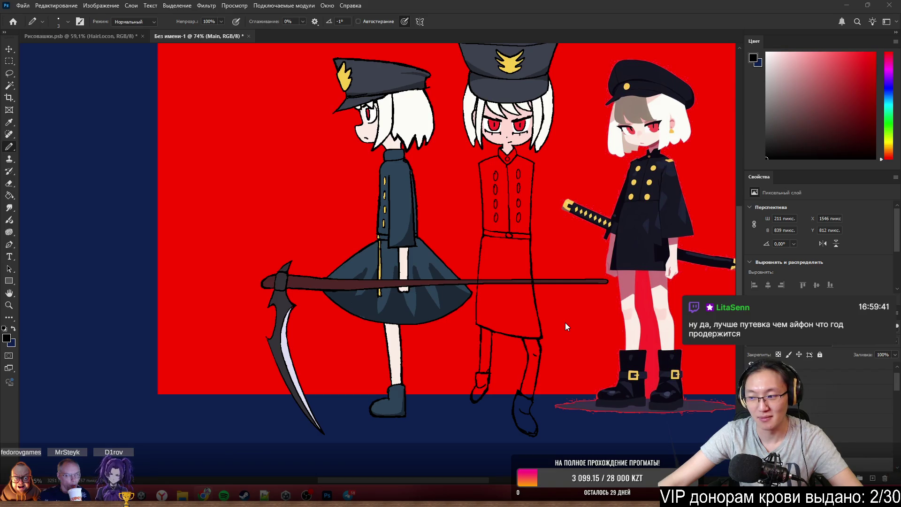
pyautogui.keyDown('alt'); pyautogui.scroll(2, 559, 322); pyautogui.keyUp('alt')
pyautogui.keyDown('alt'); pyautogui.scroll(2, 481, 362); pyautogui.keyUp('alt')
pyautogui.keyDown('alt'); pyautogui.scroll(2, 516, 330); pyautogui.keyUp('alt')
pyautogui.keyDown('alt'); pyautogui.scroll(-3, 540, 123); pyautogui.keyUp('alt')
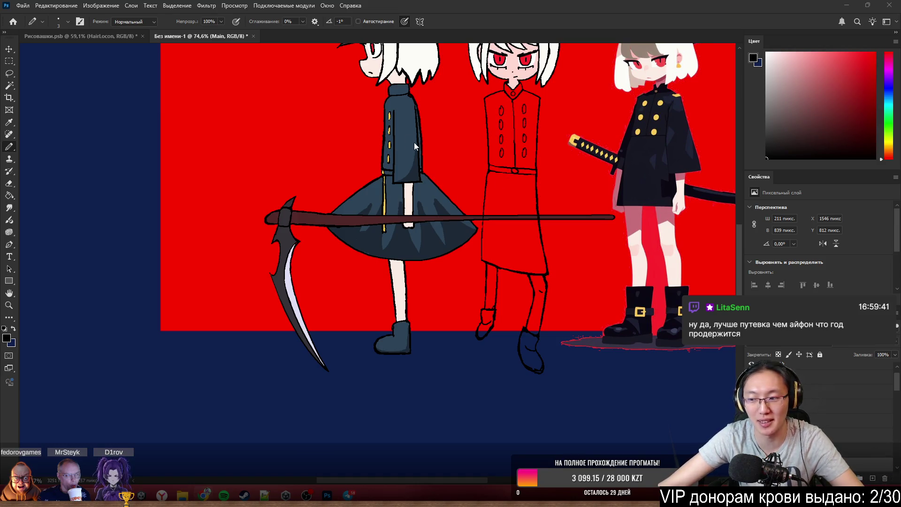
pyautogui.keyDown('alt'); pyautogui.scroll(2, 506, 147); pyautogui.keyUp('alt')
pyautogui.keyDown('alt'); pyautogui.scroll(-3, 549, 166); pyautogui.keyUp('alt')
pyautogui.scroll(1, 574, 176)
pyautogui.keyDown('alt'); pyautogui.scroll(1, 563, 191); pyautogui.keyUp('alt')
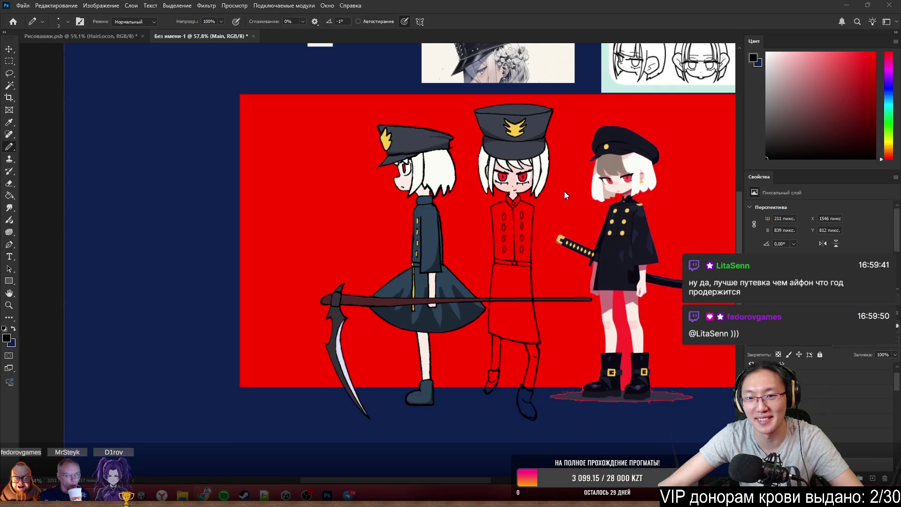
pyautogui.keyDown('alt'); pyautogui.scroll(2, 538, 234); pyautogui.keyUp('alt')
pyautogui.keyDown('alt'); pyautogui.scroll(1, 536, 235); pyautogui.keyUp('alt')
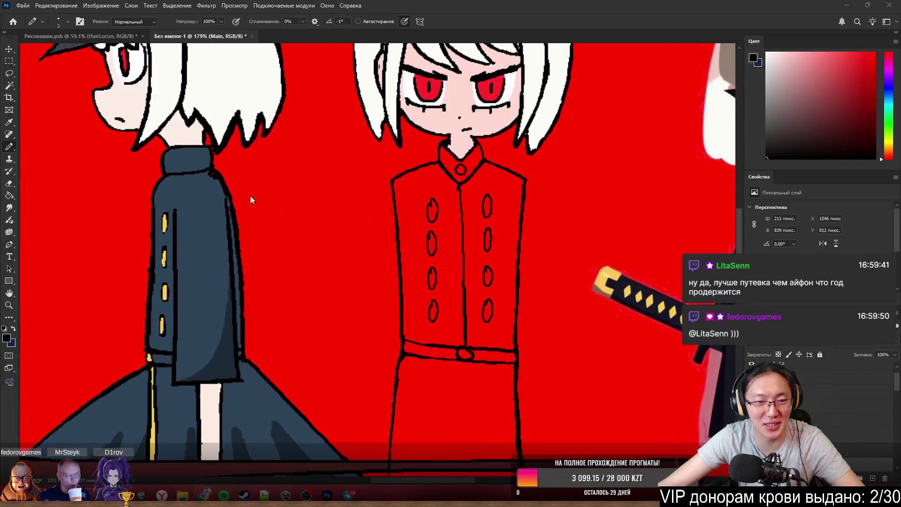
# On the Body layer, Magic Wand-select the middle character's red coat and its collar.
pyautogui.keyDown('ctrl'); pyautogui.click(208, 190); pyautogui.keyUp('ctrl')
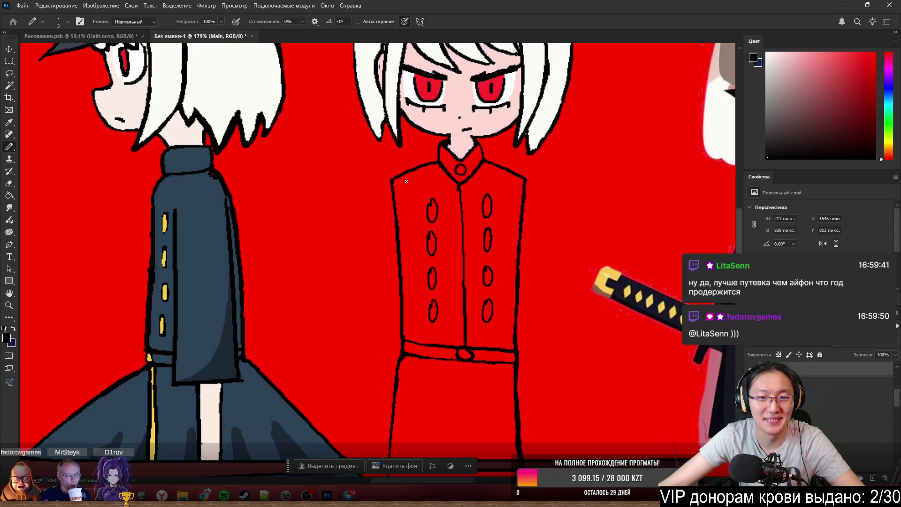
pyautogui.press('w')
pyautogui.click(428, 202)
pyautogui.keyDown('shift'); pyautogui.click(479, 186); pyautogui.keyUp('shift')
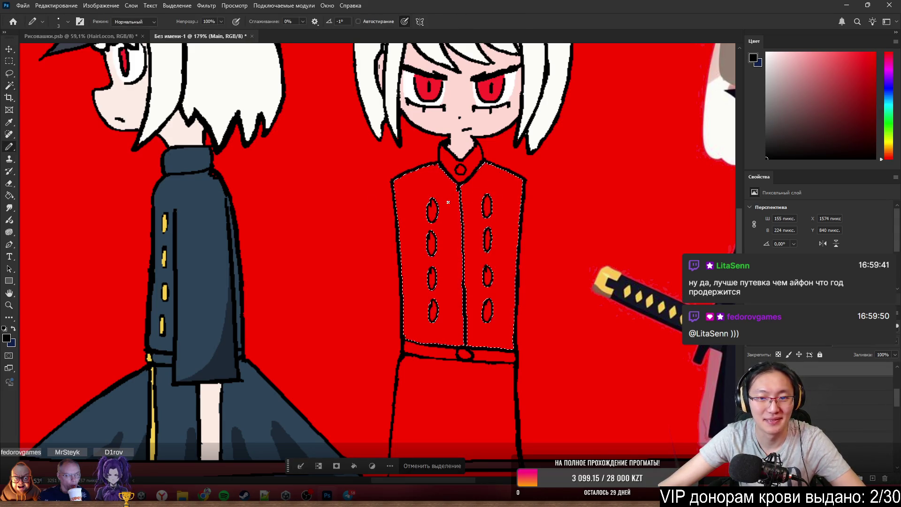
pyautogui.keyDown('shift'); pyautogui.click(454, 167); pyautogui.keyUp('shift')
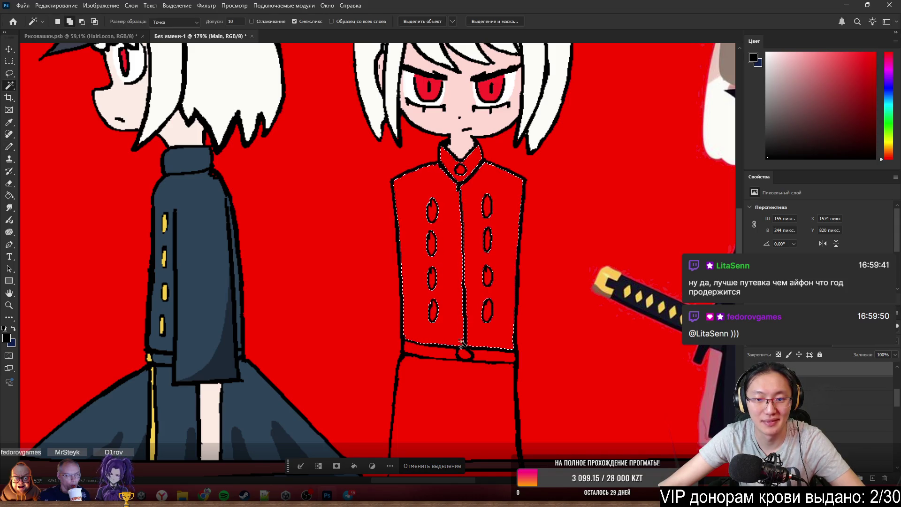
pyautogui.scroll(-5, 449, 380)
# With the Brush, sample the blue-grey from the other skirt and paint the selected coat and its top strip that colour.
pyautogui.press('b')
pyautogui.press('w')
pyautogui.scroll(3, 475, 316)
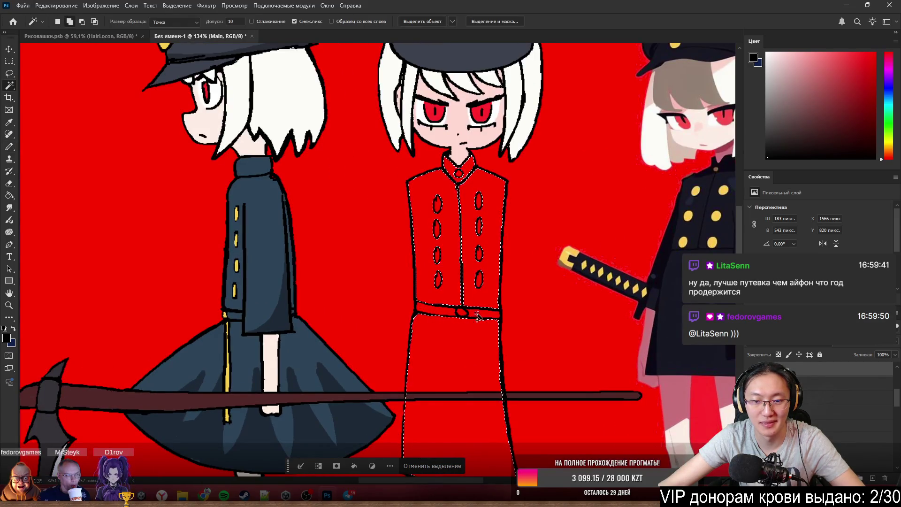
pyautogui.press('b')
pyautogui.scroll(-5, 485, 313)
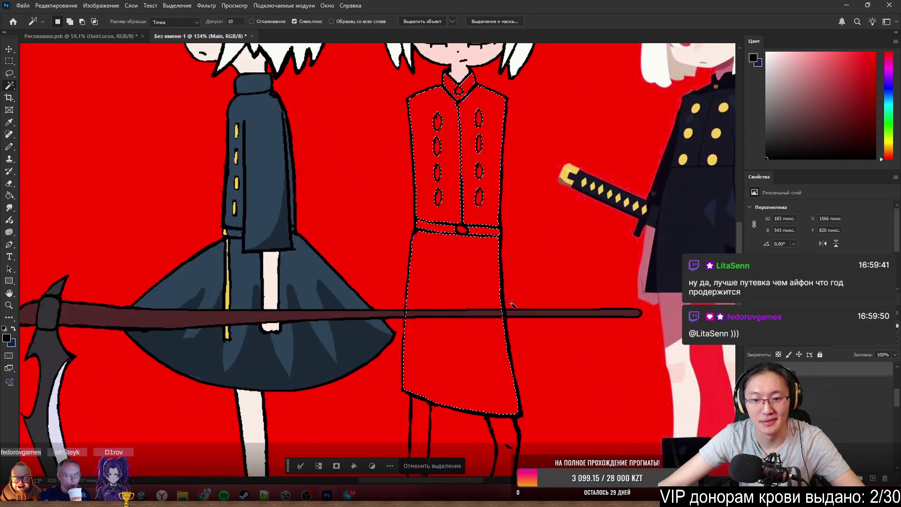
pyautogui.moveTo(466, 271)
pyautogui.mouseDown()
pyautogui.moveTo(664, 281)
pyautogui.moveTo(463, 332)
pyautogui.moveTo(314, 274)
pyautogui.mouseUp()
pyautogui.keyDown('alt'); pyautogui.click(314, 275); pyautogui.keyUp('alt')
pyautogui.moveTo(422, 296)
pyautogui.mouseDown()
pyautogui.moveTo(413, 316)
pyautogui.moveTo(583, 241)
pyautogui.moveTo(422, 373)
pyautogui.mouseUp()
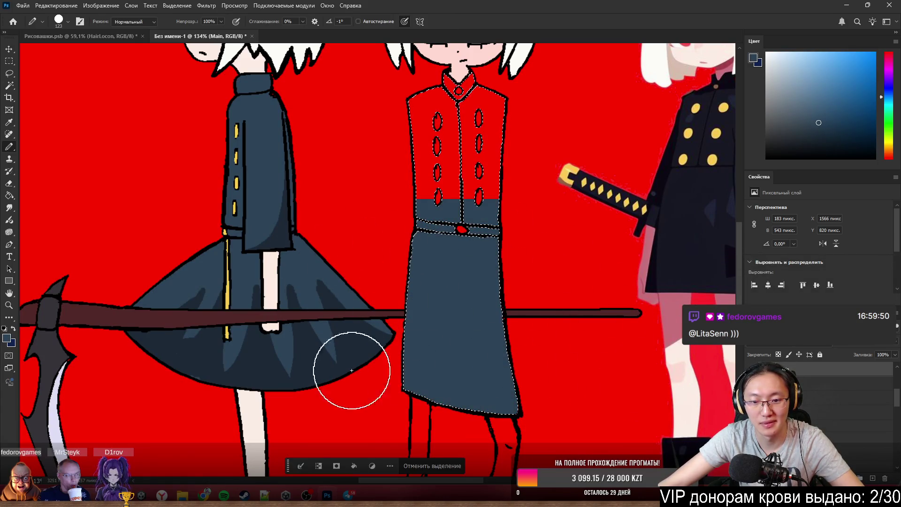
pyautogui.moveTo(326, 109); pyautogui.dragTo(615, 96)
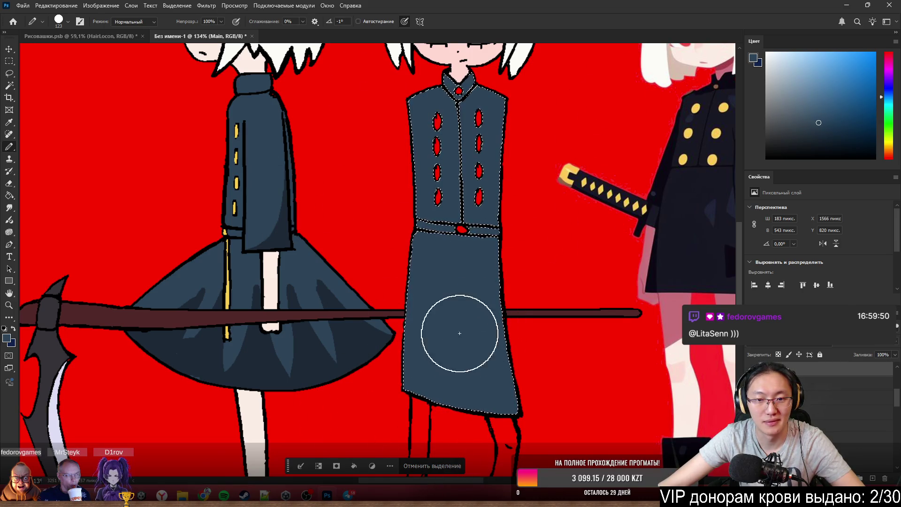
pyautogui.scroll(2, 437, 335)
pyautogui.scroll(-3, 408, 334)
pyautogui.scroll(4, 451, 353)
pyautogui.moveTo(481, 366); pyautogui.dragTo(427, 369)
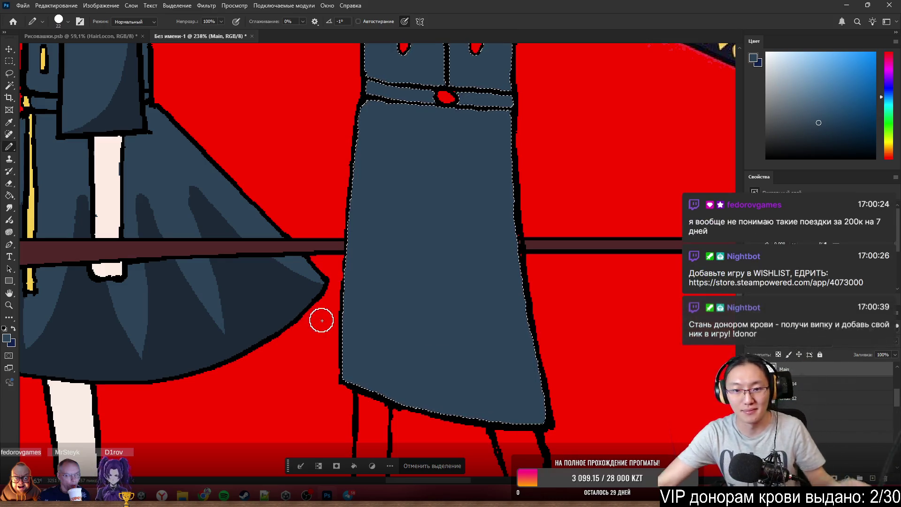
pyautogui.scroll(-3, 450, 239)
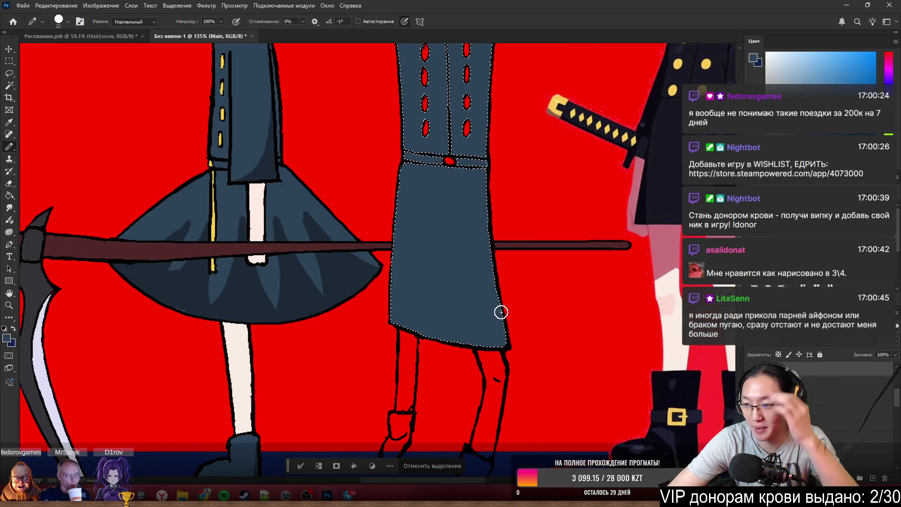
pyautogui.scroll(-3, 497, 277)
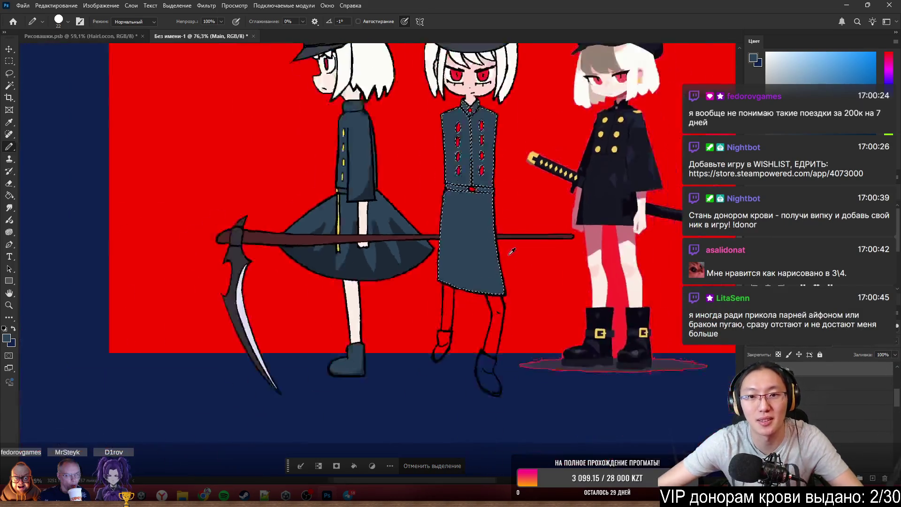
pyautogui.scroll(3, 524, 241)
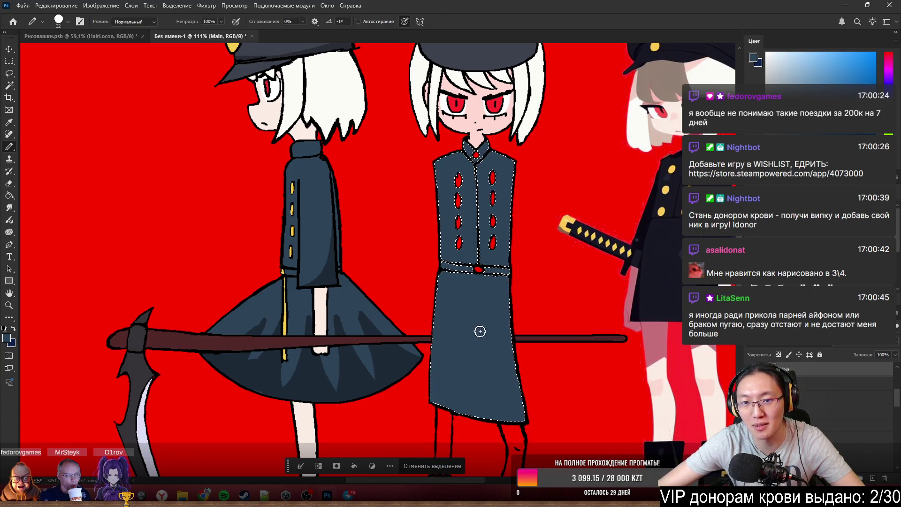
pyautogui.scroll(-3, 451, 310)
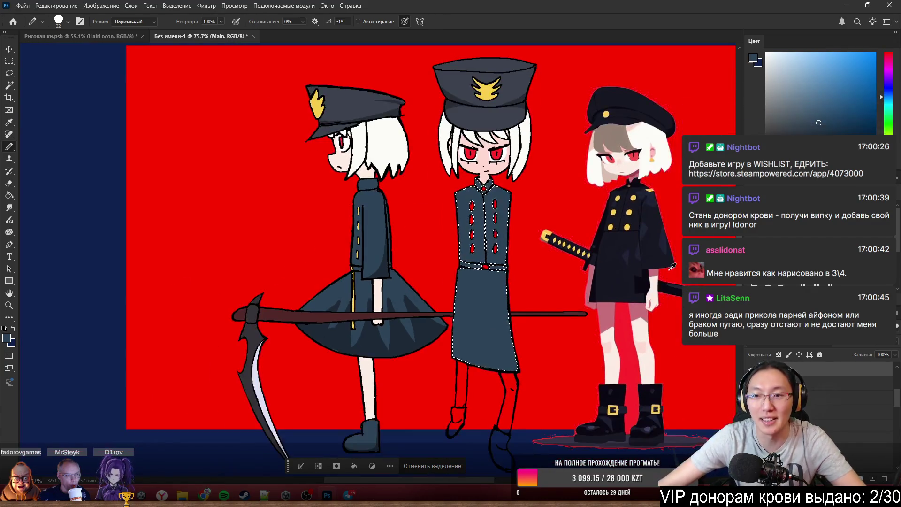
pyautogui.scroll(3, 540, 426)
pyautogui.scroll(-2, 540, 426)
pyautogui.scroll(2, 546, 328)
pyautogui.scroll(-2, 509, 327)
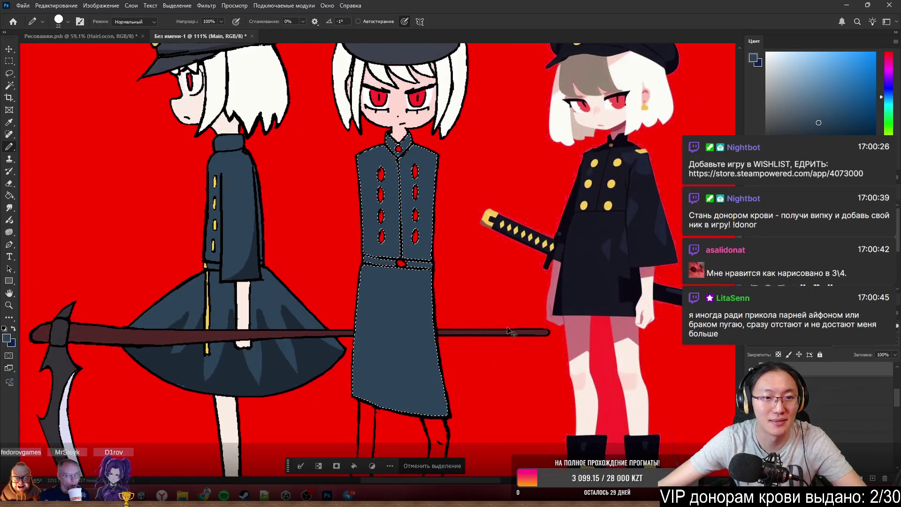
pyautogui.scroll(2, 508, 327)
pyautogui.scroll(2, 507, 328)
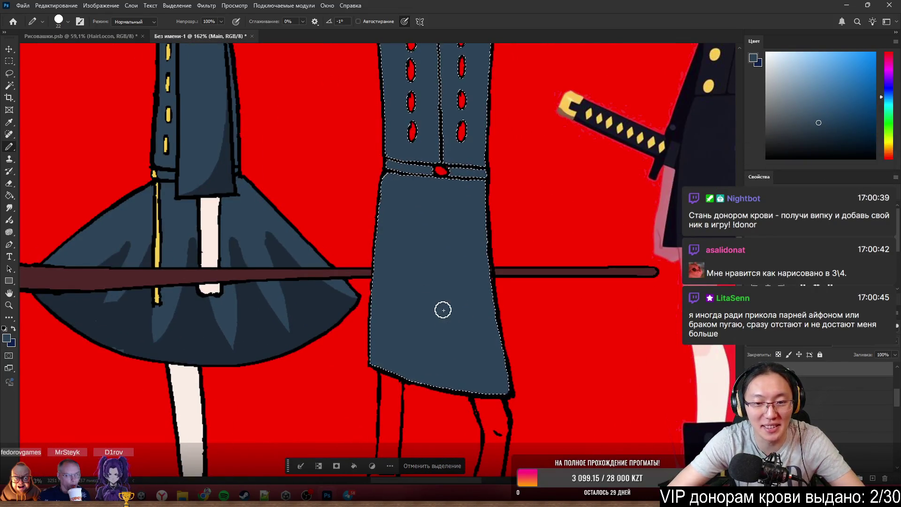
# Brush darker blue-grey fold shading down the coat skirt, then deselect the coat with Ctrl+D.
pyautogui.keyDown('alt'); pyautogui.click(294, 308); pyautogui.keyUp('alt')
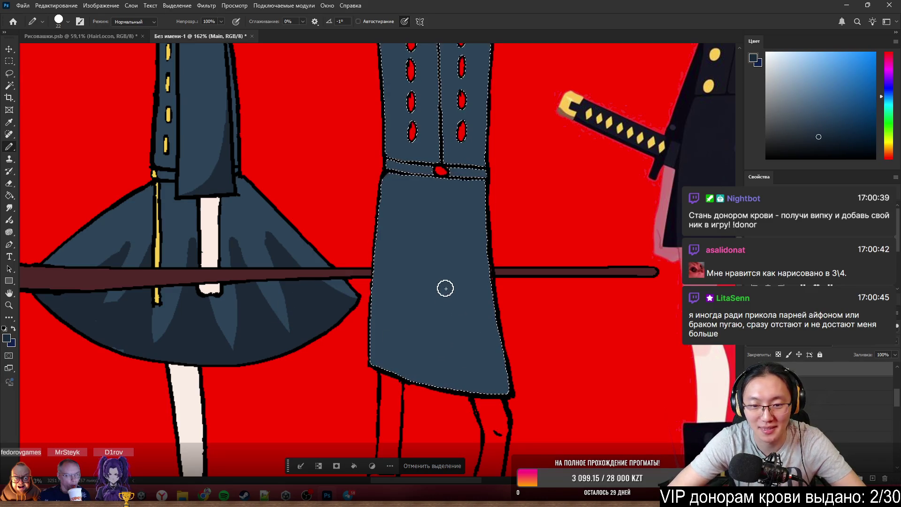
pyautogui.moveTo(440, 280); pyautogui.dragTo(470, 399)
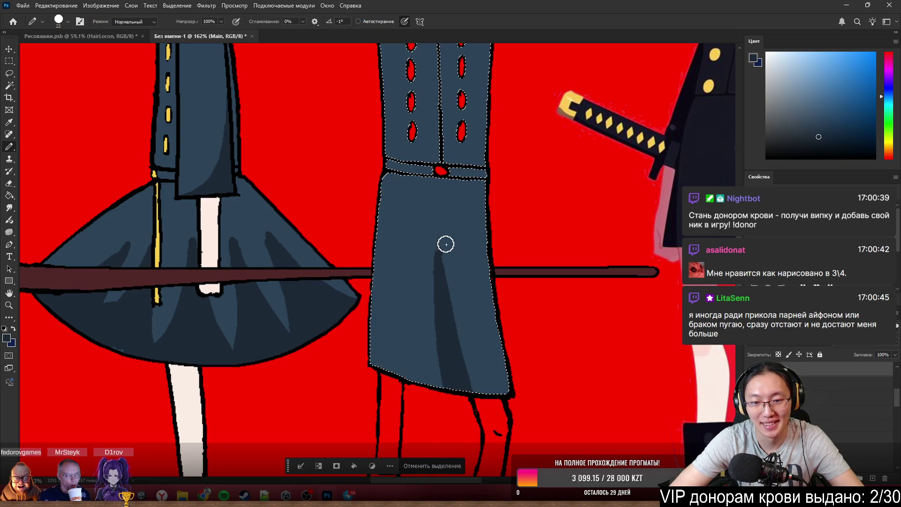
pyautogui.scroll(-5, 557, 243)
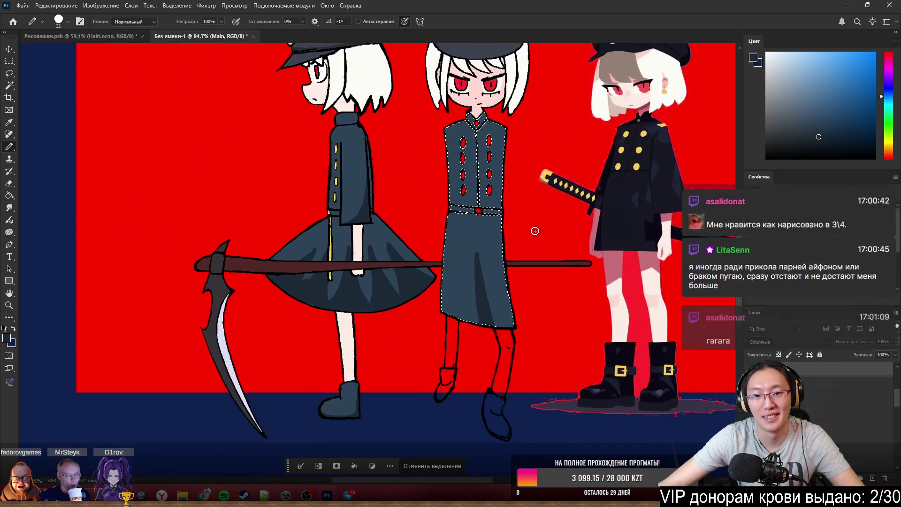
pyautogui.scroll(2, 467, 302)
pyautogui.scroll(2, 480, 321)
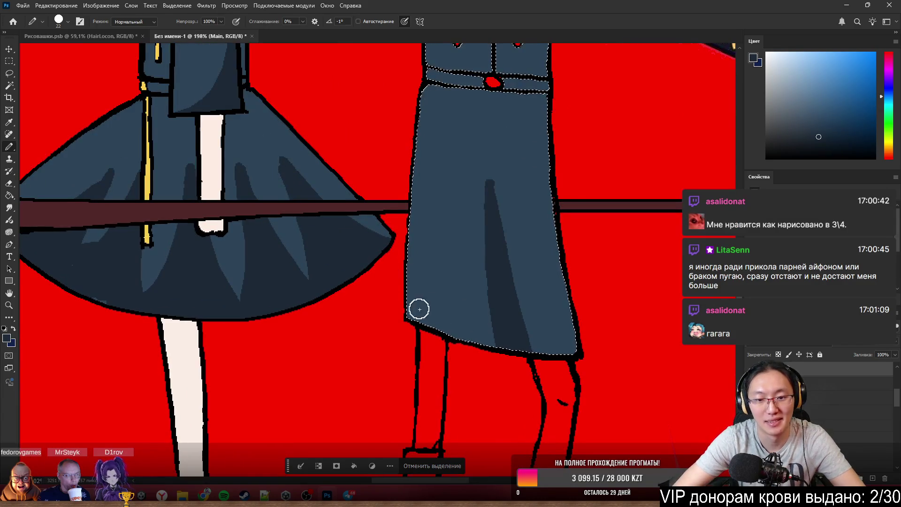
pyautogui.moveTo(452, 312); pyautogui.dragTo(470, 255)
pyautogui.moveTo(457, 325)
pyautogui.mouseDown()
pyautogui.moveTo(482, 256)
pyautogui.moveTo(471, 351)
pyautogui.mouseUp()
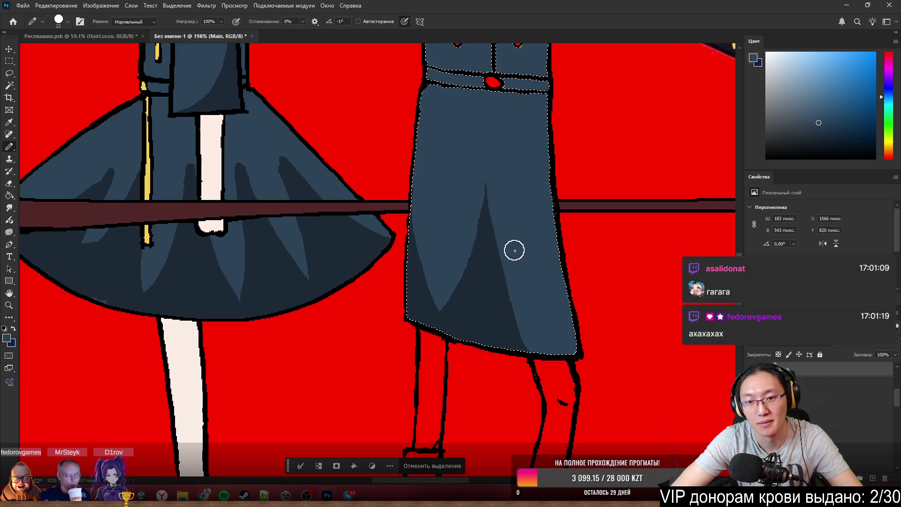
pyautogui.keyDown('alt'); pyautogui.click(488, 254); pyautogui.keyUp('alt')
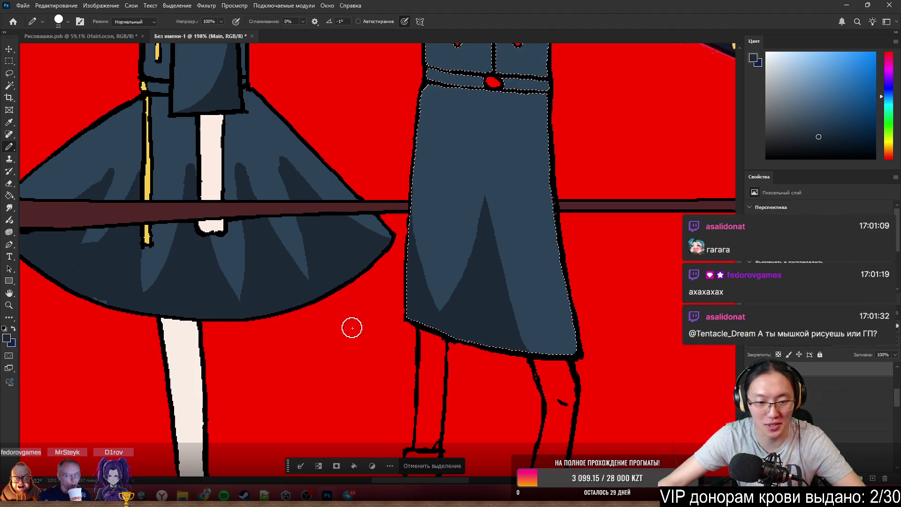
pyautogui.hotkey('ctrl', 'd')
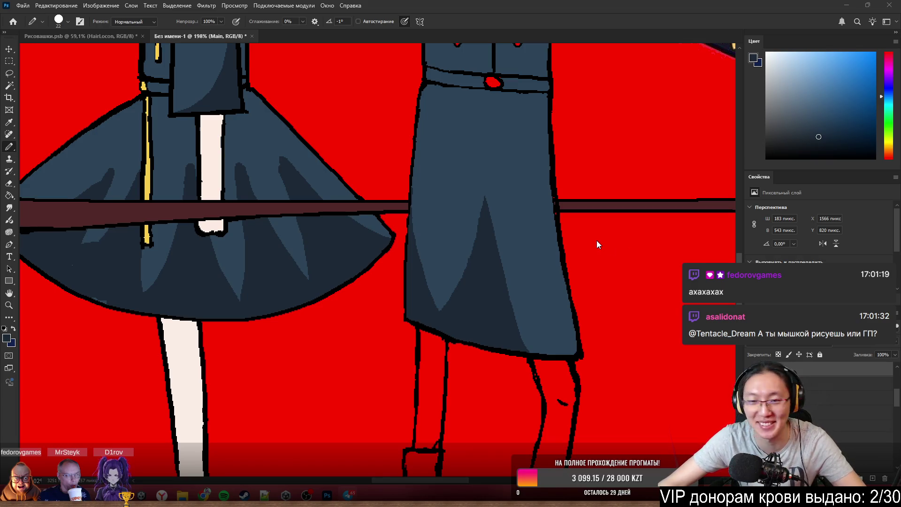
pyautogui.scroll(-3, 527, 201)
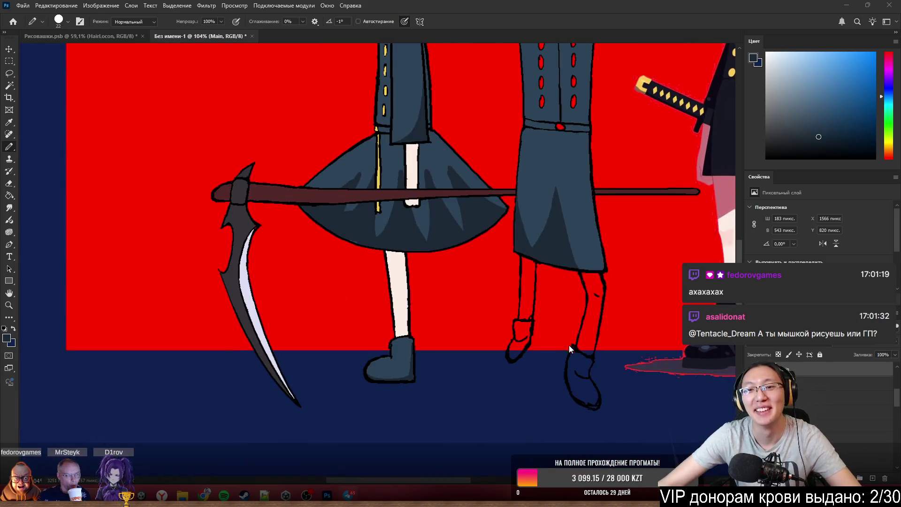
pyautogui.scroll(-1, 564, 362)
pyautogui.scroll(3, 608, 310)
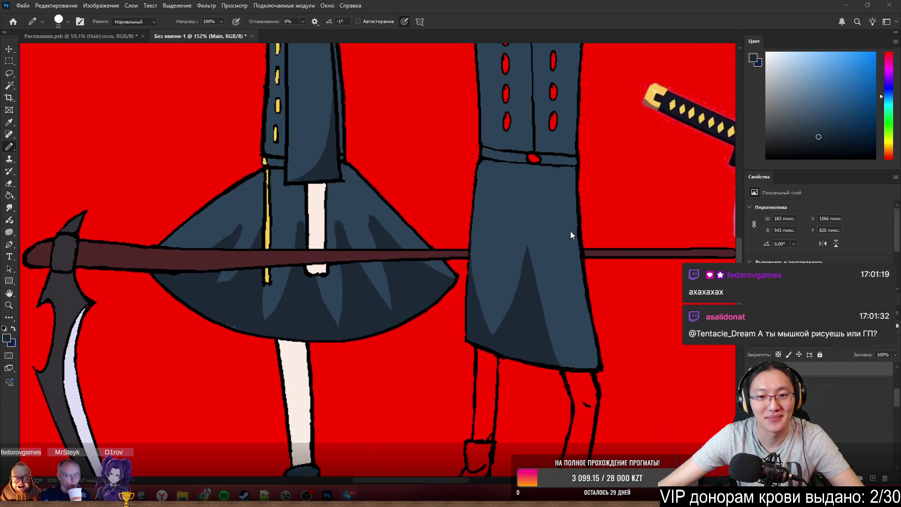
pyautogui.scroll(-1, 570, 234)
pyautogui.scroll(-3, 536, 243)
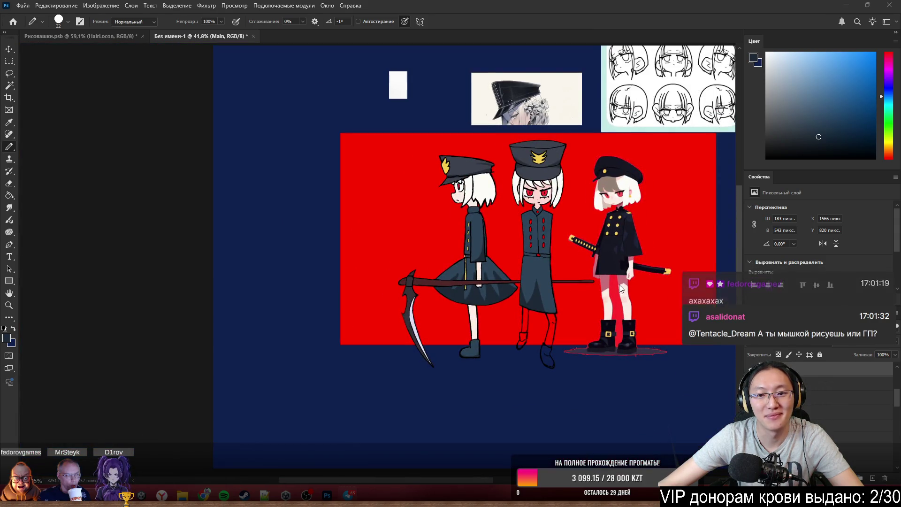
pyautogui.scroll(2, 620, 290)
pyautogui.scroll(1, 553, 288)
pyautogui.scroll(1, 391, 267)
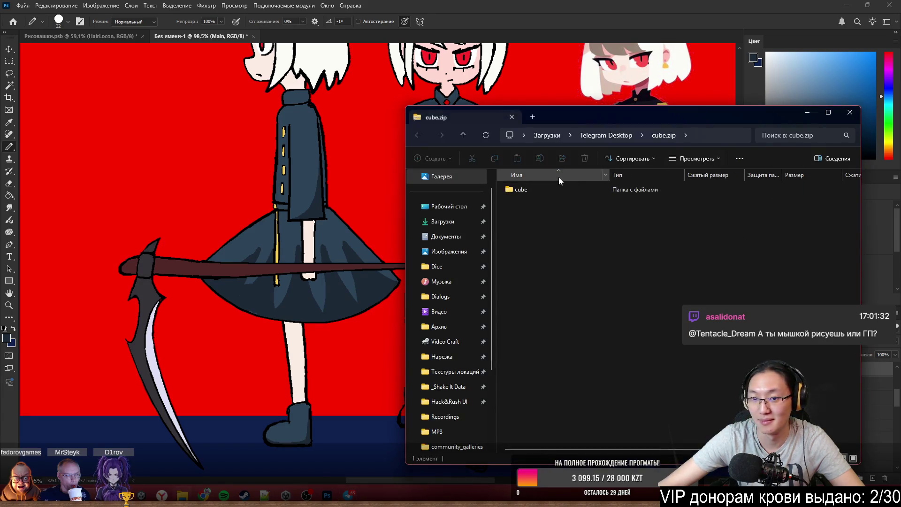
# Drag the cube folder from cube.zip to the desktop, close the archive, and launch My project.exe from it.
pyautogui.click(847, 5)
pyautogui.click(531, 190)
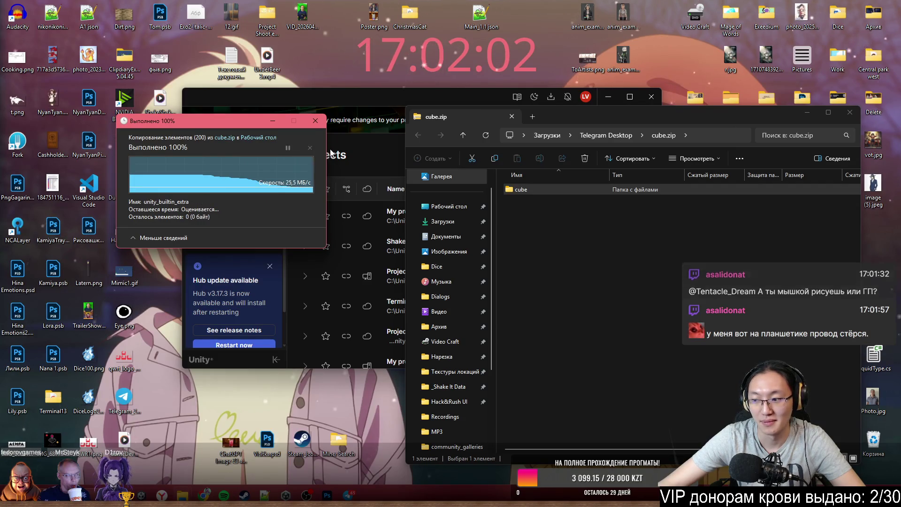
pyautogui.click(849, 113)
pyautogui.doubleClick(479, 54)
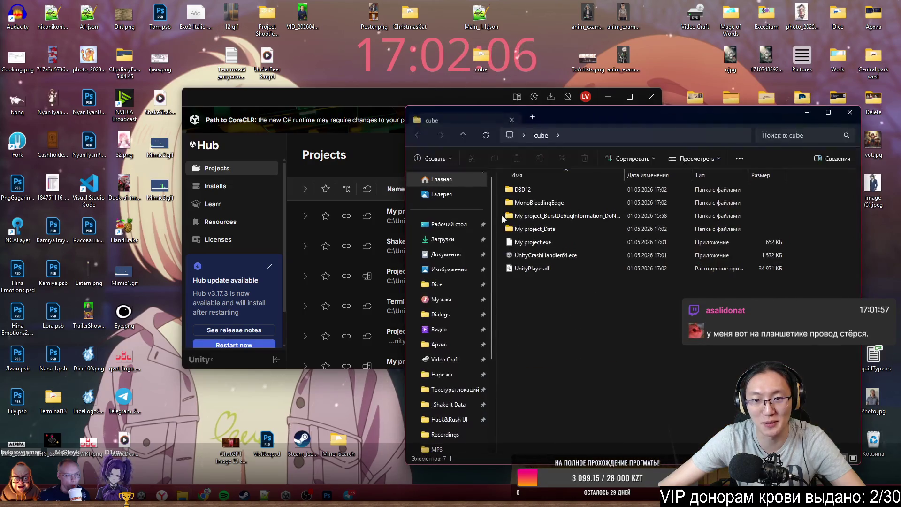
pyautogui.doubleClick(548, 244)
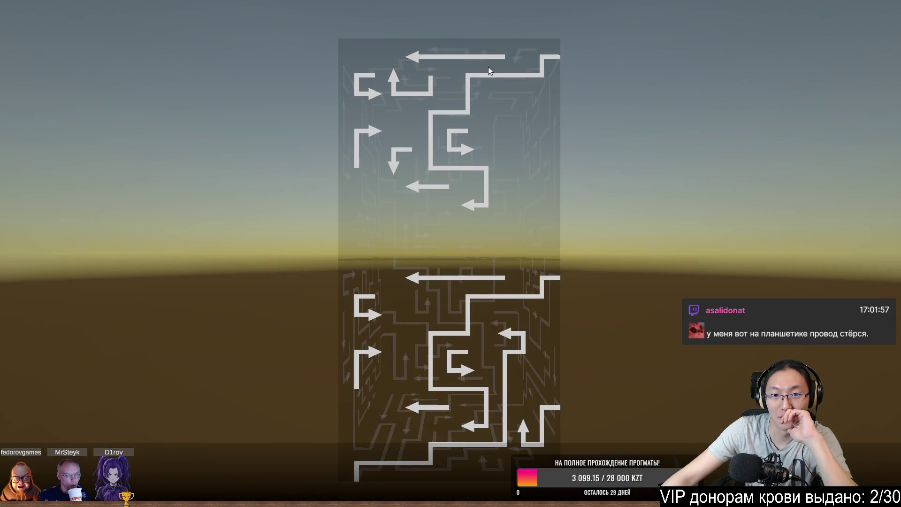
# Slide out the free arrows on the front faces — top-left, left, U-shaped, E-shaped, winding and L-shaped.
pyautogui.click(433, 57)
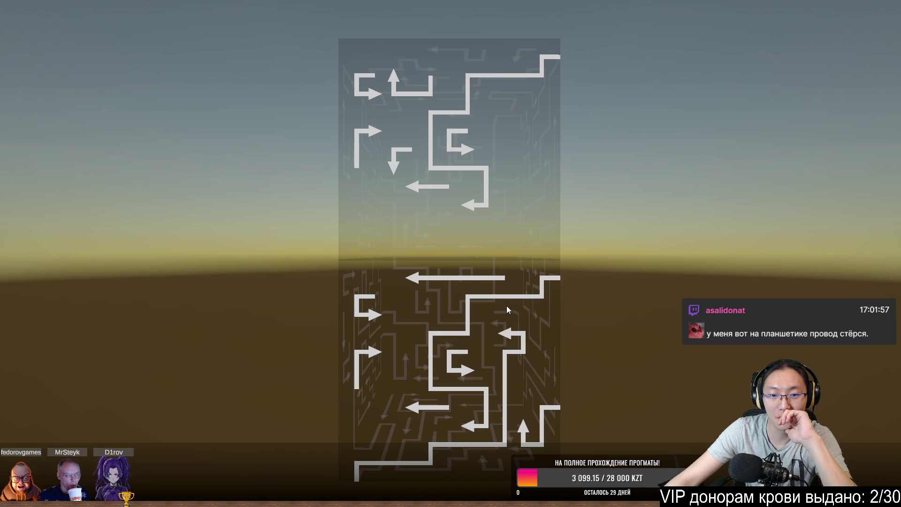
pyautogui.click(475, 277)
pyautogui.moveTo(375, 287)
pyautogui.mouseDown()
pyautogui.moveTo(473, 305)
pyautogui.moveTo(399, 339)
pyautogui.moveTo(422, 267)
pyautogui.moveTo(416, 249)
pyautogui.moveTo(447, 206)
pyautogui.moveTo(344, 185)
pyautogui.moveTo(543, 203)
pyautogui.moveTo(488, 189)
pyautogui.mouseUp()
pyautogui.moveTo(272, 211)
pyautogui.mouseDown()
pyautogui.moveTo(482, 223)
pyautogui.moveTo(355, 97)
pyautogui.mouseUp()
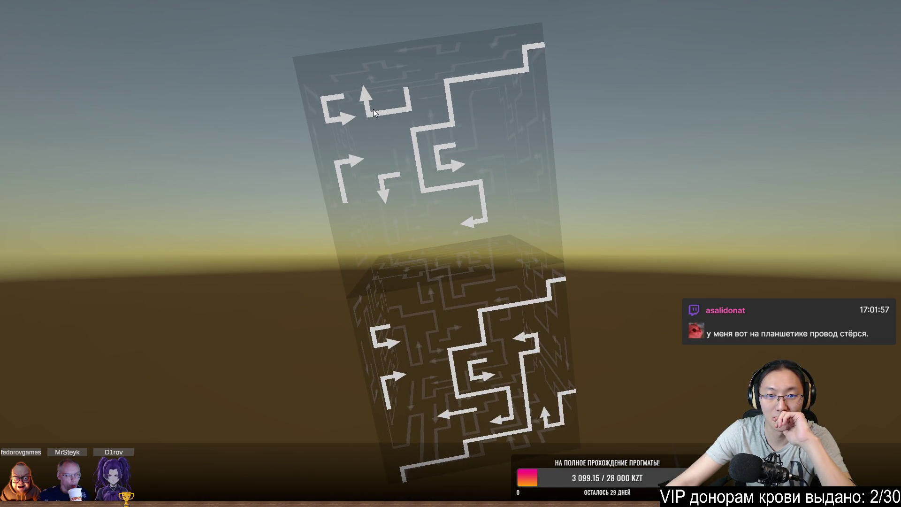
pyautogui.click(373, 109)
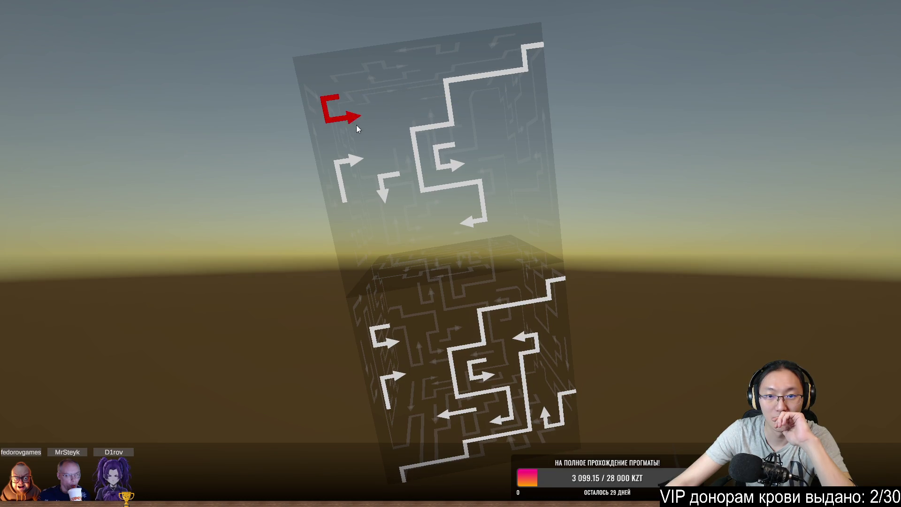
pyautogui.click(448, 163)
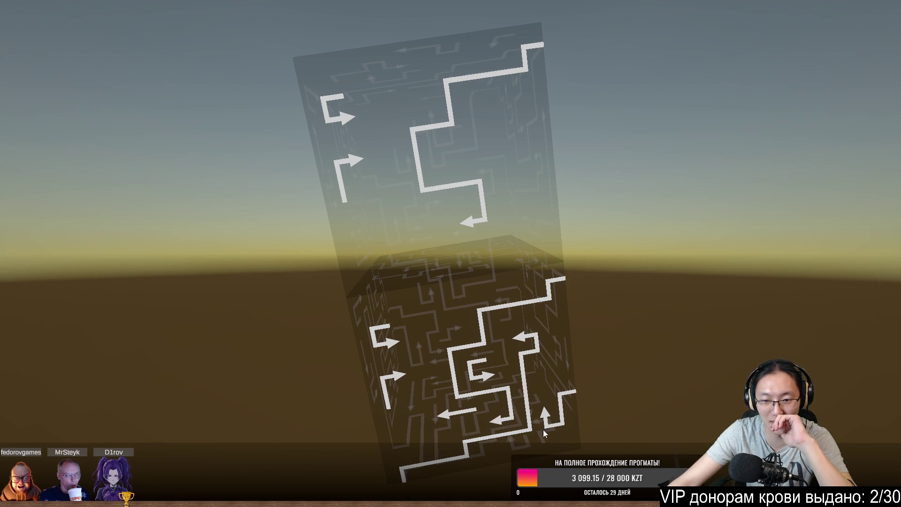
pyautogui.click(469, 223)
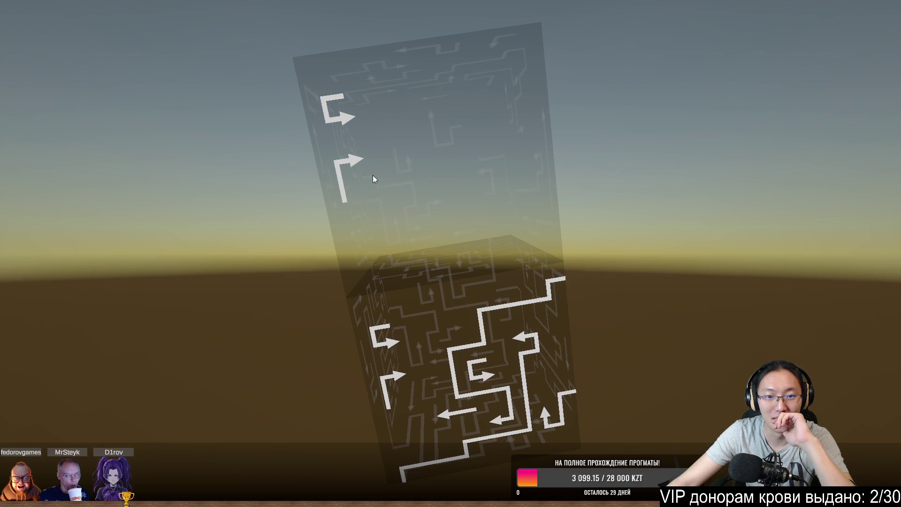
pyautogui.click(354, 158)
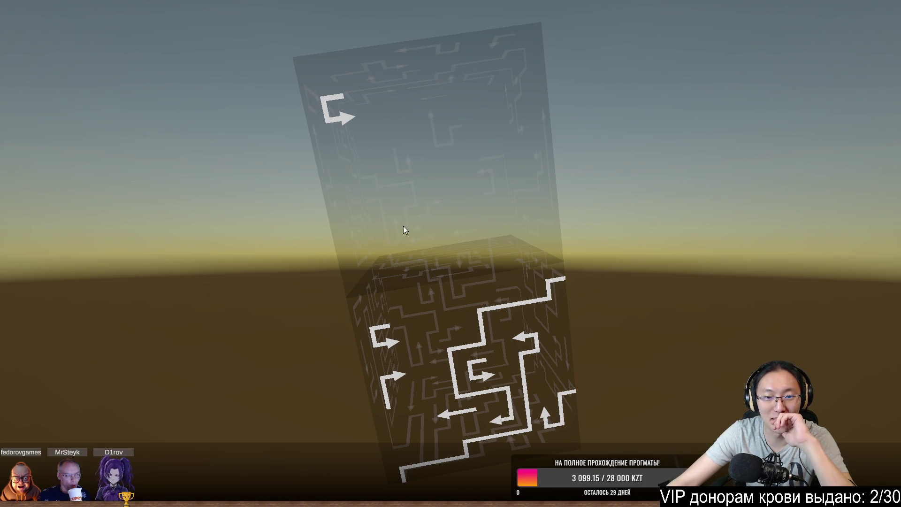
# Tilt to the top face, remove the short left arrow, and probe the long blocked arrows while turning the cube upright.
pyautogui.moveTo(457, 284)
pyautogui.mouseDown()
pyautogui.moveTo(431, 221)
pyautogui.moveTo(456, 209)
pyautogui.moveTo(443, 262)
pyautogui.mouseUp()
pyautogui.click(454, 323)
pyautogui.click(527, 334)
pyautogui.click(521, 336)
pyautogui.moveTo(522, 334)
pyautogui.mouseDown()
pyautogui.moveTo(548, 296)
pyautogui.moveTo(480, 316)
pyautogui.moveTo(361, 380)
pyautogui.mouseUp()
pyautogui.click(346, 388)
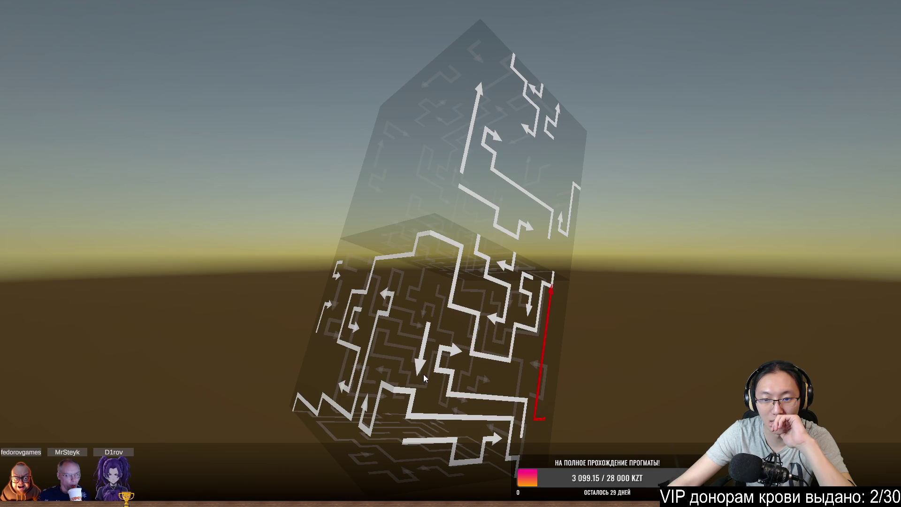
pyautogui.click(485, 398)
pyautogui.moveTo(485, 397)
pyautogui.mouseDown()
pyautogui.moveTo(366, 404)
pyautogui.moveTo(462, 388)
pyautogui.mouseUp()
pyautogui.moveTo(525, 379); pyautogui.dragTo(442, 379)
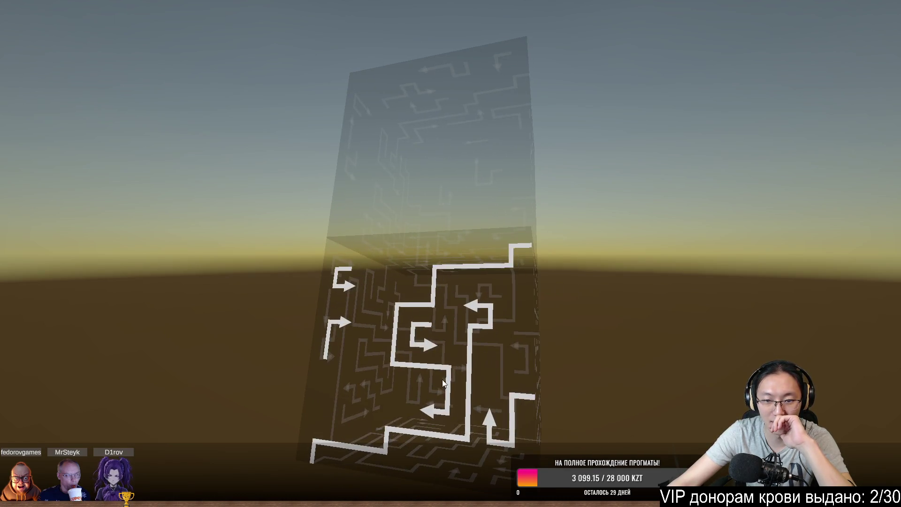
pyautogui.click(428, 343)
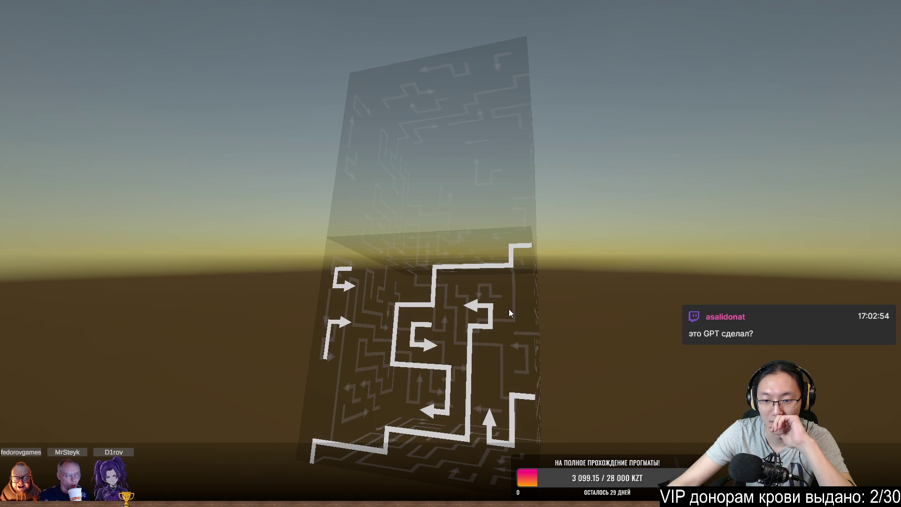
# Orbit the cube and clear the long vertical, upward, right-pointing and left-pointing arrow paths.
pyautogui.moveTo(385, 332)
pyautogui.mouseDown()
pyautogui.moveTo(390, 312)
pyautogui.moveTo(502, 369)
pyautogui.mouseUp()
pyautogui.click(512, 389)
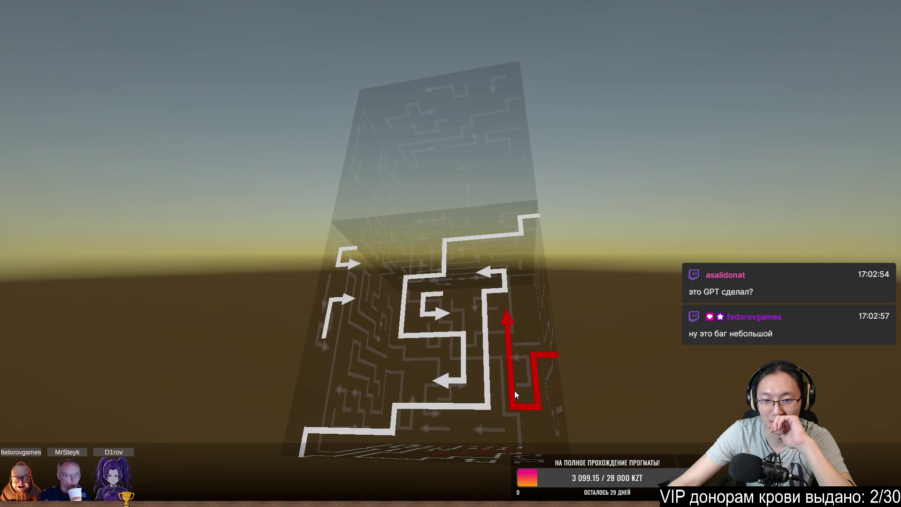
pyautogui.moveTo(513, 293)
pyautogui.mouseDown()
pyautogui.moveTo(391, 325)
pyautogui.moveTo(372, 268)
pyautogui.mouseUp()
pyautogui.click(372, 208)
pyautogui.moveTo(373, 208)
pyautogui.mouseDown()
pyautogui.moveTo(436, 218)
pyautogui.moveTo(479, 141)
pyautogui.mouseUp()
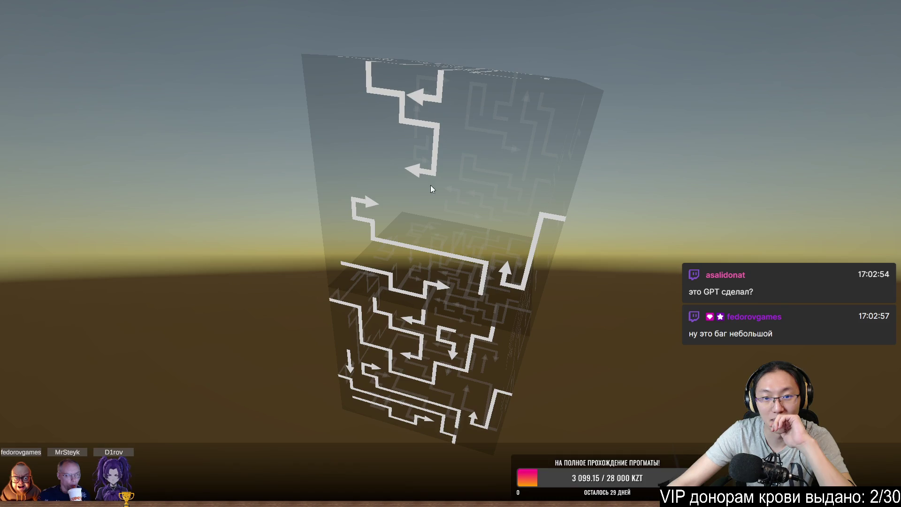
pyautogui.moveTo(430, 185); pyautogui.dragTo(454, 167)
pyautogui.click(528, 225)
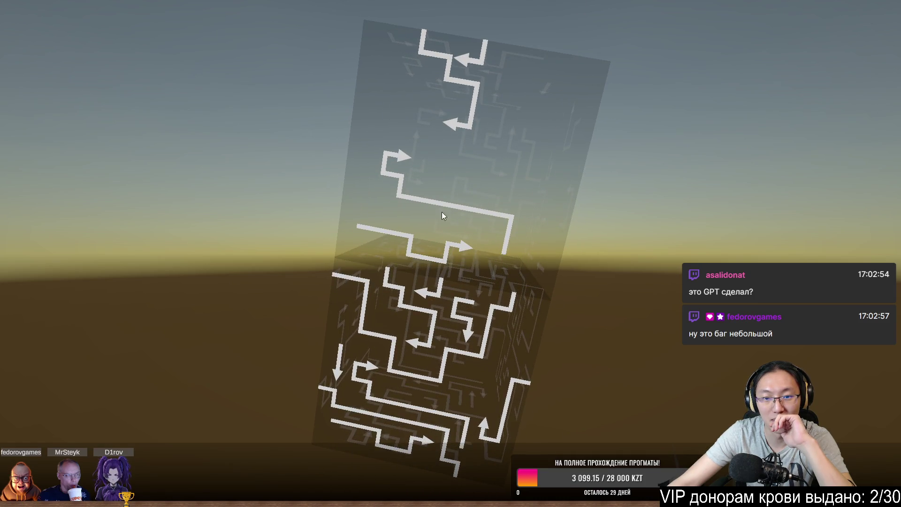
pyautogui.click(401, 158)
pyautogui.click(463, 122)
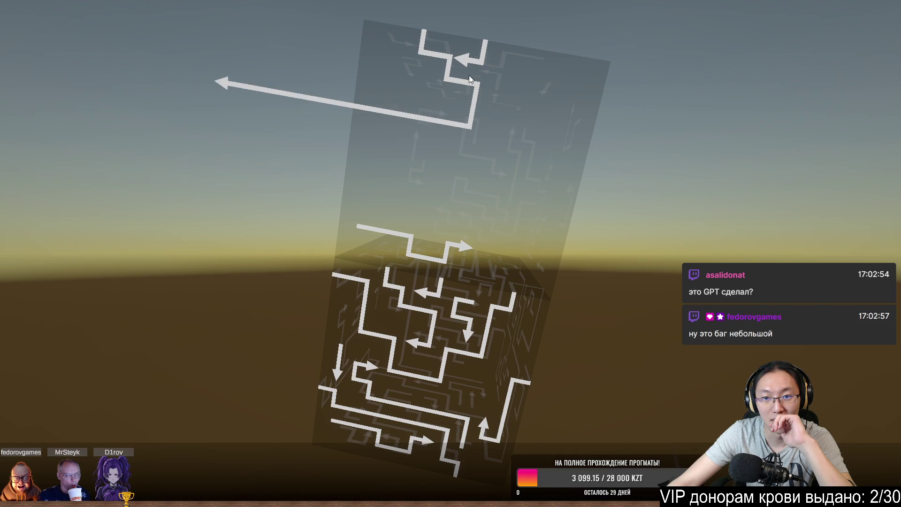
pyautogui.click(462, 61)
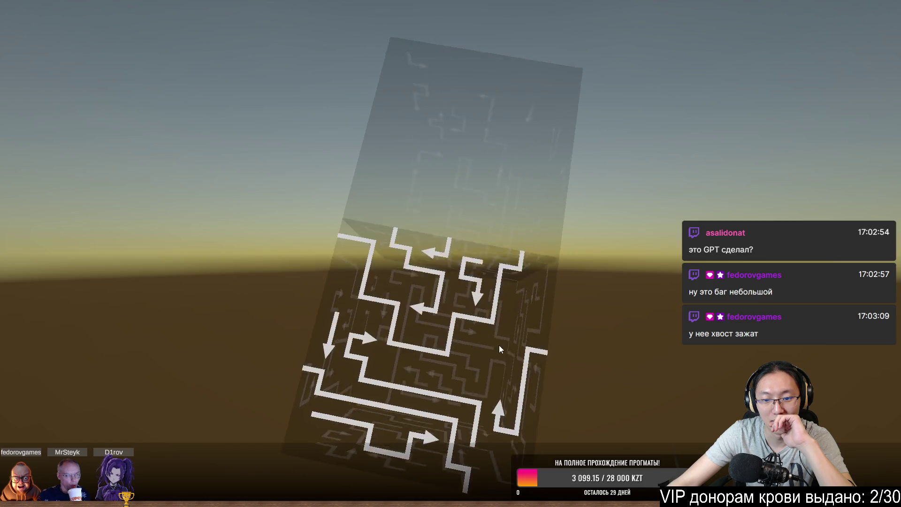
# Remove the upward-exiting, up-right and up-pointing arrow pieces while testing the blocked zigzag arrow between turns.
pyautogui.moveTo(435, 300); pyautogui.dragTo(515, 378)
pyautogui.click(514, 380)
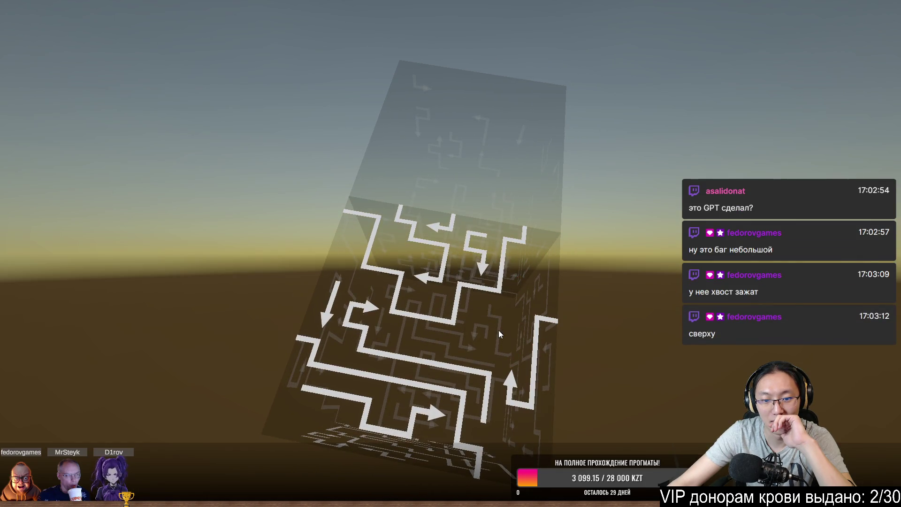
pyautogui.moveTo(512, 284)
pyautogui.mouseDown()
pyautogui.moveTo(360, 280)
pyautogui.moveTo(502, 189)
pyautogui.moveTo(486, 106)
pyautogui.mouseUp()
pyautogui.click(488, 105)
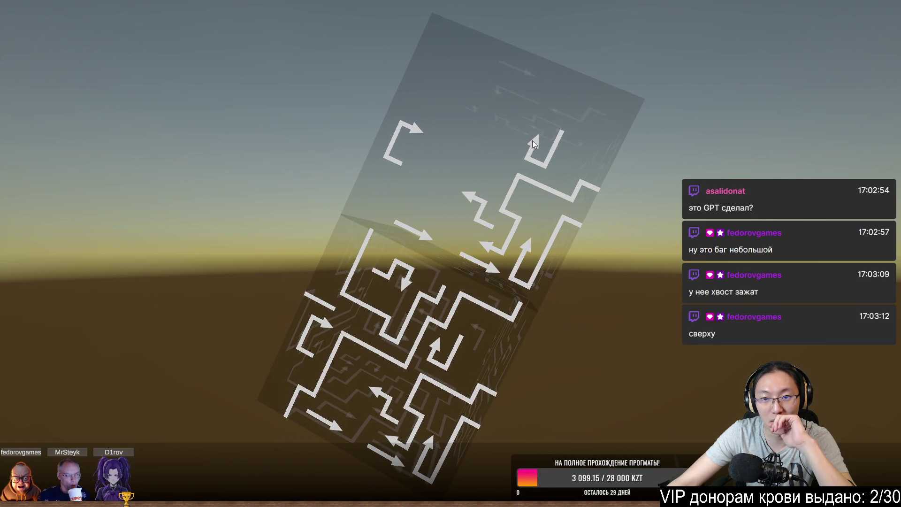
pyautogui.click(482, 203)
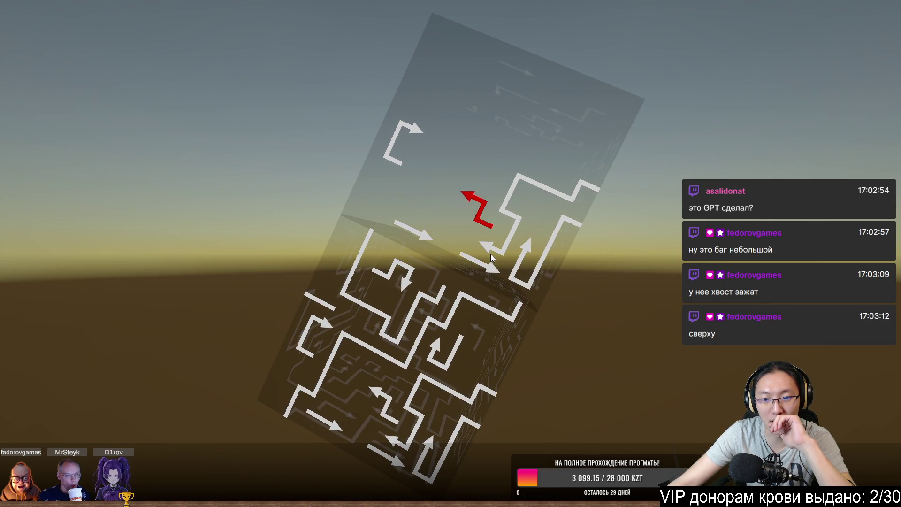
pyautogui.moveTo(523, 253)
pyautogui.mouseDown()
pyautogui.moveTo(500, 261)
pyautogui.moveTo(507, 270)
pyautogui.moveTo(433, 204)
pyautogui.moveTo(485, 208)
pyautogui.moveTo(577, 140)
pyautogui.mouseUp()
pyautogui.click(574, 101)
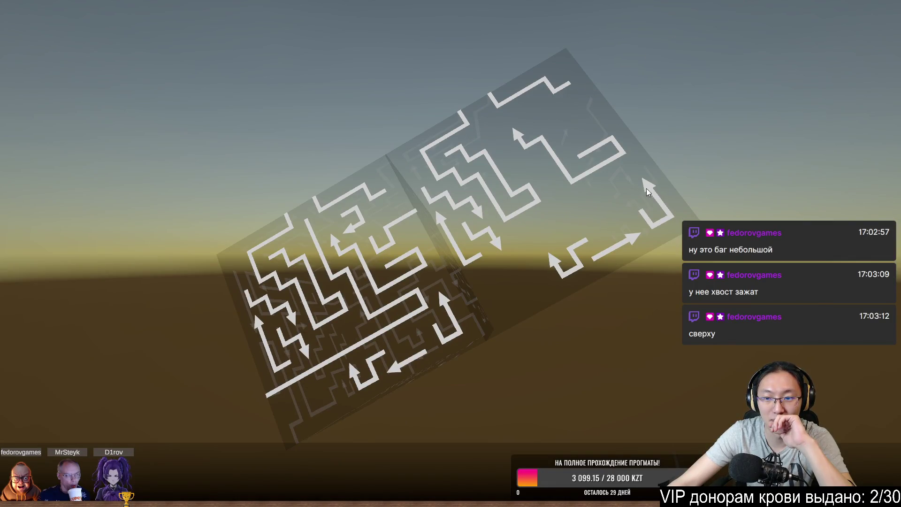
pyautogui.click(521, 215)
pyautogui.moveTo(538, 204)
pyautogui.mouseDown()
pyautogui.moveTo(529, 242)
pyautogui.moveTo(393, 368)
pyautogui.mouseUp()
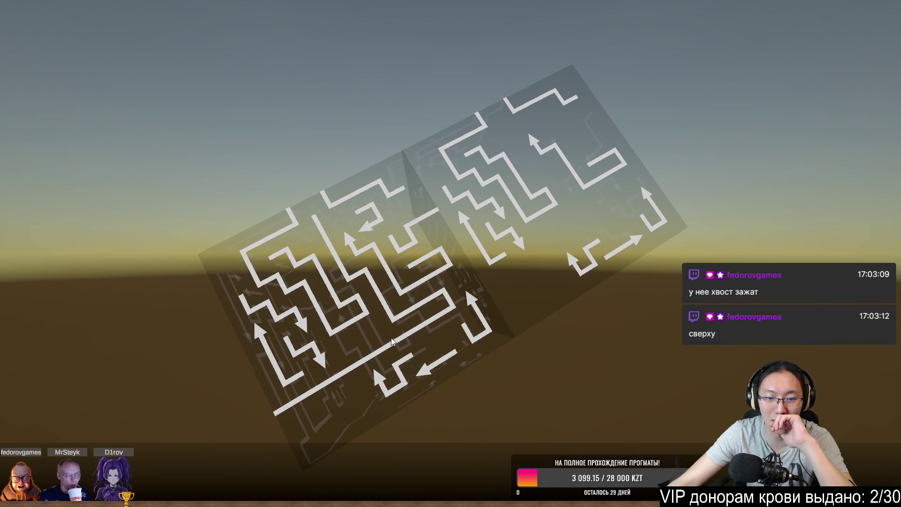
pyautogui.moveTo(565, 283); pyautogui.dragTo(534, 313)
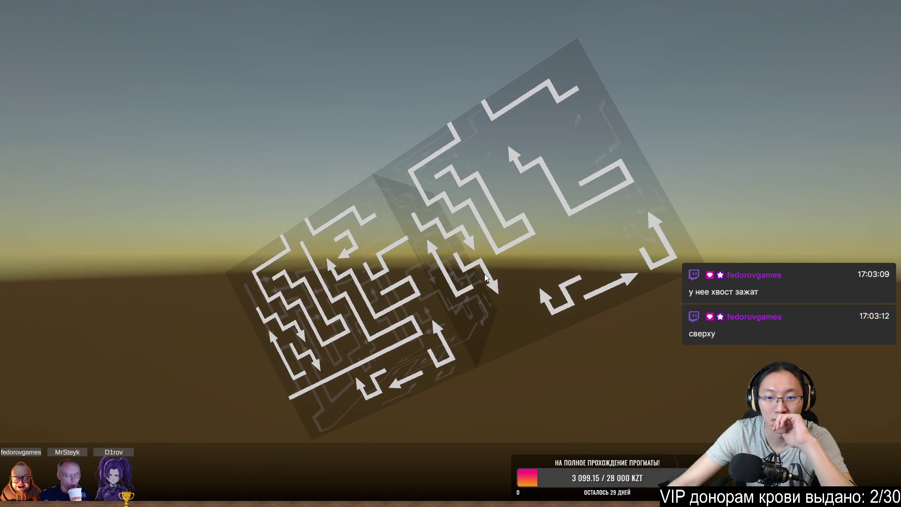
pyautogui.click(435, 247)
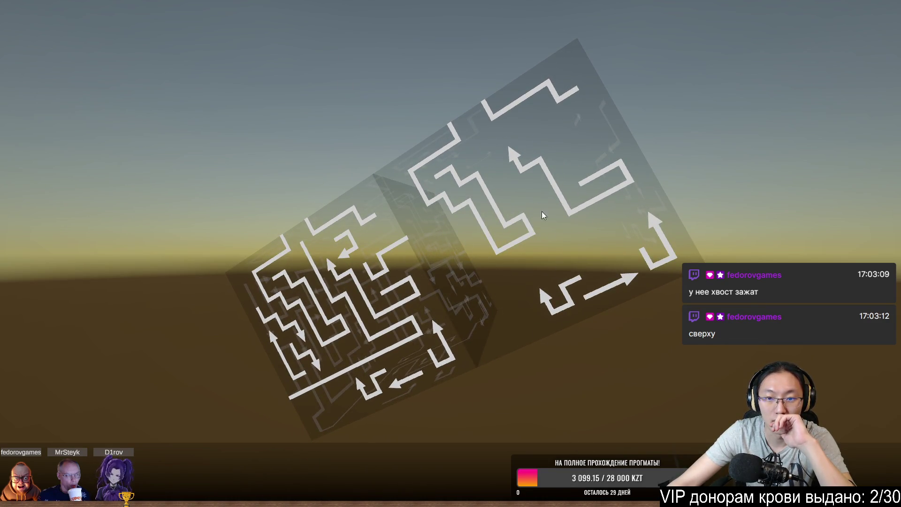
# Turn to the arrow-marked side and slide off the top-left arrow and the pieces near it.
pyautogui.moveTo(516, 164); pyautogui.dragTo(522, 225)
pyautogui.moveTo(479, 324)
pyautogui.mouseDown()
pyautogui.moveTo(520, 305)
pyautogui.moveTo(488, 325)
pyautogui.moveTo(492, 312)
pyautogui.moveTo(415, 234)
pyautogui.moveTo(397, 178)
pyautogui.moveTo(405, 158)
pyautogui.moveTo(544, 255)
pyautogui.moveTo(476, 203)
pyautogui.moveTo(456, 141)
pyautogui.mouseUp()
pyautogui.moveTo(373, 157)
pyautogui.mouseDown()
pyautogui.moveTo(324, 183)
pyautogui.moveTo(500, 225)
pyautogui.mouseUp()
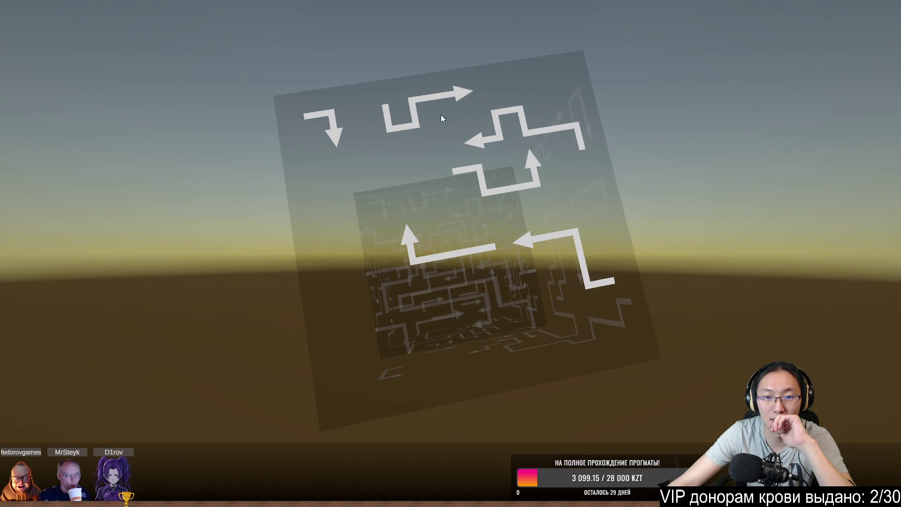
pyautogui.click(336, 126)
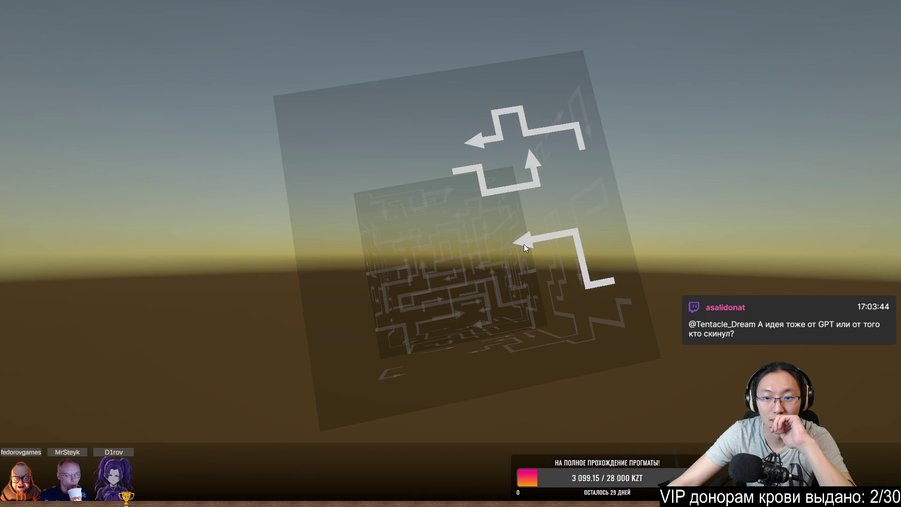
pyautogui.click(536, 150)
# Spin the cube through oblique, bottom and two-face views looking for another arrow that can slide free.
pyautogui.moveTo(523, 165)
pyautogui.mouseDown()
pyautogui.moveTo(372, 241)
pyautogui.moveTo(584, 266)
pyautogui.mouseUp()
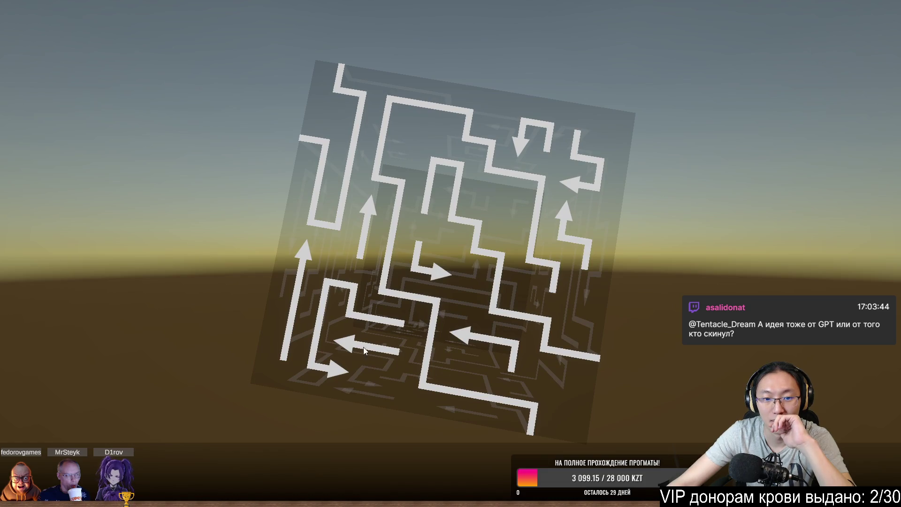
pyautogui.moveTo(545, 167)
pyautogui.mouseDown()
pyautogui.moveTo(446, 228)
pyautogui.moveTo(405, 221)
pyautogui.mouseUp()
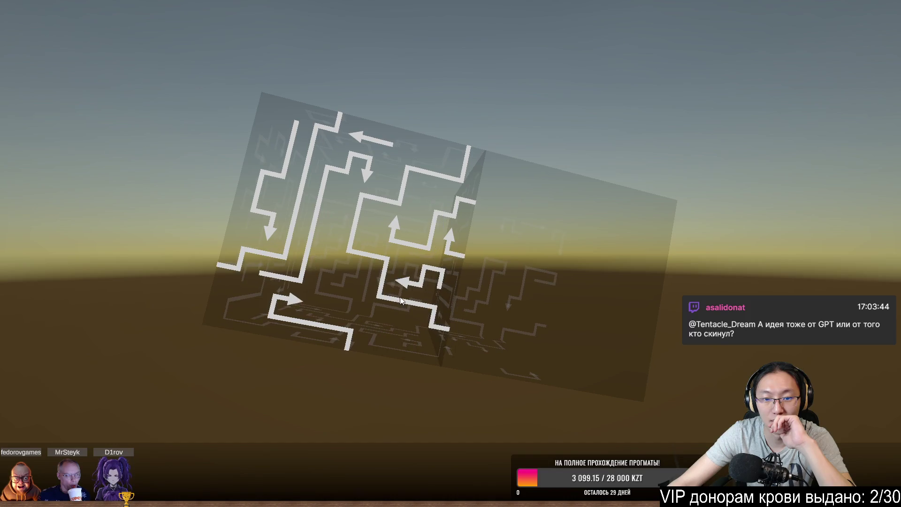
pyautogui.moveTo(546, 293)
pyautogui.mouseDown()
pyautogui.moveTo(362, 260)
pyautogui.moveTo(524, 275)
pyautogui.mouseUp()
pyautogui.moveTo(427, 250)
pyautogui.mouseDown()
pyautogui.moveTo(450, 217)
pyautogui.moveTo(426, 211)
pyautogui.mouseUp()
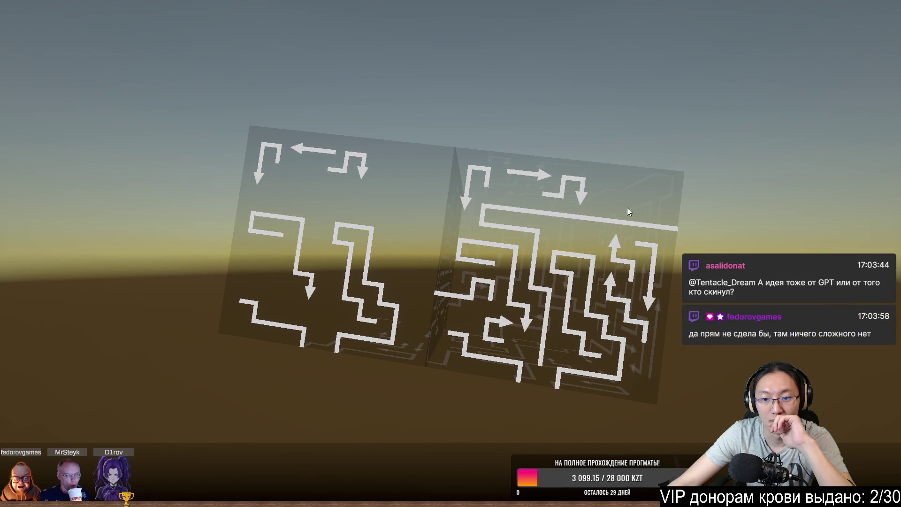
pyautogui.moveTo(626, 205); pyautogui.dragTo(623, 200)
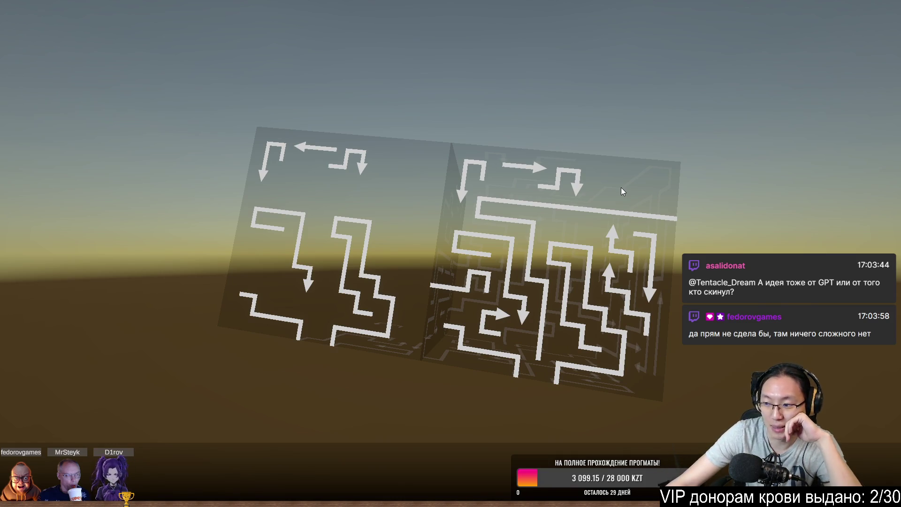
pyautogui.moveTo(690, 206)
pyautogui.mouseDown()
pyautogui.moveTo(666, 239)
pyautogui.moveTo(545, 202)
pyautogui.moveTo(620, 280)
pyautogui.mouseUp()
pyautogui.moveTo(660, 323)
pyautogui.mouseDown()
pyautogui.moveTo(544, 300)
pyautogui.moveTo(528, 281)
pyautogui.moveTo(511, 313)
pyautogui.mouseUp()
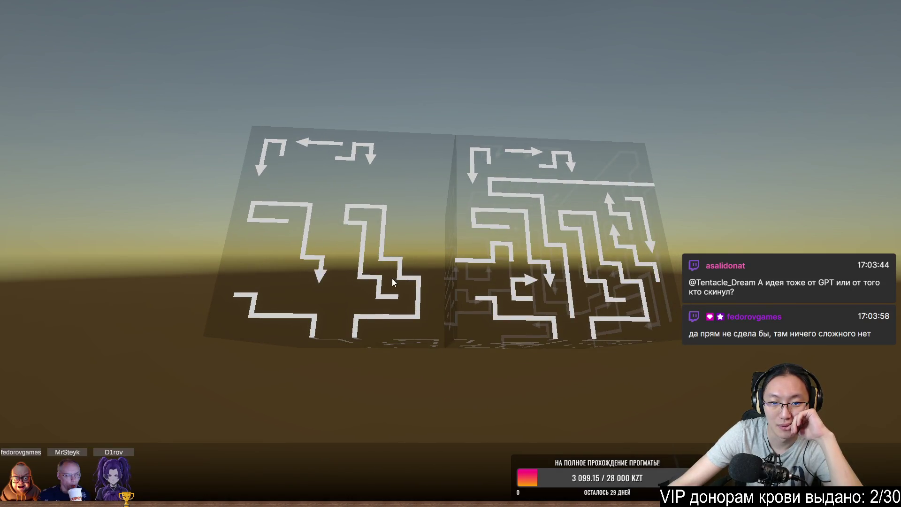
pyautogui.moveTo(393, 281); pyautogui.dragTo(352, 291)
pyautogui.moveTo(572, 334)
pyautogui.mouseDown()
pyautogui.moveTo(503, 244)
pyautogui.moveTo(511, 114)
pyautogui.moveTo(609, 181)
pyautogui.moveTo(540, 149)
pyautogui.moveTo(509, 167)
pyautogui.moveTo(473, 87)
pyautogui.mouseUp()
pyautogui.moveTo(594, 153)
pyautogui.mouseDown()
pyautogui.moveTo(570, 94)
pyautogui.moveTo(598, 168)
pyautogui.moveTo(487, 121)
pyautogui.moveTo(400, 167)
pyautogui.moveTo(381, 196)
pyautogui.moveTo(305, 110)
pyautogui.mouseUp()
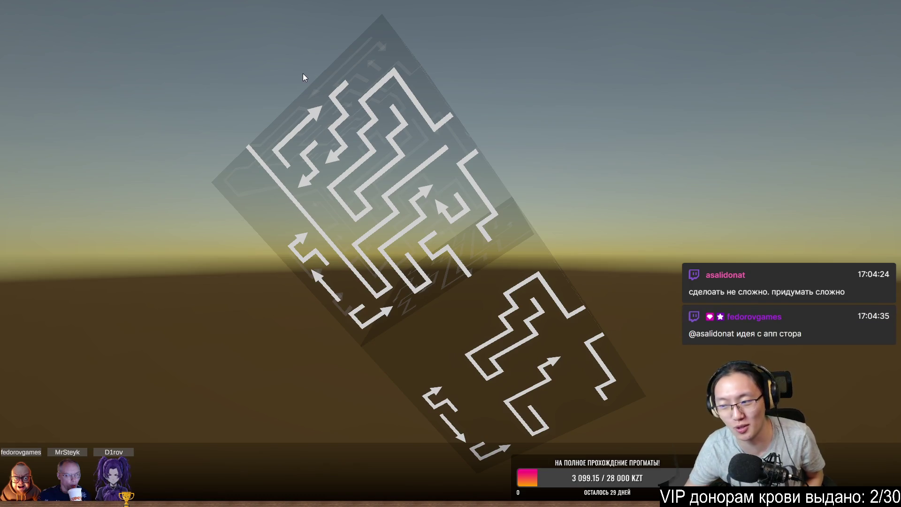
pyautogui.moveTo(369, 208)
pyautogui.mouseDown()
pyautogui.moveTo(312, 261)
pyautogui.moveTo(316, 227)
pyautogui.mouseUp()
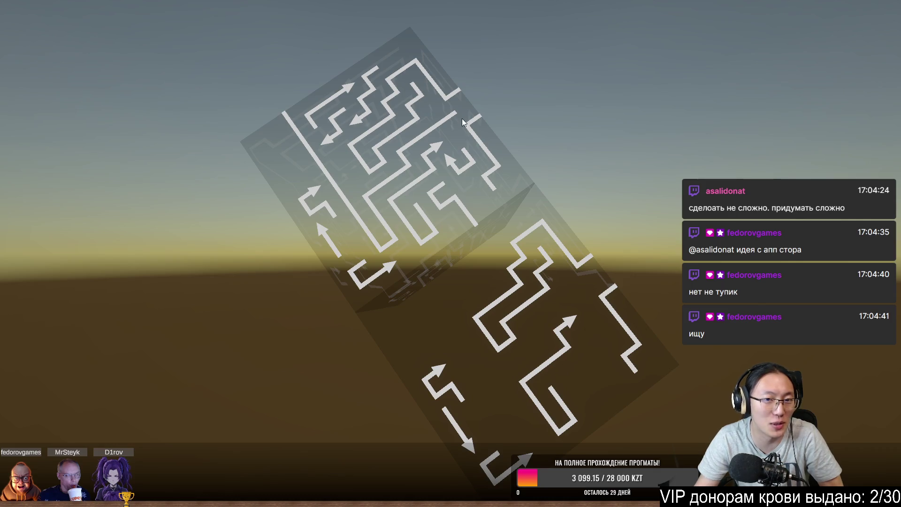
pyautogui.moveTo(469, 193)
pyautogui.mouseDown()
pyautogui.moveTo(577, 333)
pyautogui.moveTo(473, 331)
pyautogui.moveTo(396, 415)
pyautogui.moveTo(337, 409)
pyautogui.moveTo(428, 114)
pyautogui.moveTo(475, 88)
pyautogui.mouseUp()
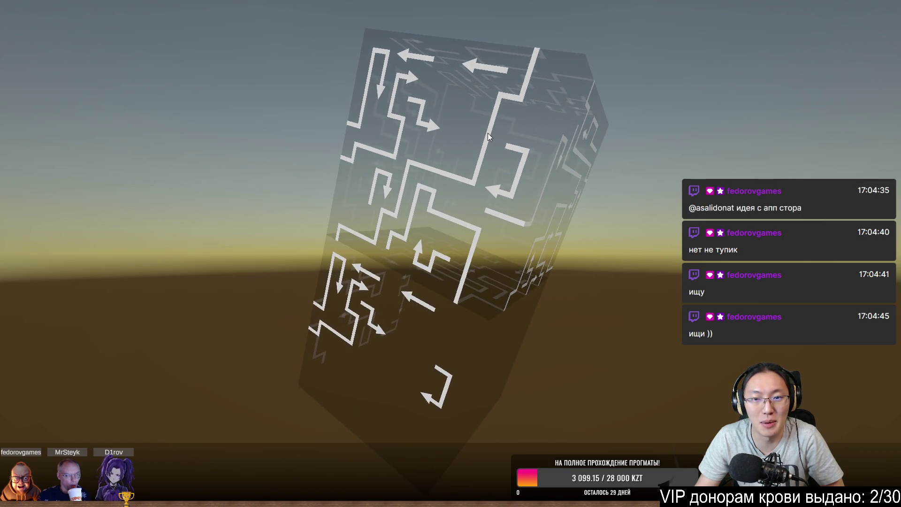
# Slide the free top-left, middle, bottom and upper-left arrows off the cube.
pyautogui.click(413, 64)
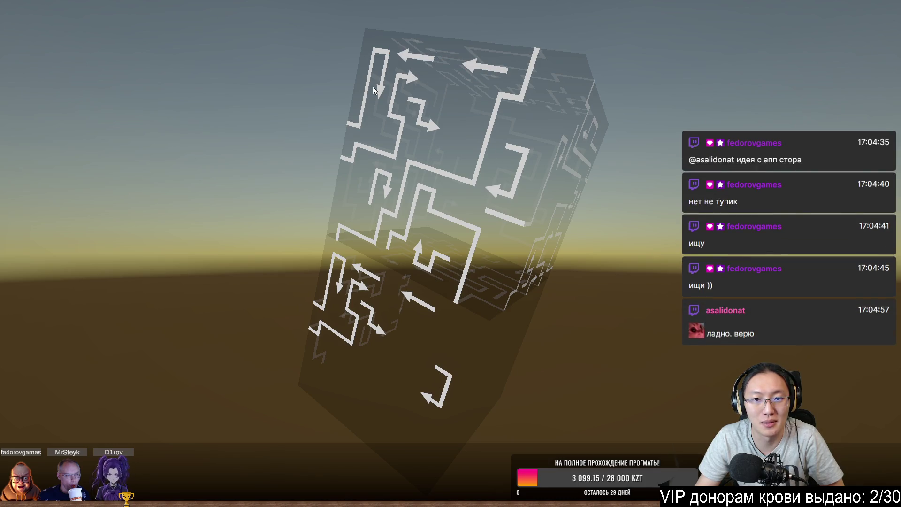
pyautogui.click(409, 83)
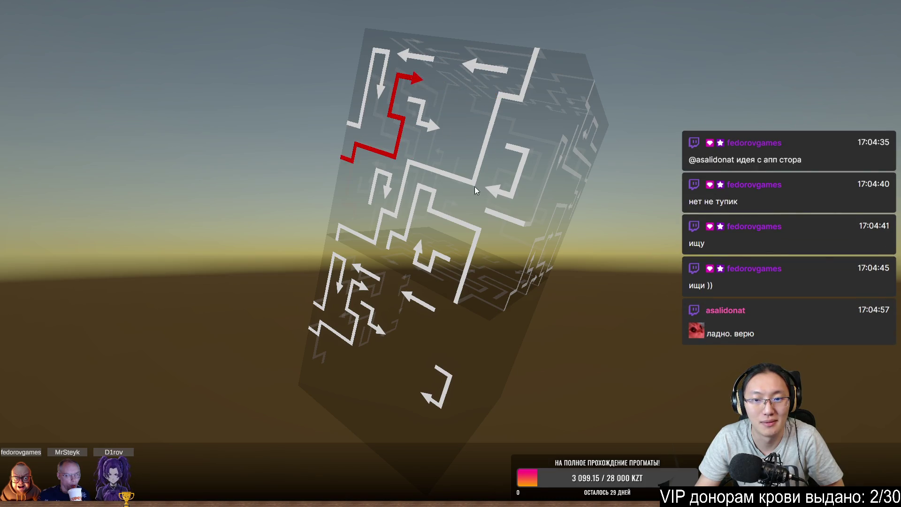
pyautogui.click(381, 190)
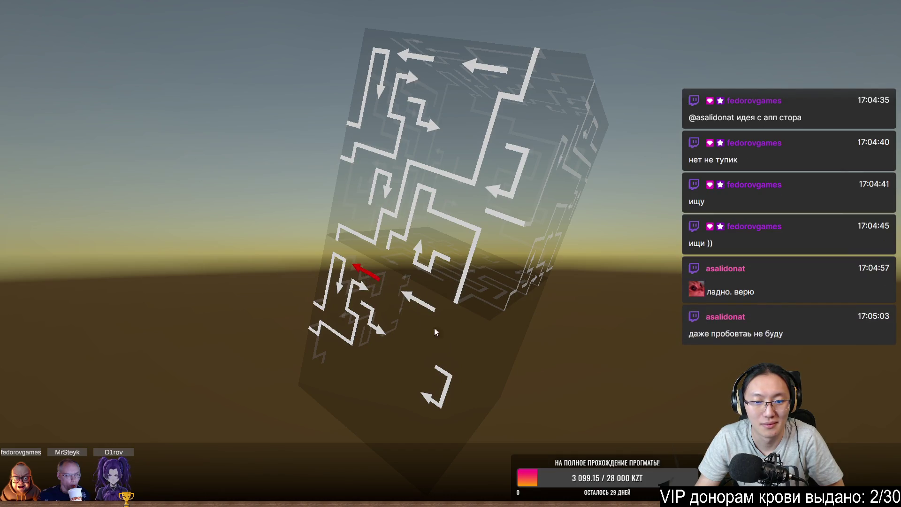
pyautogui.click(432, 402)
pyautogui.moveTo(380, 332)
pyautogui.mouseDown()
pyautogui.moveTo(537, 358)
pyautogui.moveTo(418, 318)
pyautogui.mouseUp()
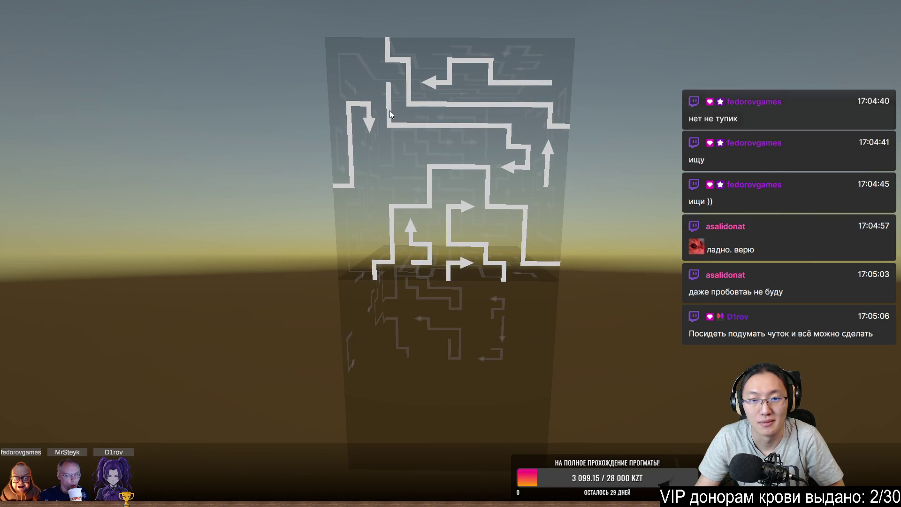
pyautogui.click(370, 122)
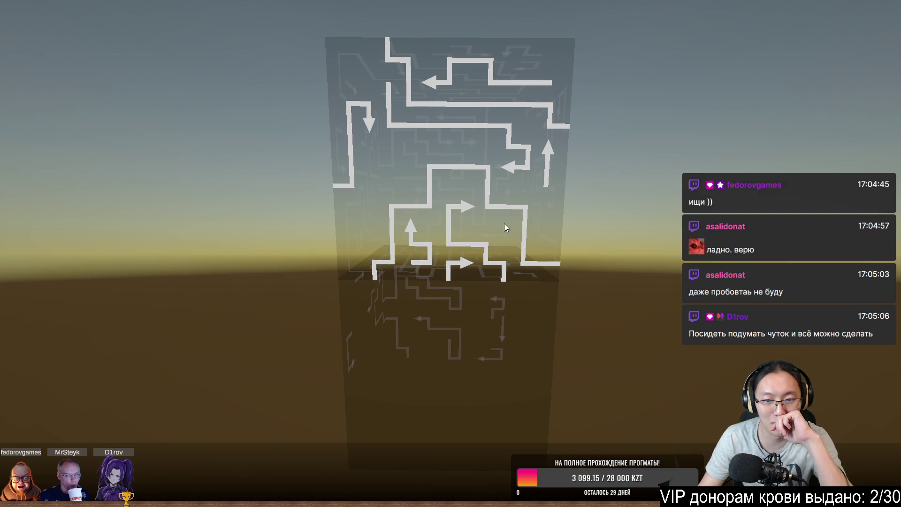
# Turn to the right side and test the central, left, lower, lower-right and top-right arrows, which stay blocked.
pyautogui.moveTo(596, 222)
pyautogui.mouseDown()
pyautogui.moveTo(569, 210)
pyautogui.moveTo(538, 229)
pyautogui.moveTo(514, 216)
pyautogui.moveTo(484, 136)
pyautogui.moveTo(400, 155)
pyautogui.moveTo(372, 102)
pyautogui.moveTo(359, 115)
pyautogui.mouseUp()
pyautogui.click(401, 154)
pyautogui.click(358, 115)
pyautogui.click(360, 115)
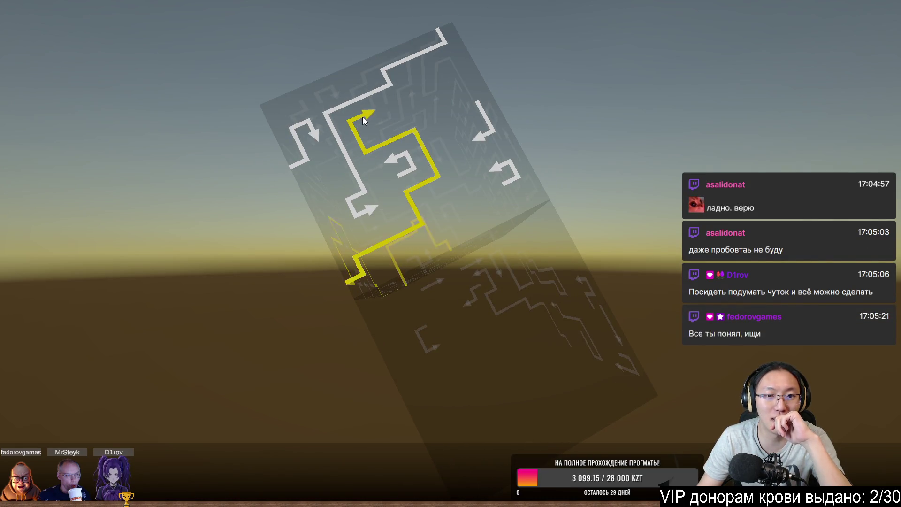
pyautogui.click(314, 139)
pyautogui.click(365, 116)
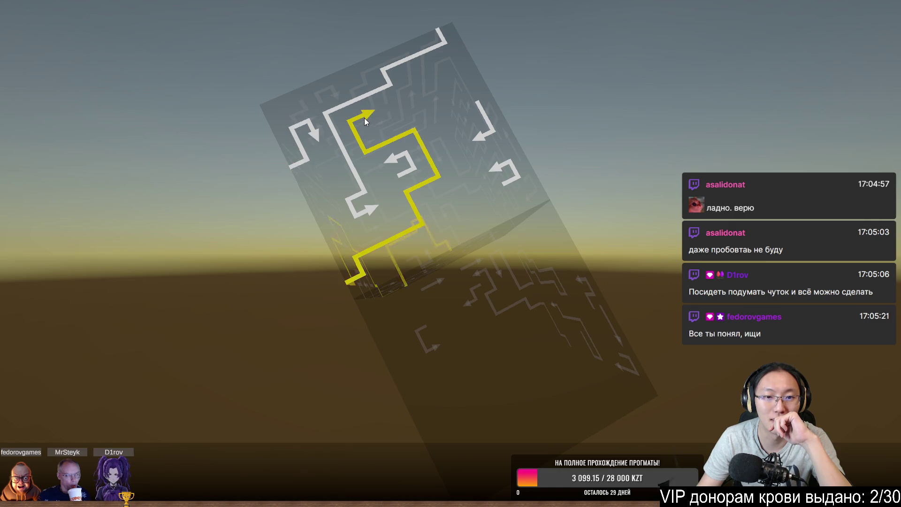
pyautogui.click(365, 210)
pyautogui.click(498, 164)
pyautogui.click(487, 141)
pyautogui.moveTo(483, 141)
pyautogui.mouseDown()
pyautogui.moveTo(592, 164)
pyautogui.moveTo(485, 177)
pyautogui.moveTo(573, 191)
pyautogui.moveTo(397, 259)
pyautogui.mouseUp()
pyautogui.click(485, 177)
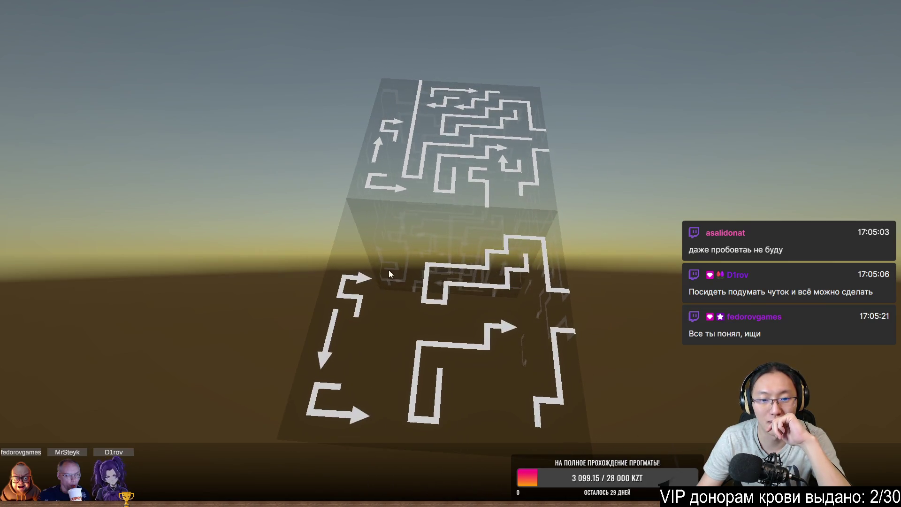
pyautogui.click(350, 409)
pyautogui.click(510, 326)
pyautogui.click(401, 187)
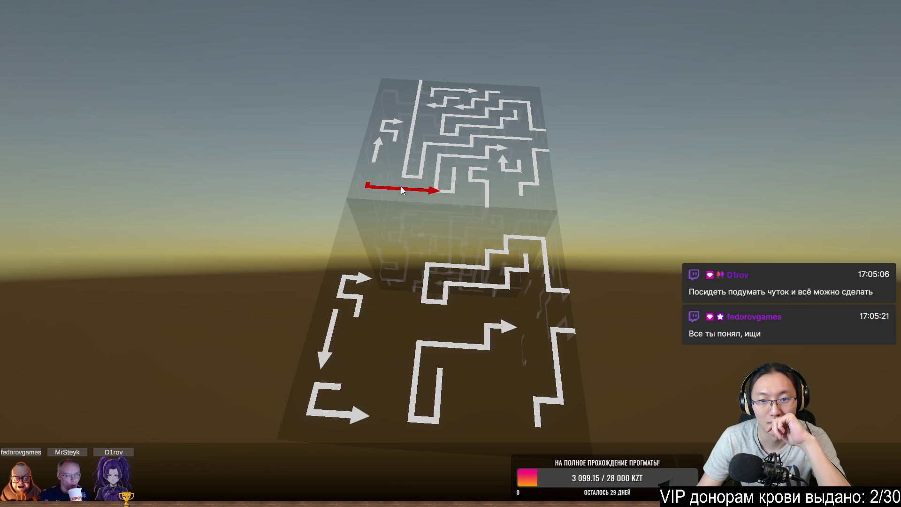
pyautogui.click(396, 133)
pyautogui.moveTo(396, 133); pyautogui.dragTo(451, 102)
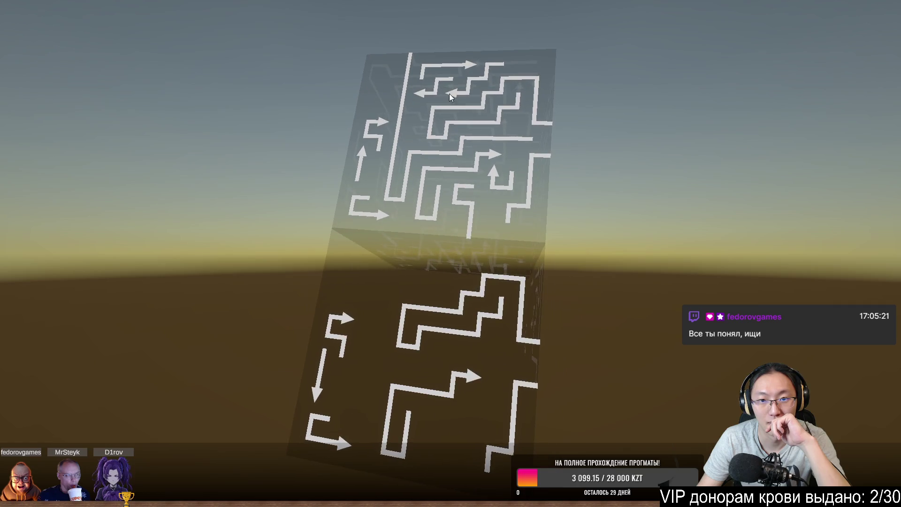
pyautogui.click(491, 177)
pyautogui.click(492, 161)
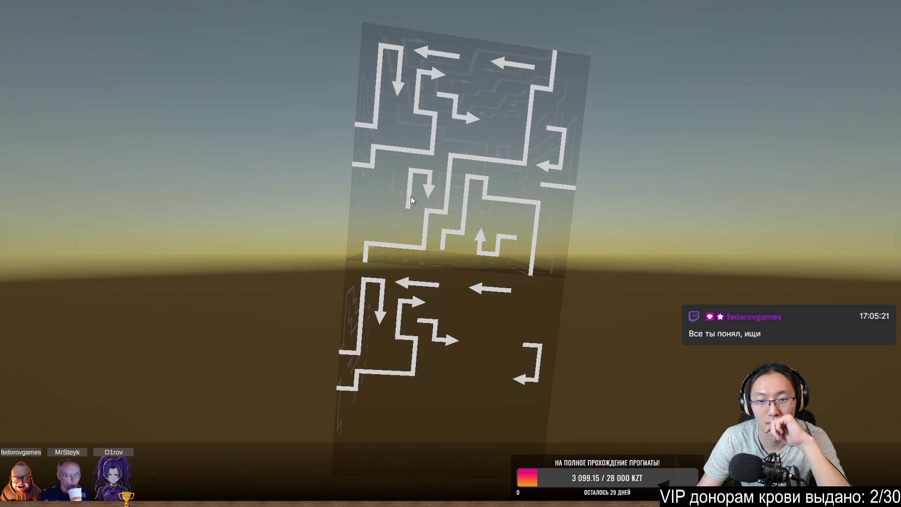
pyautogui.moveTo(414, 186); pyautogui.dragTo(488, 205)
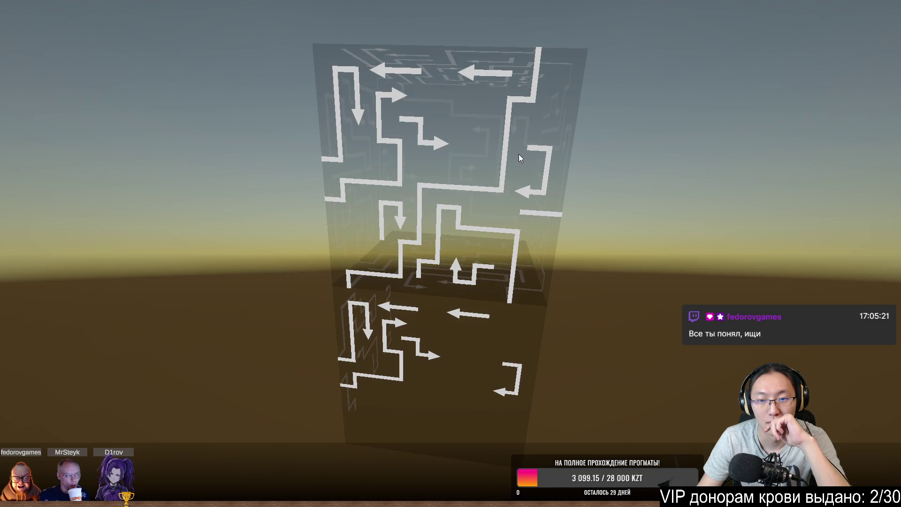
pyautogui.moveTo(483, 146); pyautogui.dragTo(383, 141)
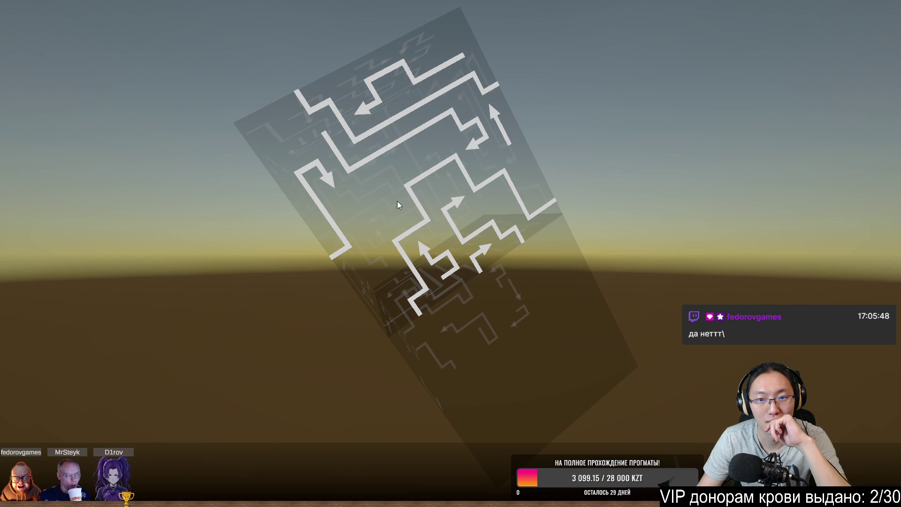
pyautogui.moveTo(523, 186)
pyautogui.mouseDown()
pyautogui.moveTo(425, 213)
pyautogui.moveTo(402, 233)
pyautogui.moveTo(472, 197)
pyautogui.mouseUp()
pyautogui.click(288, 207)
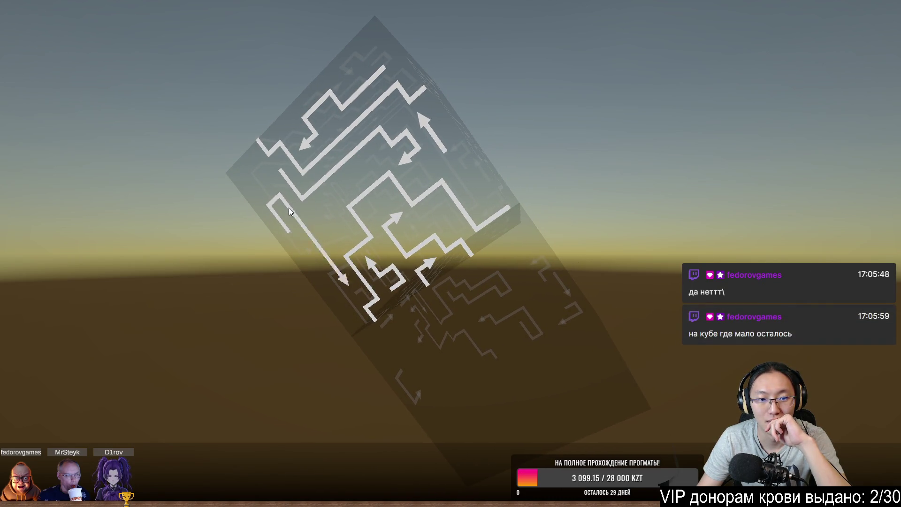
pyautogui.moveTo(503, 167); pyautogui.dragTo(355, 223)
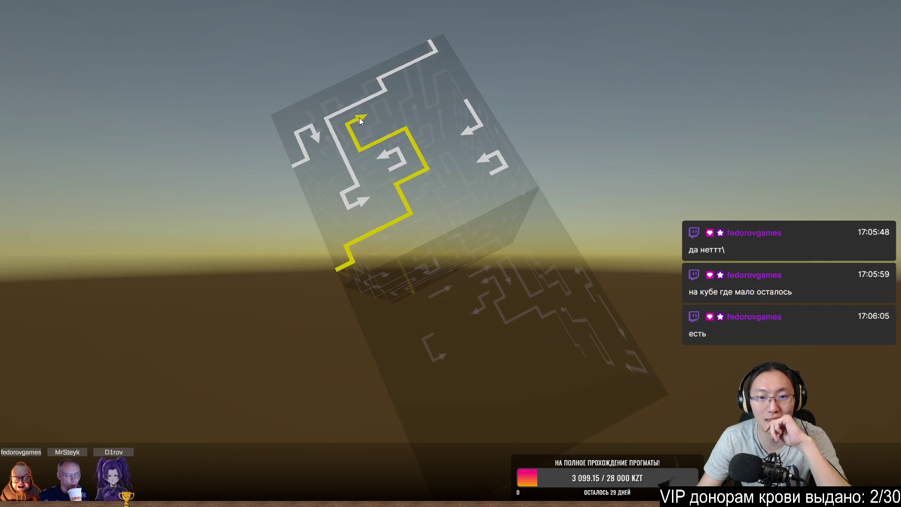
pyautogui.moveTo(405, 133); pyautogui.dragTo(355, 122)
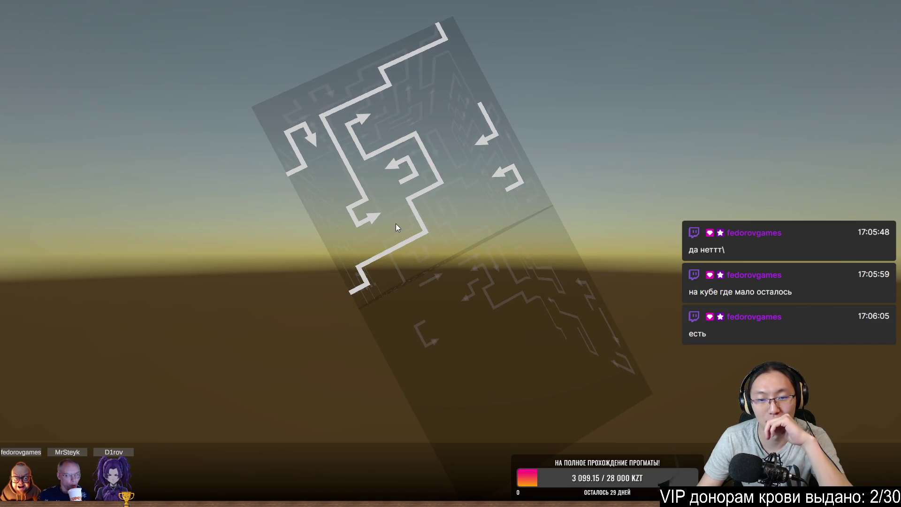
pyautogui.moveTo(397, 178)
pyautogui.mouseDown()
pyautogui.moveTo(452, 159)
pyautogui.moveTo(420, 213)
pyautogui.moveTo(479, 247)
pyautogui.moveTo(439, 182)
pyautogui.moveTo(466, 221)
pyautogui.mouseUp()
pyautogui.moveTo(480, 288)
pyautogui.mouseDown()
pyautogui.moveTo(456, 262)
pyautogui.moveTo(448, 275)
pyautogui.moveTo(425, 219)
pyautogui.moveTo(340, 290)
pyautogui.moveTo(309, 300)
pyautogui.moveTo(381, 290)
pyautogui.mouseUp()
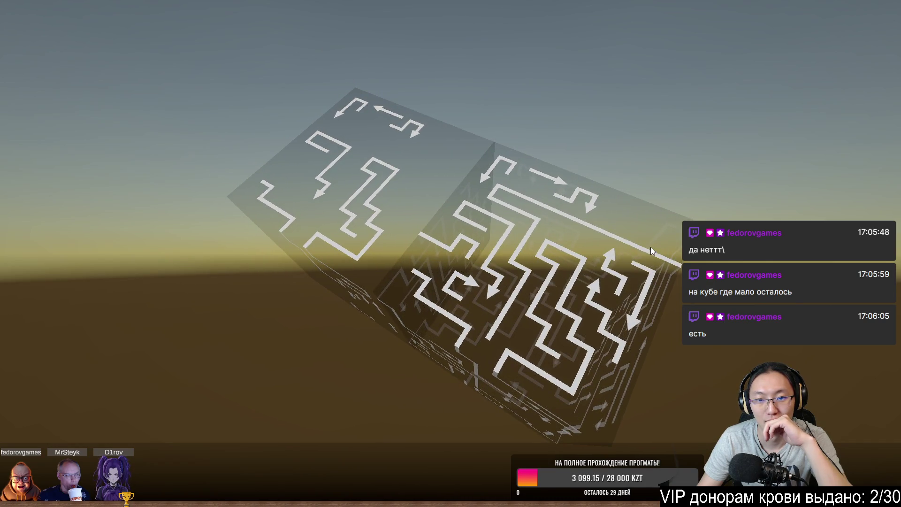
pyautogui.moveTo(702, 247)
pyautogui.mouseDown()
pyautogui.moveTo(669, 267)
pyautogui.moveTo(668, 258)
pyautogui.moveTo(597, 246)
pyautogui.moveTo(570, 202)
pyautogui.mouseUp()
# Orbit the cube through side, frontal and corner views, testing a corridor arrow and the top arrow on the way.
pyautogui.click(463, 281)
pyautogui.moveTo(478, 242); pyautogui.dragTo(493, 231)
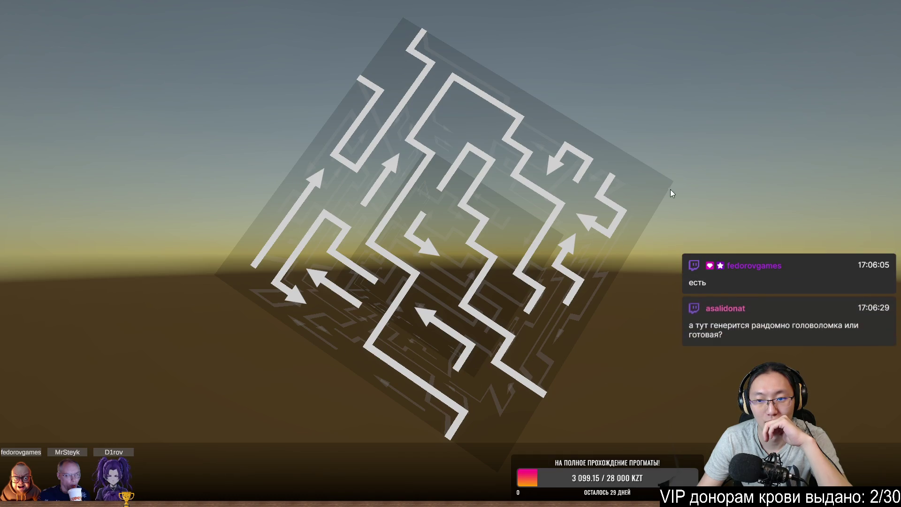
pyautogui.moveTo(479, 243)
pyautogui.mouseDown()
pyautogui.moveTo(576, 266)
pyautogui.moveTo(475, 296)
pyautogui.mouseUp()
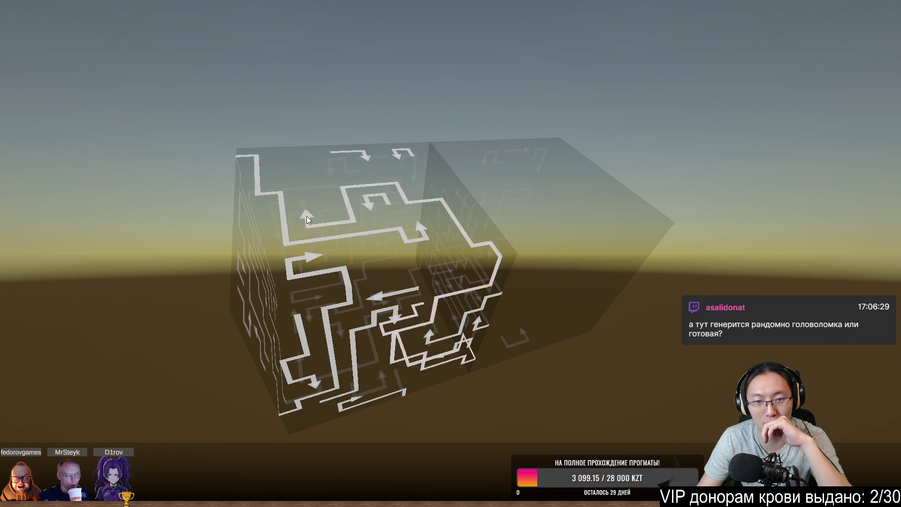
pyautogui.moveTo(317, 190)
pyautogui.mouseDown()
pyautogui.moveTo(411, 203)
pyautogui.moveTo(363, 288)
pyautogui.mouseUp()
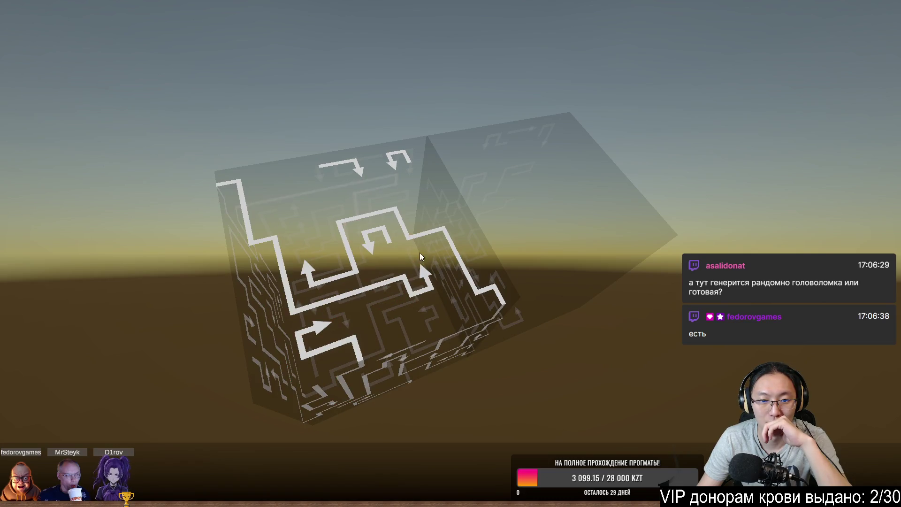
pyautogui.click(354, 164)
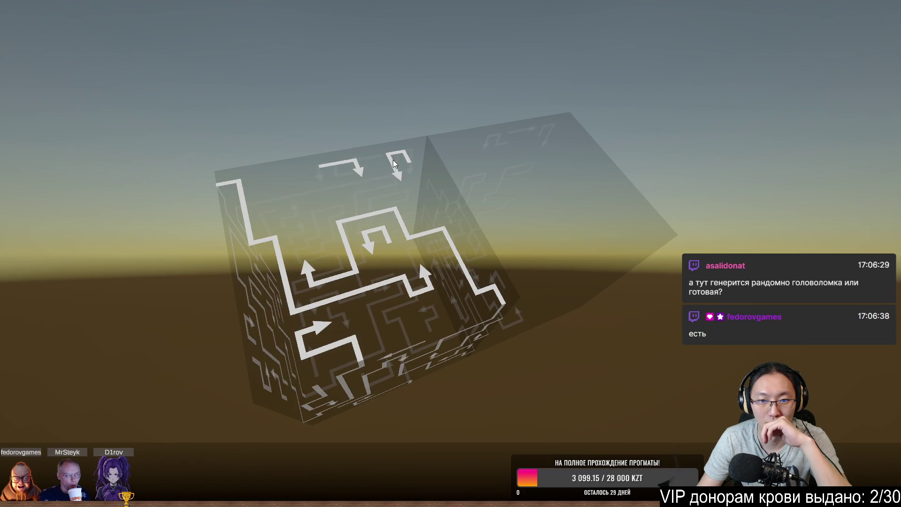
pyautogui.moveTo(556, 282); pyautogui.dragTo(508, 192)
pyautogui.moveTo(354, 187)
pyautogui.mouseDown()
pyautogui.moveTo(485, 230)
pyautogui.moveTo(489, 208)
pyautogui.mouseUp()
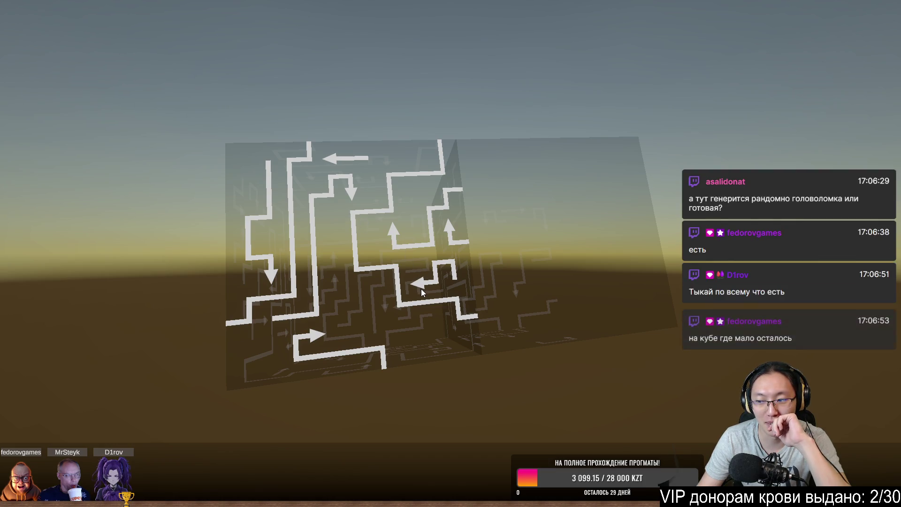
pyautogui.moveTo(520, 264); pyautogui.dragTo(536, 250)
pyautogui.moveTo(422, 164)
pyautogui.mouseDown()
pyautogui.moveTo(533, 272)
pyautogui.moveTo(561, 328)
pyautogui.moveTo(459, 201)
pyautogui.moveTo(522, 242)
pyautogui.moveTo(466, 232)
pyautogui.mouseUp()
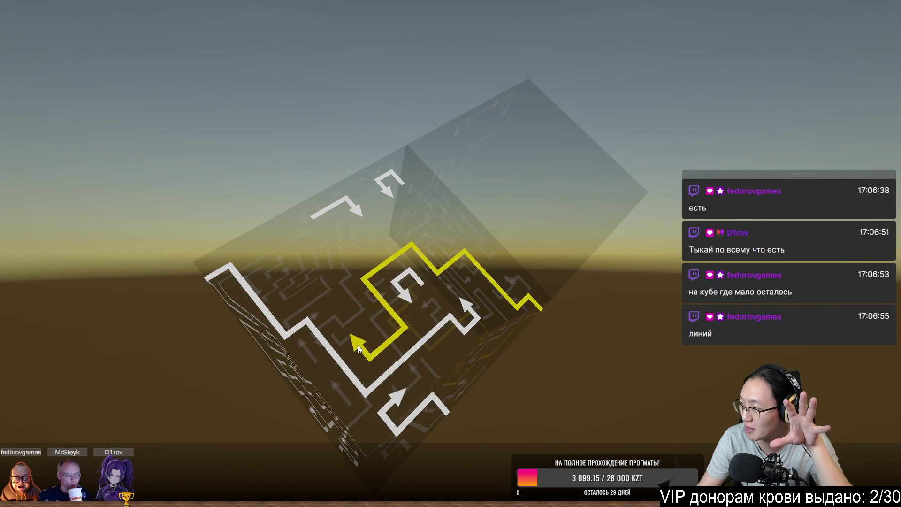
# Try a few more arrow pieces that stay stuck, then tilt the cube to show two arrow-covered faces side by side.
pyautogui.moveTo(363, 300)
pyautogui.mouseDown()
pyautogui.moveTo(412, 214)
pyautogui.moveTo(563, 230)
pyautogui.moveTo(512, 264)
pyautogui.moveTo(547, 229)
pyautogui.mouseUp()
pyautogui.click(546, 229)
pyautogui.moveTo(443, 236)
pyautogui.mouseDown()
pyautogui.moveTo(407, 258)
pyautogui.moveTo(454, 259)
pyautogui.moveTo(468, 229)
pyautogui.moveTo(453, 208)
pyautogui.moveTo(467, 272)
pyautogui.moveTo(491, 153)
pyautogui.mouseUp()
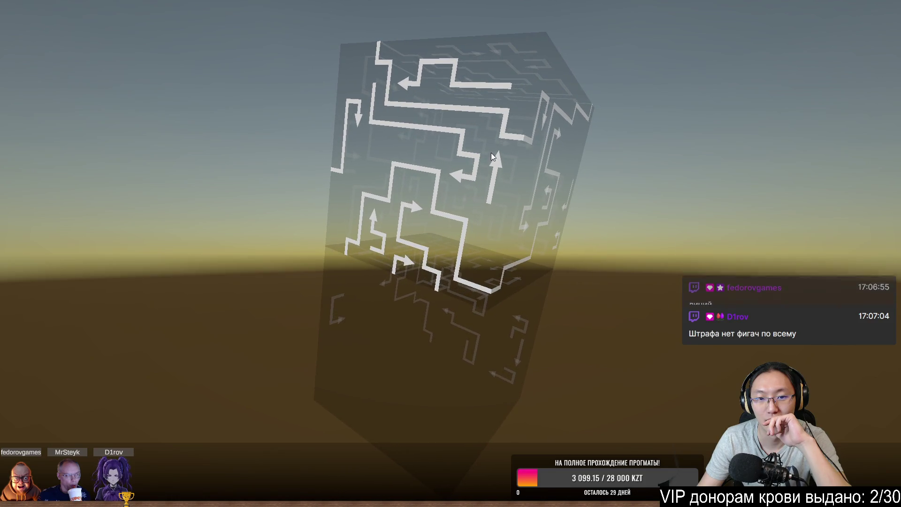
pyautogui.moveTo(355, 119); pyautogui.dragTo(358, 115)
pyautogui.click(404, 86)
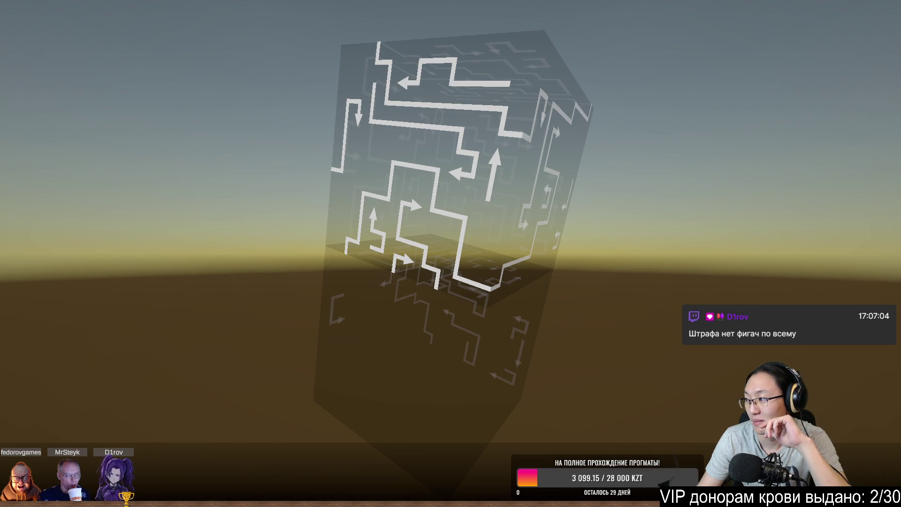
pyautogui.moveTo(846, 229); pyautogui.dragTo(676, 174)
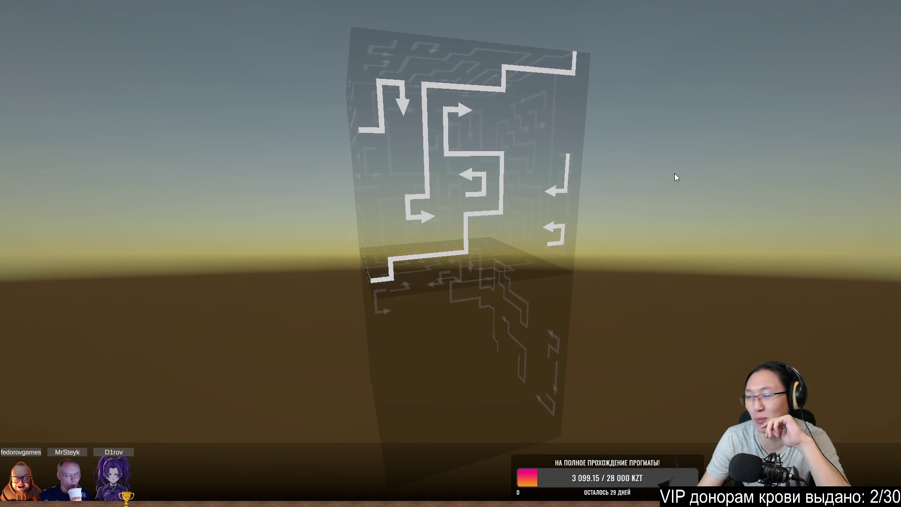
pyautogui.click(445, 107)
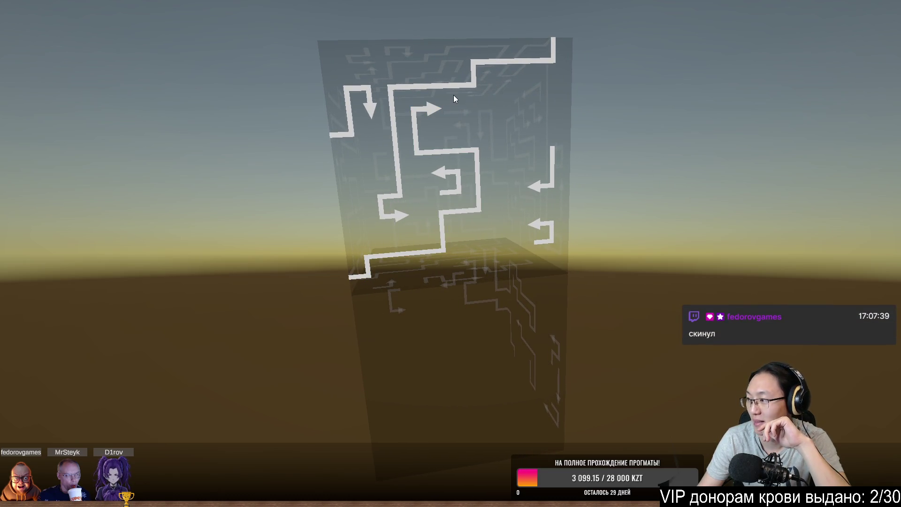
pyautogui.moveTo(476, 89)
pyautogui.mouseDown()
pyautogui.moveTo(513, 106)
pyautogui.moveTo(492, 203)
pyautogui.moveTo(395, 209)
pyautogui.moveTo(355, 329)
pyautogui.moveTo(326, 276)
pyautogui.moveTo(317, 327)
pyautogui.mouseUp()
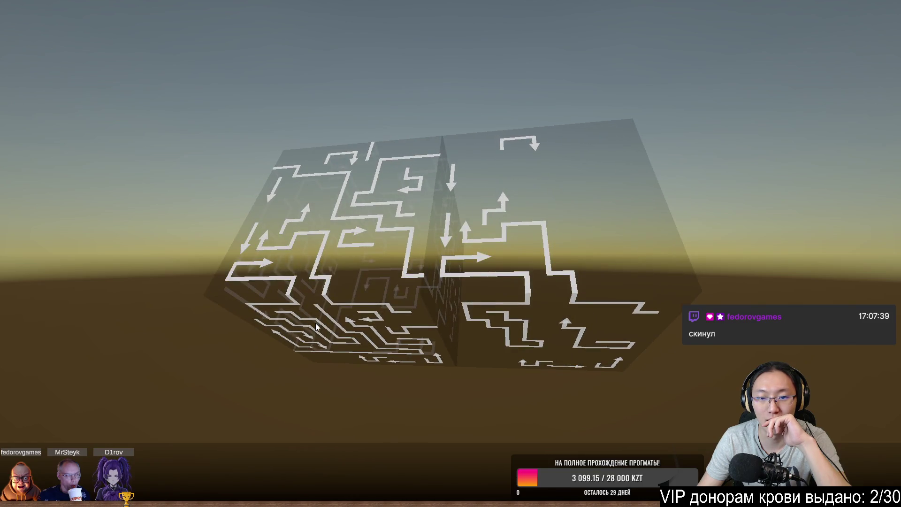
# Slide the free arrow pieces off the first two faces of the puzzle cube.
pyautogui.click(492, 241)
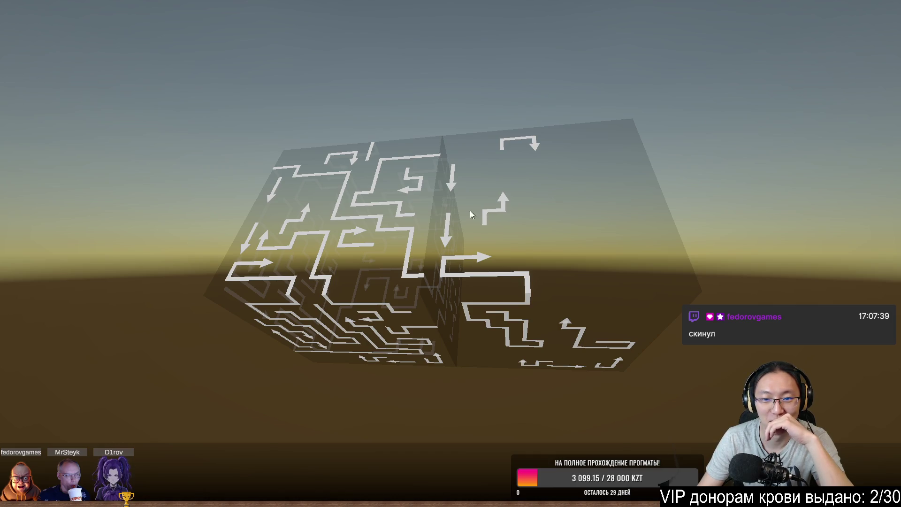
pyautogui.click(477, 264)
pyautogui.click(445, 228)
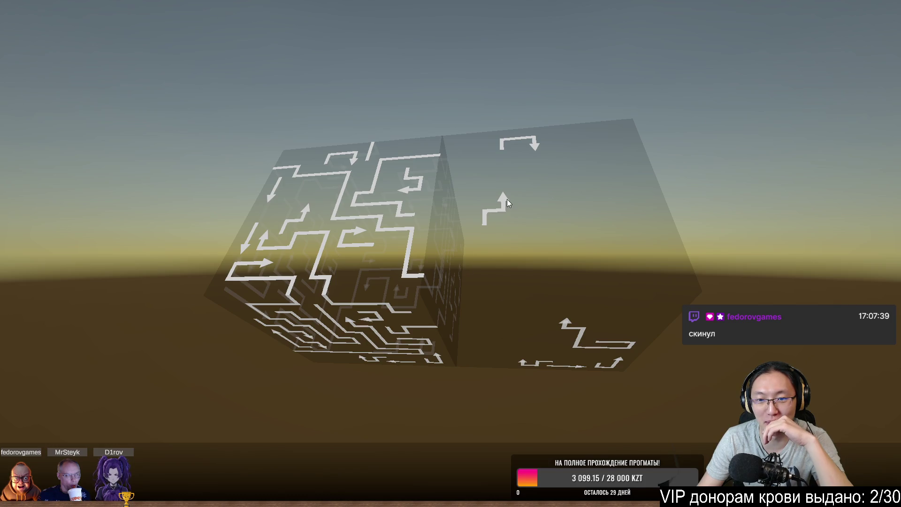
pyautogui.click(489, 207)
pyautogui.moveTo(504, 201)
pyautogui.mouseDown()
pyautogui.moveTo(607, 213)
pyautogui.moveTo(541, 193)
pyautogui.mouseUp()
pyautogui.click(545, 207)
pyautogui.click(552, 289)
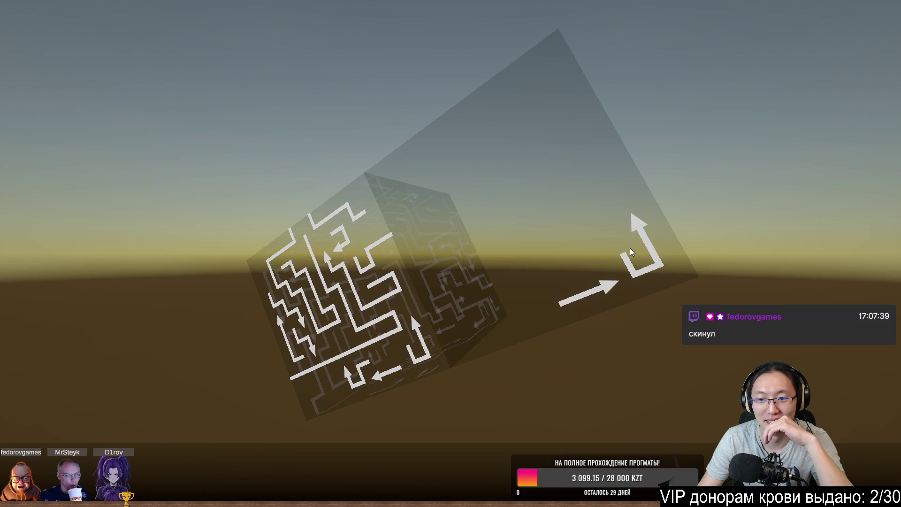
pyautogui.click(627, 268)
pyautogui.click(601, 290)
# Clear the zigzag and down-arrow pieces from the next face and turn the cube corner-on.
pyautogui.moveTo(640, 267); pyautogui.dragTo(516, 288)
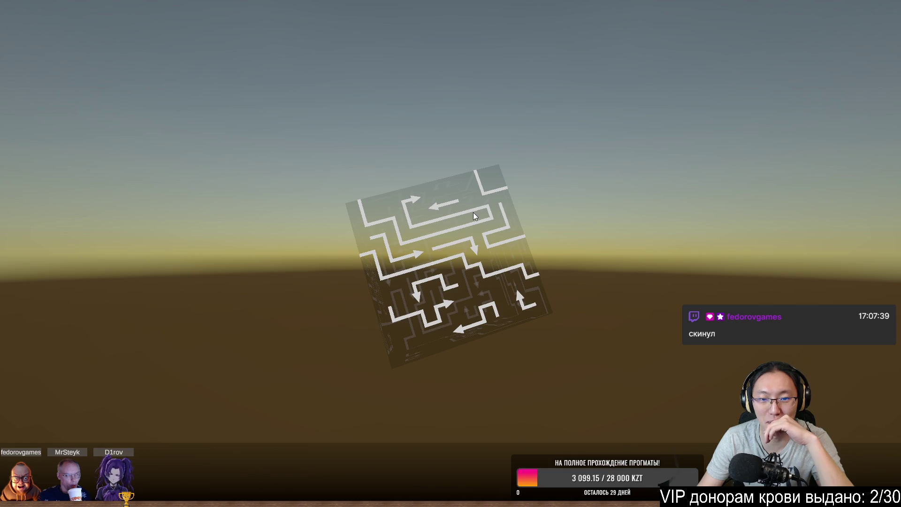
pyautogui.click(467, 323)
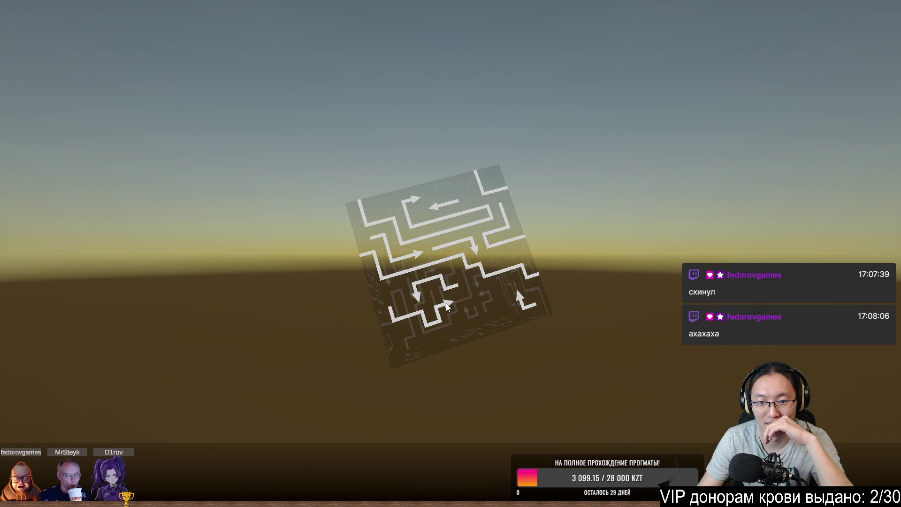
pyautogui.click(433, 314)
pyautogui.click(417, 286)
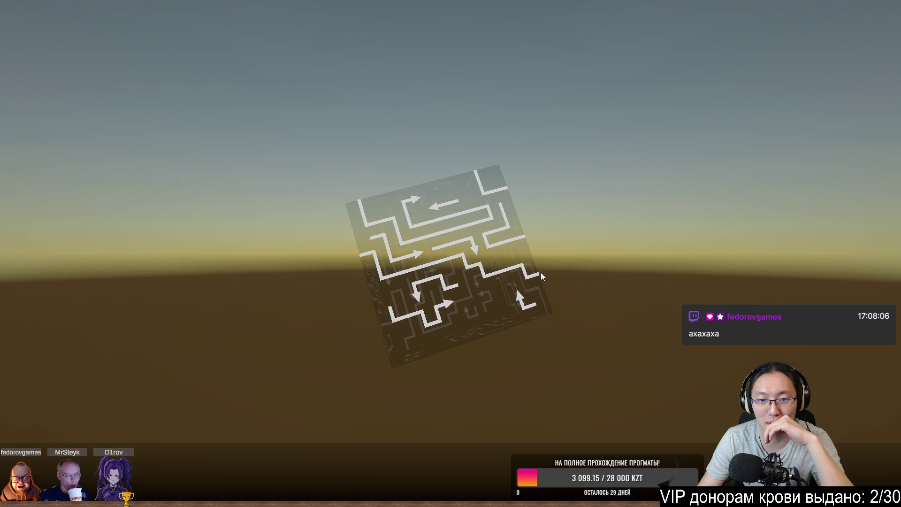
pyautogui.moveTo(417, 286); pyautogui.dragTo(385, 306)
pyautogui.click(597, 256)
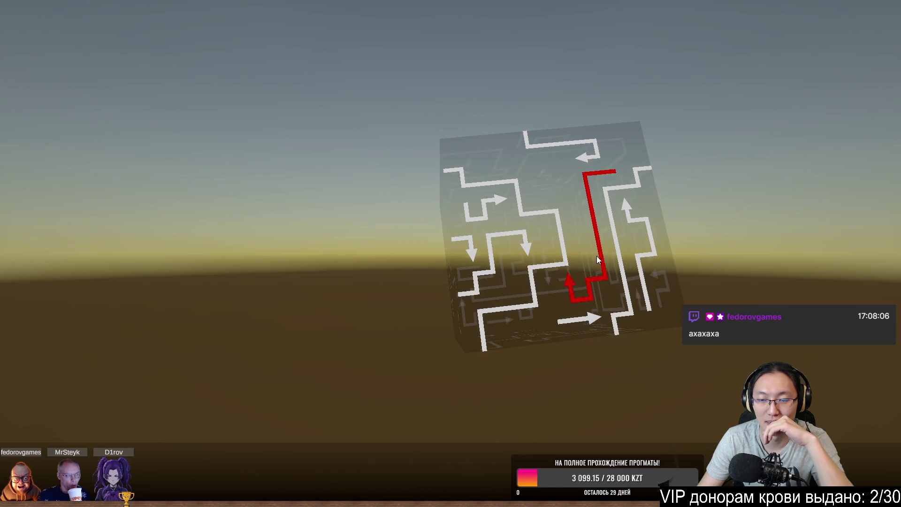
pyautogui.moveTo(564, 306)
pyautogui.mouseDown()
pyautogui.moveTo(513, 323)
pyautogui.moveTo(495, 358)
pyautogui.mouseUp()
pyautogui.moveTo(572, 210)
pyautogui.mouseDown()
pyautogui.moveTo(569, 279)
pyautogui.moveTo(642, 262)
pyautogui.moveTo(578, 285)
pyautogui.moveTo(565, 311)
pyautogui.moveTo(444, 342)
pyautogui.mouseUp()
pyautogui.moveTo(541, 236)
pyautogui.mouseDown()
pyautogui.moveTo(530, 242)
pyautogui.moveTo(405, 233)
pyautogui.moveTo(386, 192)
pyautogui.moveTo(360, 268)
pyautogui.mouseUp()
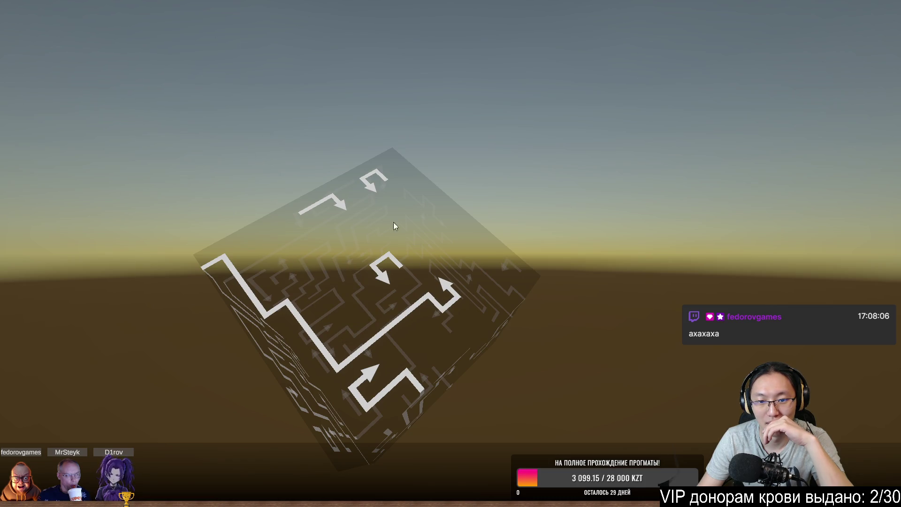
# Remove the hook, zigzag and up-arrow pieces from the corner-on faces of the cube.
pyautogui.click(368, 190)
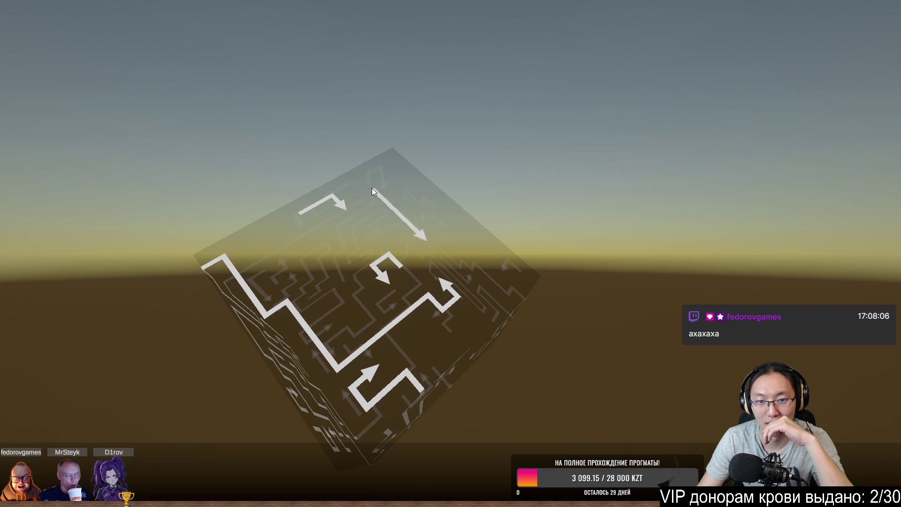
pyautogui.click(451, 289)
pyautogui.click(380, 274)
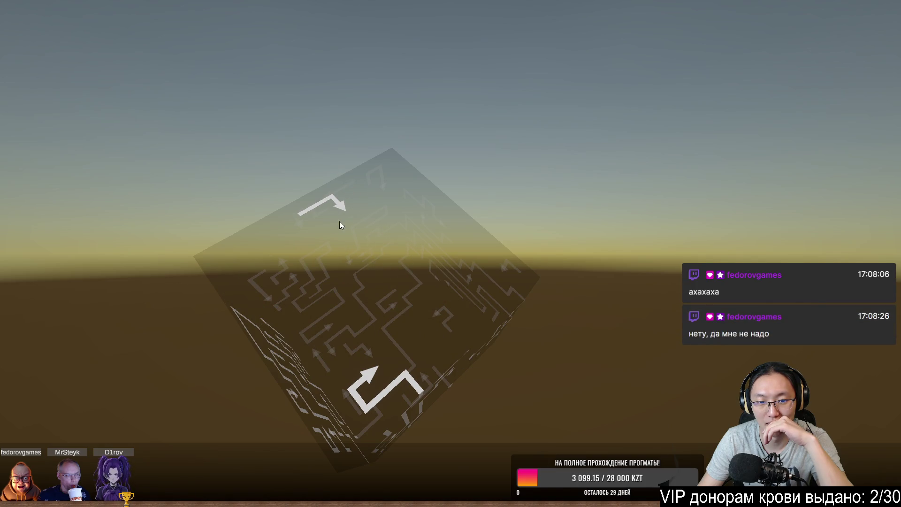
pyautogui.click(368, 372)
pyautogui.moveTo(514, 356)
pyautogui.mouseDown()
pyautogui.moveTo(521, 314)
pyautogui.moveTo(469, 336)
pyautogui.moveTo(443, 278)
pyautogui.moveTo(398, 255)
pyautogui.moveTo(472, 230)
pyautogui.moveTo(322, 205)
pyautogui.mouseUp()
pyautogui.click(318, 202)
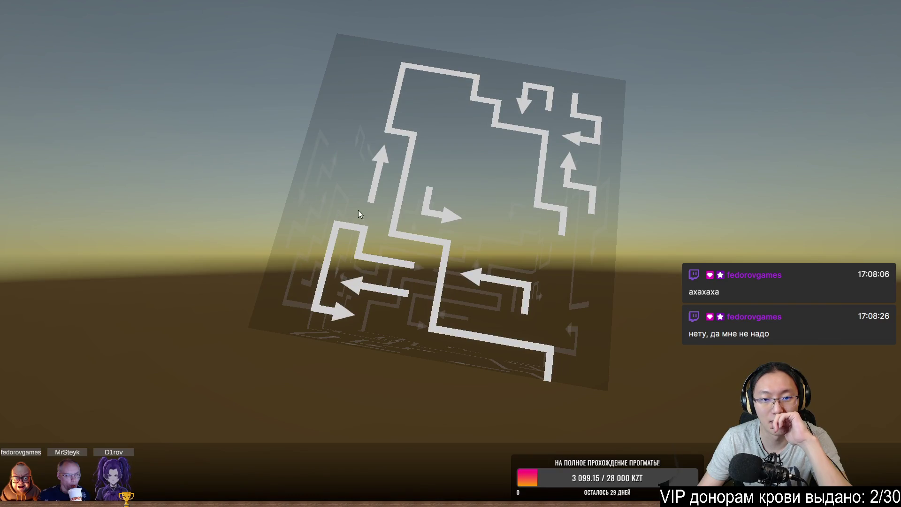
pyautogui.moveTo(514, 215)
pyautogui.mouseDown()
pyautogui.moveTo(419, 221)
pyautogui.moveTo(390, 211)
pyautogui.moveTo(349, 223)
pyautogui.mouseUp()
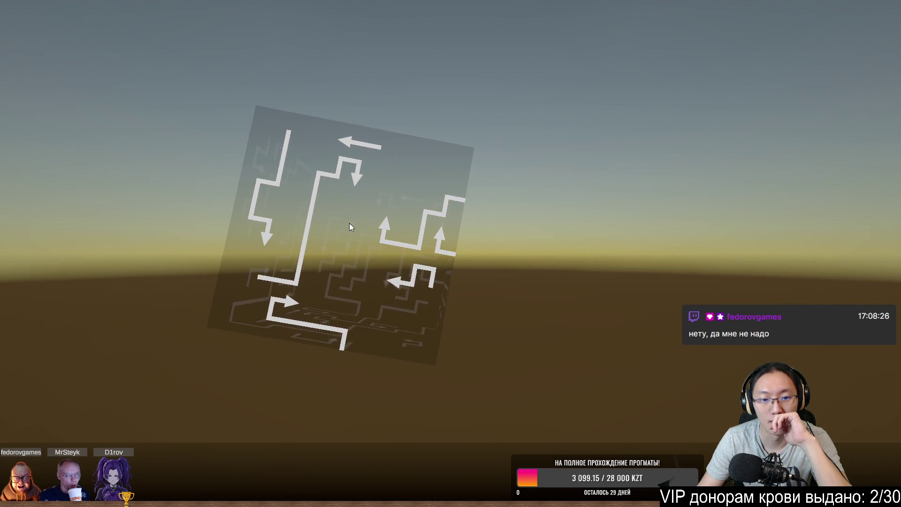
pyautogui.click(388, 233)
pyautogui.click(439, 238)
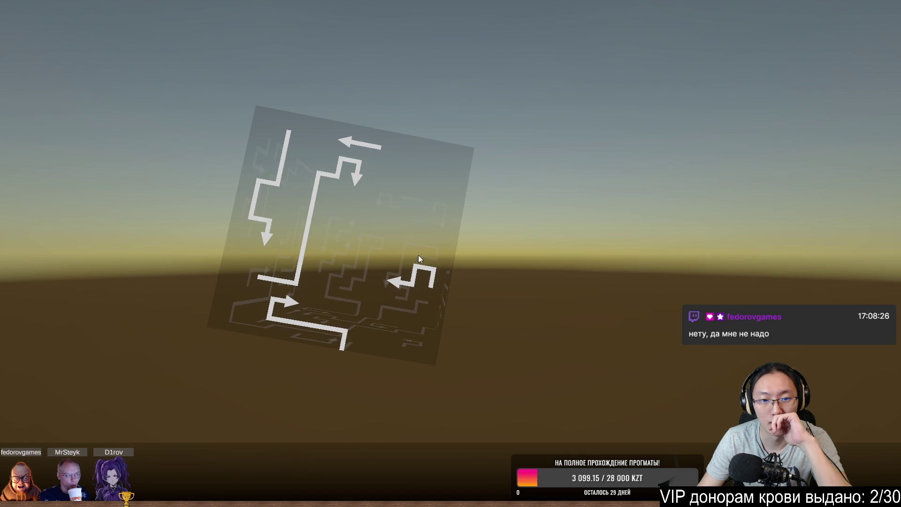
pyautogui.click(289, 306)
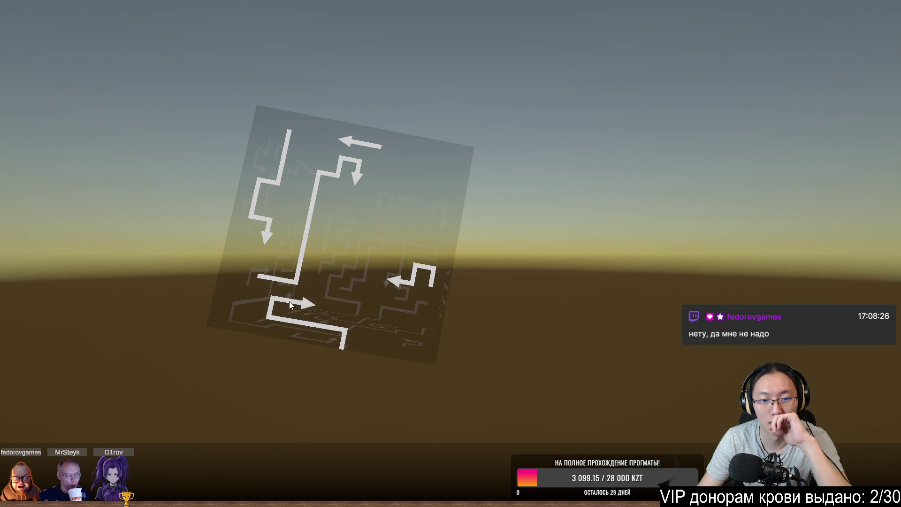
pyautogui.click(266, 236)
# Clear the last four arrow pieces so the first cube is finished.
pyautogui.moveTo(266, 237); pyautogui.dragTo(423, 258)
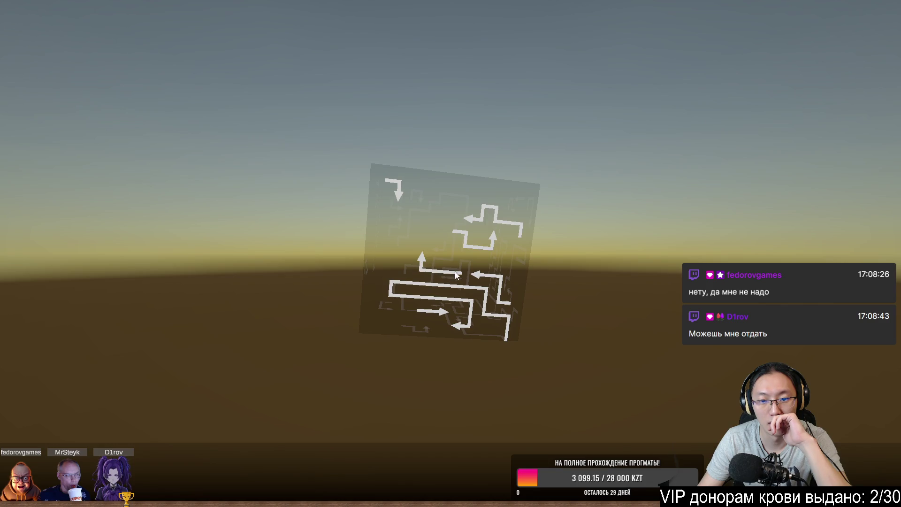
pyautogui.click(419, 258)
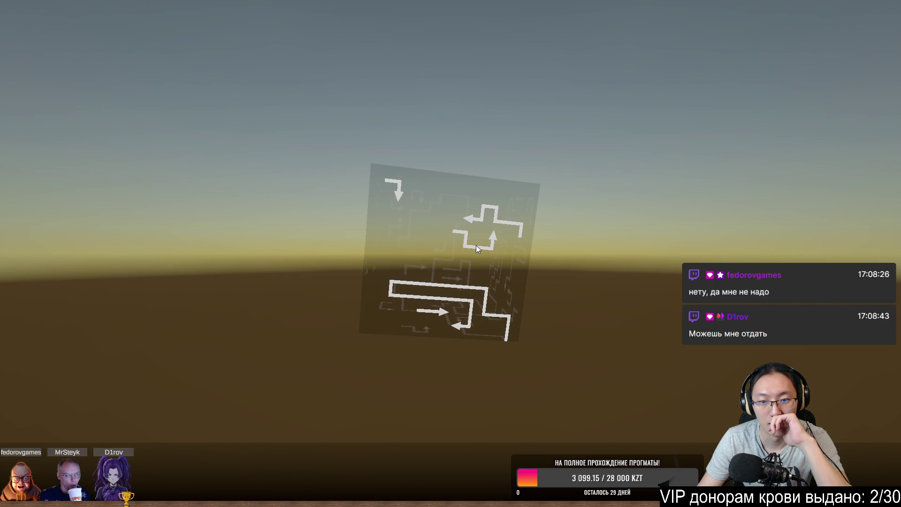
pyautogui.click(475, 223)
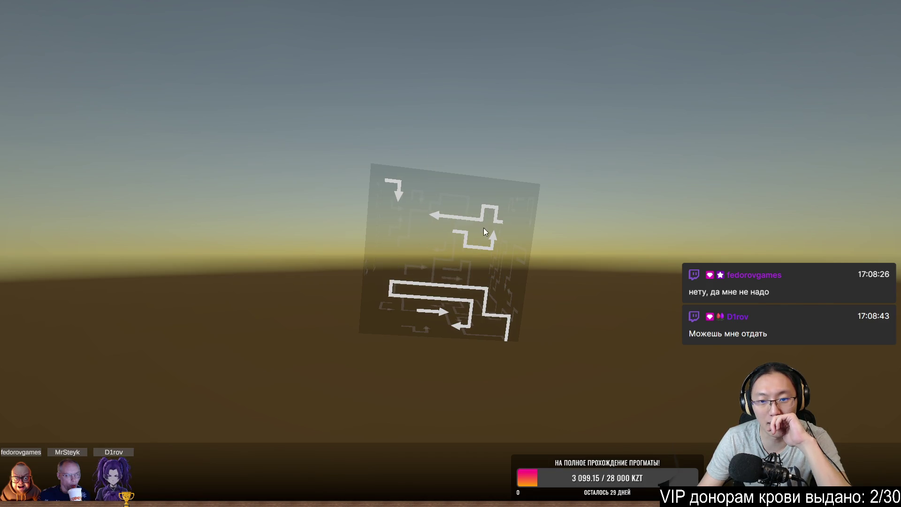
pyautogui.click(440, 314)
pyautogui.click(400, 190)
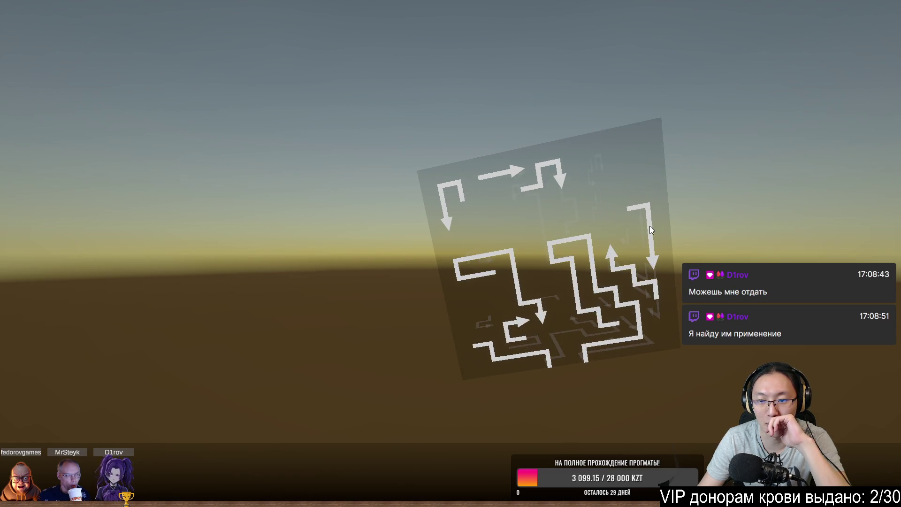
# Remove the up-arrow, down-arrow and large L-shaped pieces from the next cube.
pyautogui.click(609, 252)
pyautogui.click(652, 254)
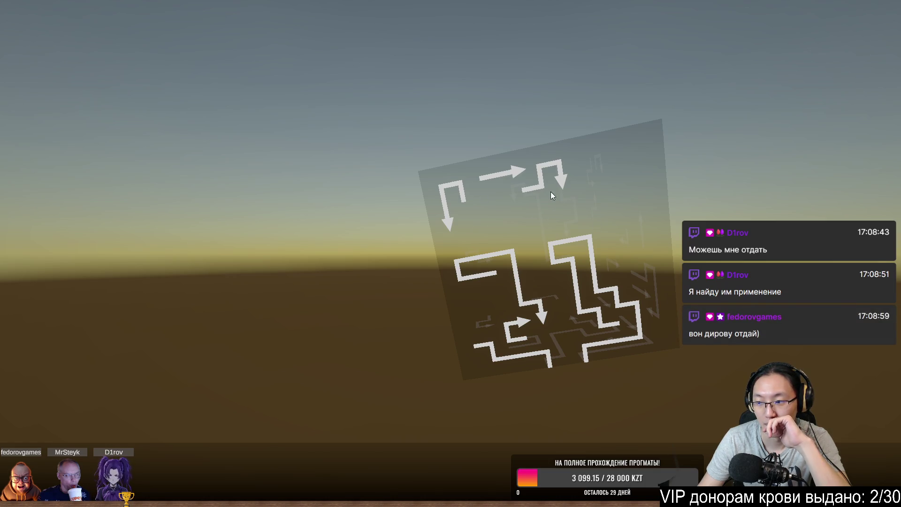
pyautogui.click(521, 180)
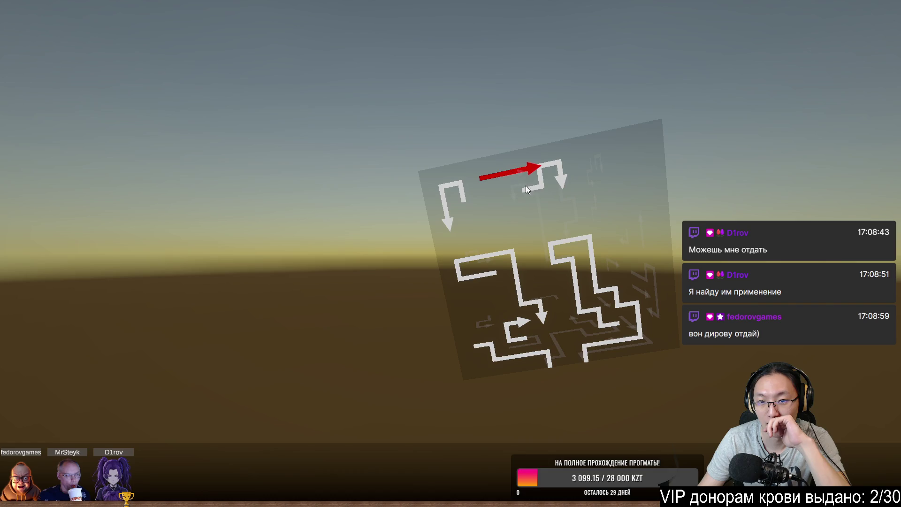
pyautogui.moveTo(571, 346); pyautogui.dragTo(462, 241)
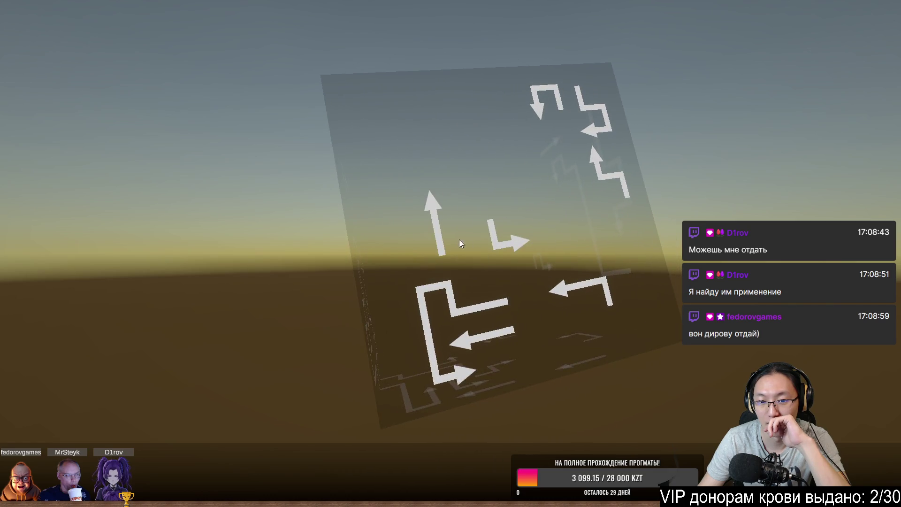
pyautogui.click(447, 237)
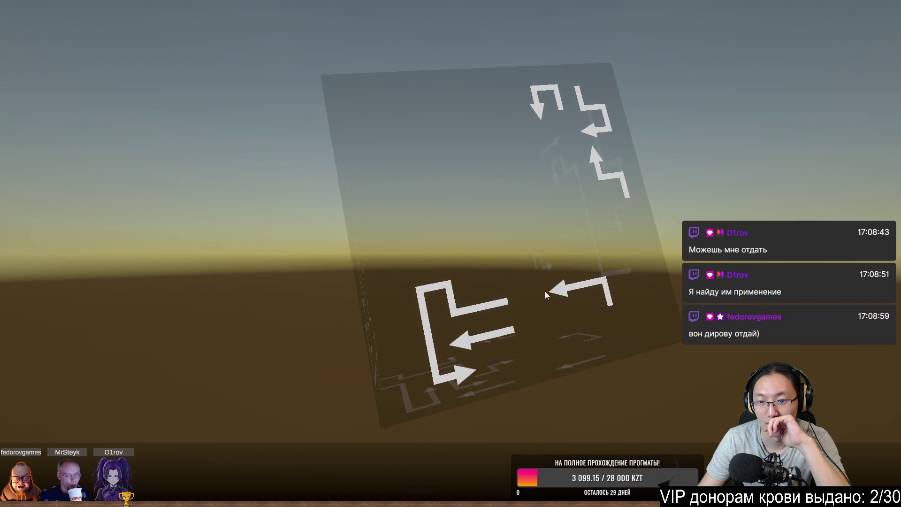
pyautogui.click(461, 374)
pyautogui.click(572, 283)
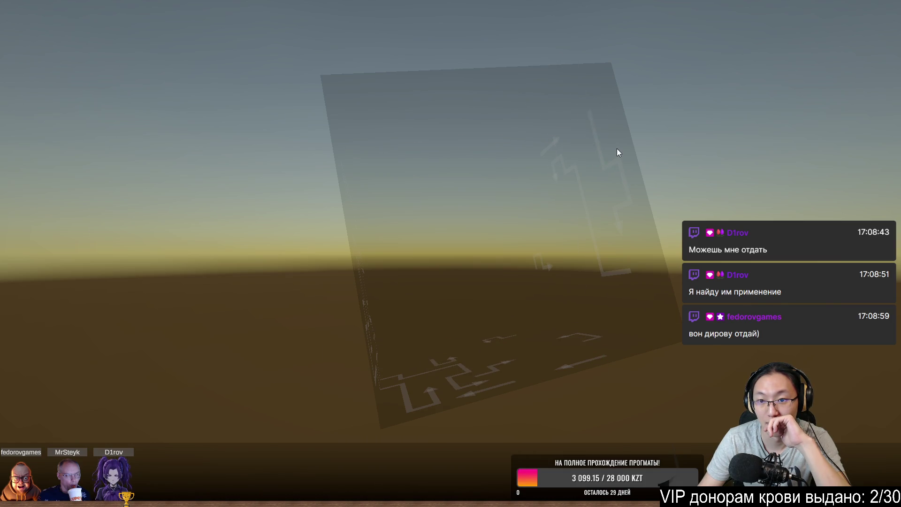
# Clear the left-arrow and zigzag down-arrow pieces from the front face of the cube.
pyautogui.moveTo(617, 149); pyautogui.dragTo(489, 172)
pyautogui.click(475, 288)
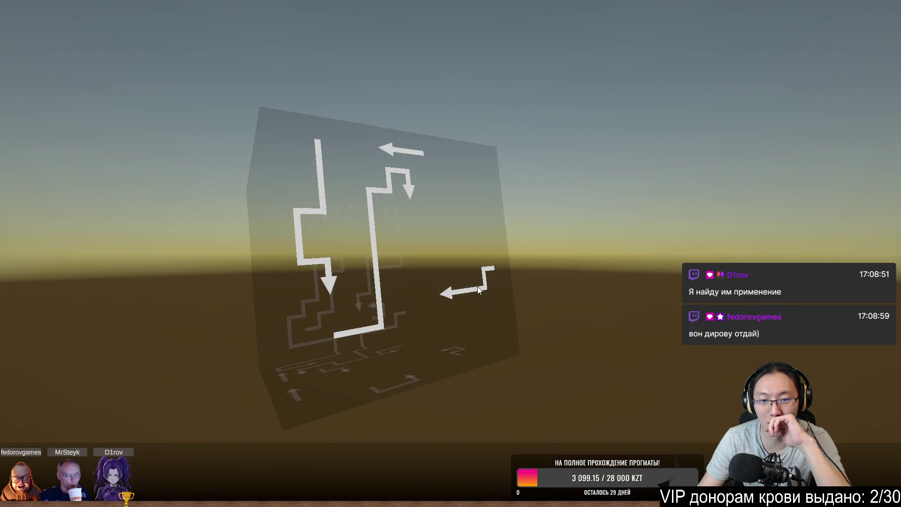
pyautogui.click(407, 190)
pyautogui.click(476, 288)
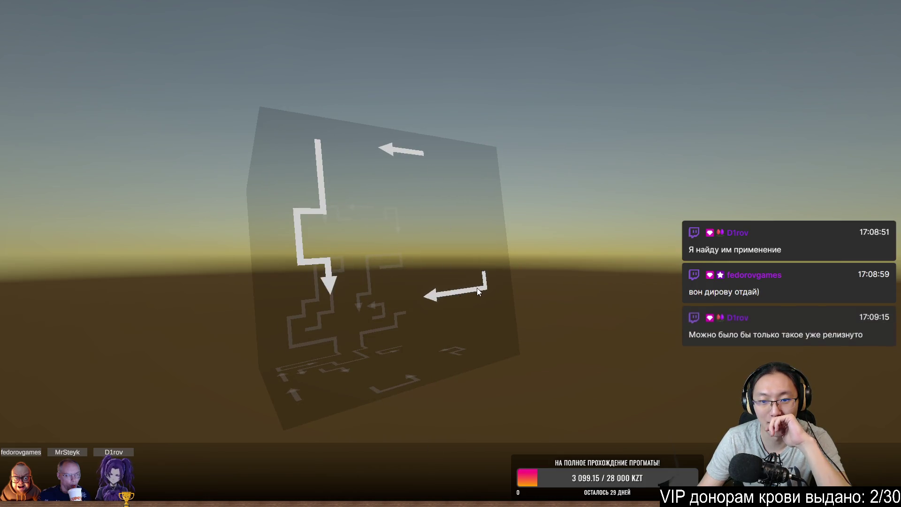
pyautogui.click(330, 269)
pyautogui.click(398, 153)
# Remove the remaining maze and zigzag arrows so the cube is solved and vanishes.
pyautogui.moveTo(507, 206)
pyautogui.mouseDown()
pyautogui.moveTo(300, 223)
pyautogui.moveTo(379, 250)
pyautogui.moveTo(521, 190)
pyautogui.mouseUp()
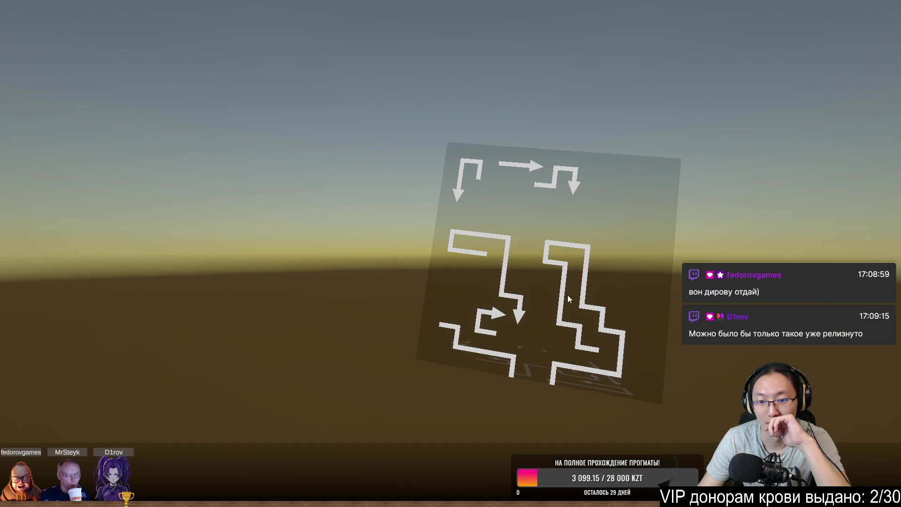
pyautogui.moveTo(568, 294); pyautogui.dragTo(563, 177)
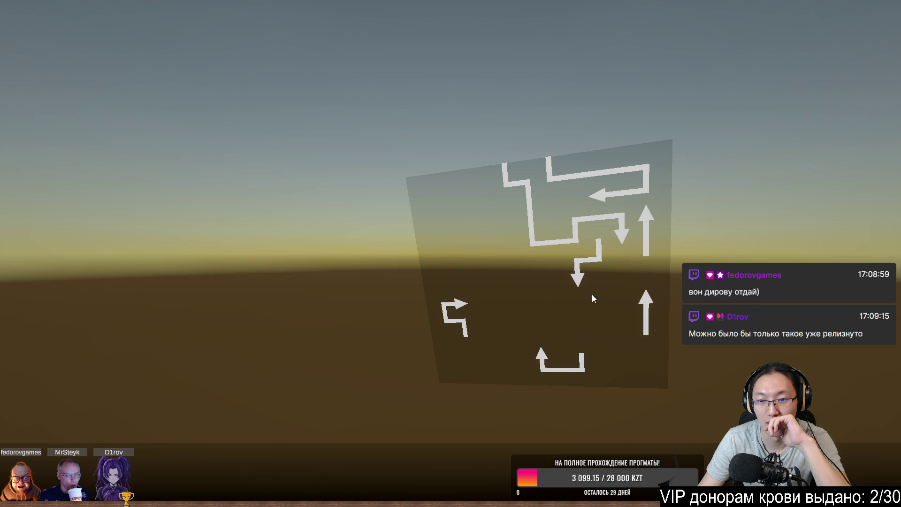
pyautogui.moveTo(644, 210)
pyautogui.mouseDown()
pyautogui.moveTo(592, 248)
pyautogui.moveTo(545, 250)
pyautogui.moveTo(585, 306)
pyautogui.mouseUp()
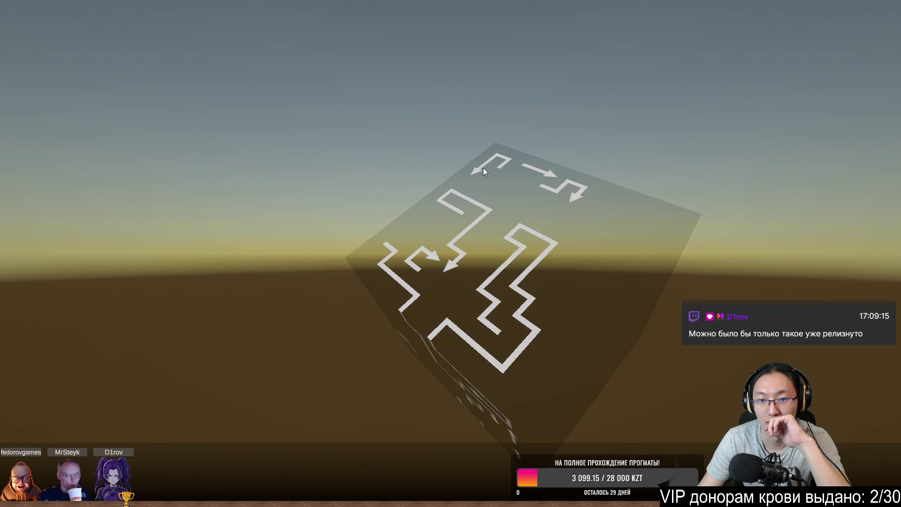
pyautogui.moveTo(465, 261)
pyautogui.mouseDown()
pyautogui.moveTo(537, 228)
pyautogui.moveTo(563, 156)
pyautogui.mouseUp()
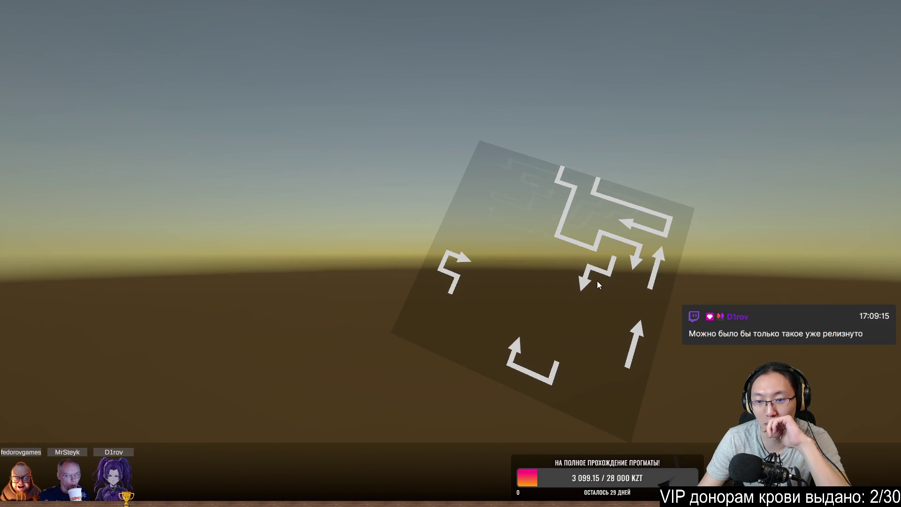
pyautogui.click(640, 249)
pyautogui.click(637, 229)
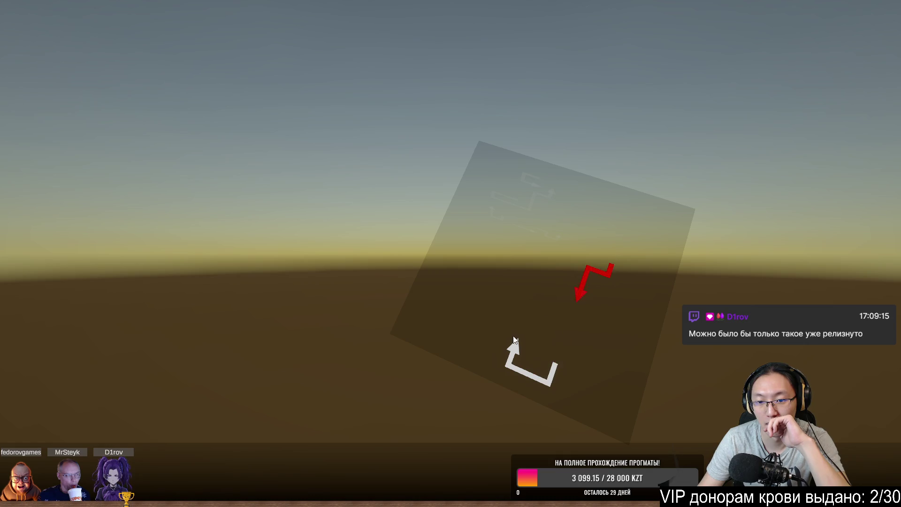
pyautogui.click(590, 275)
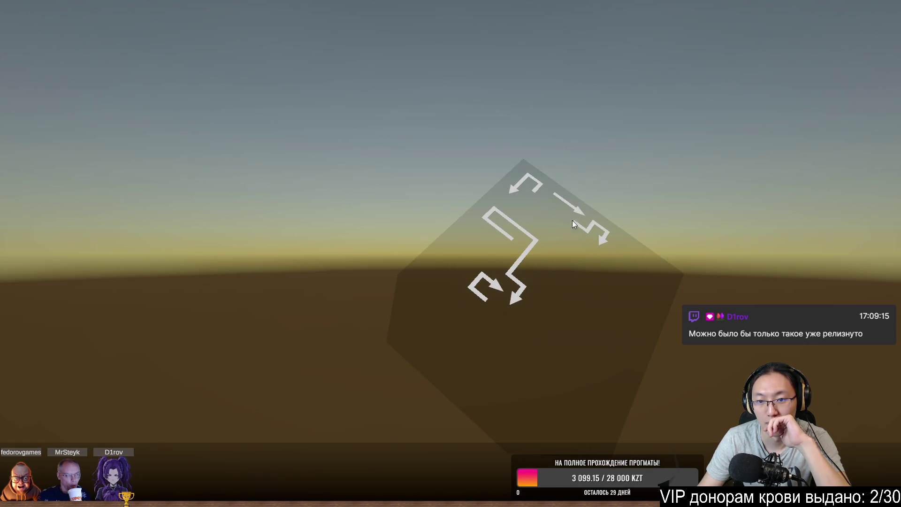
pyautogui.click(591, 233)
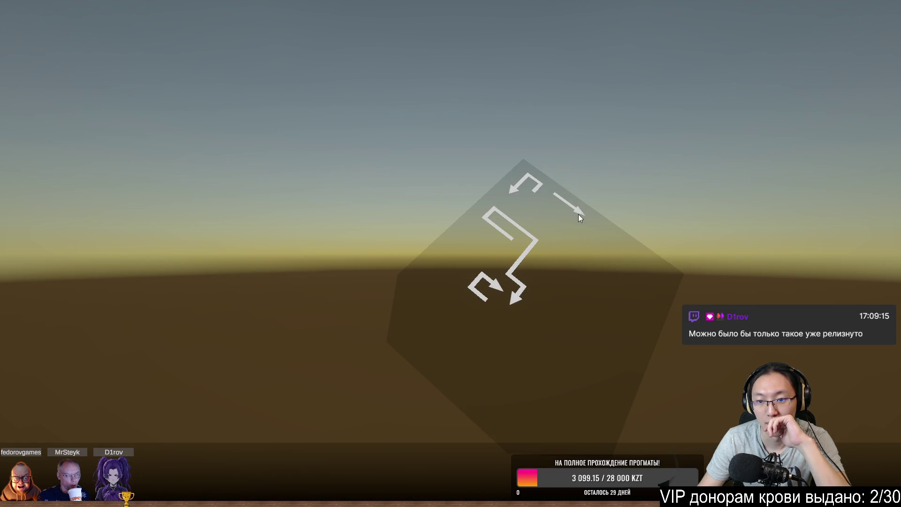
pyautogui.click(508, 275)
pyautogui.click(539, 187)
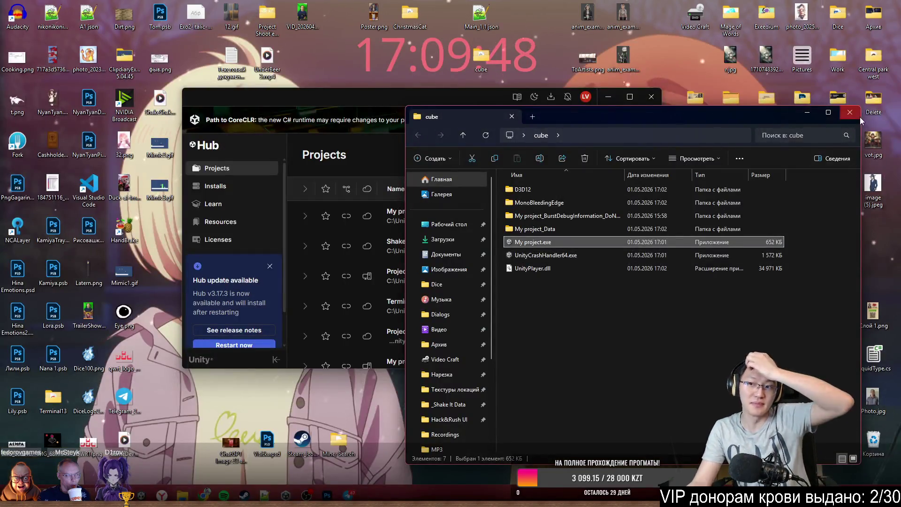
# Close the cube and Unity Hub windows, check Новая папка (3) is empty and delete it.
pyautogui.click(850, 112)
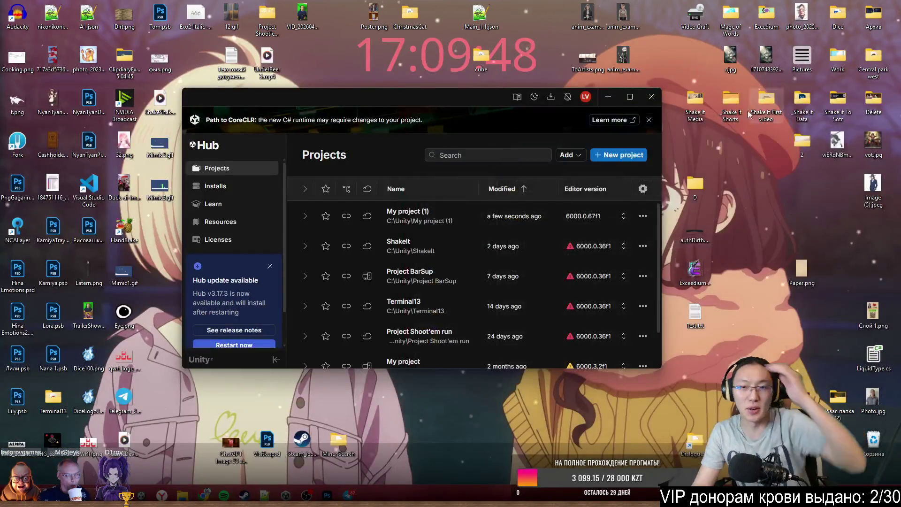
pyautogui.click(651, 96)
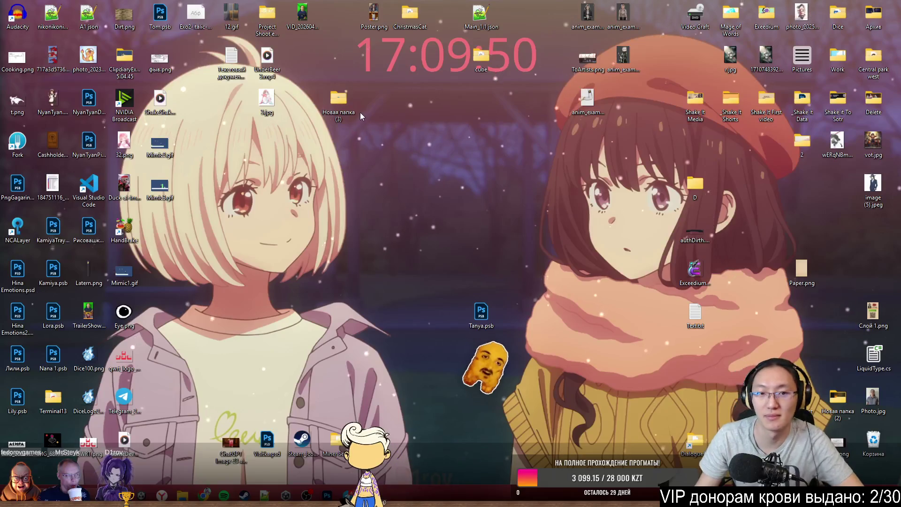
pyautogui.doubleClick(351, 98)
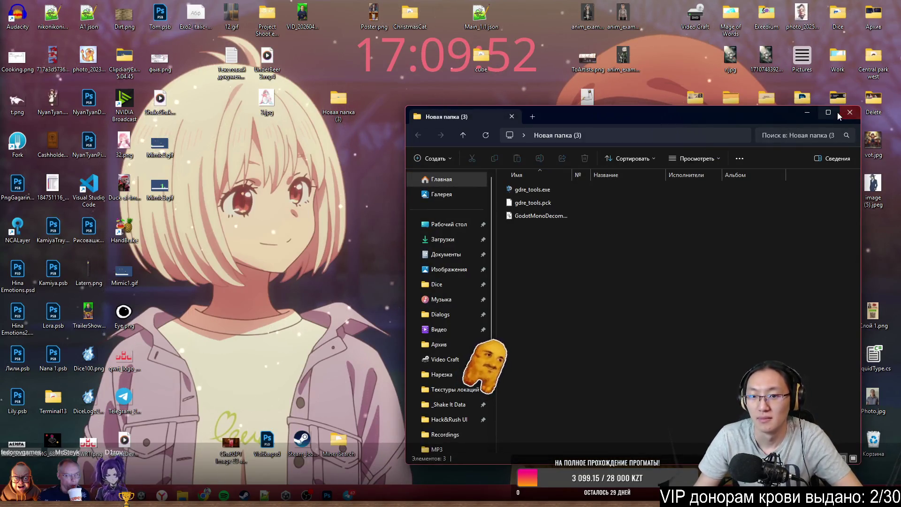
pyautogui.click(849, 112)
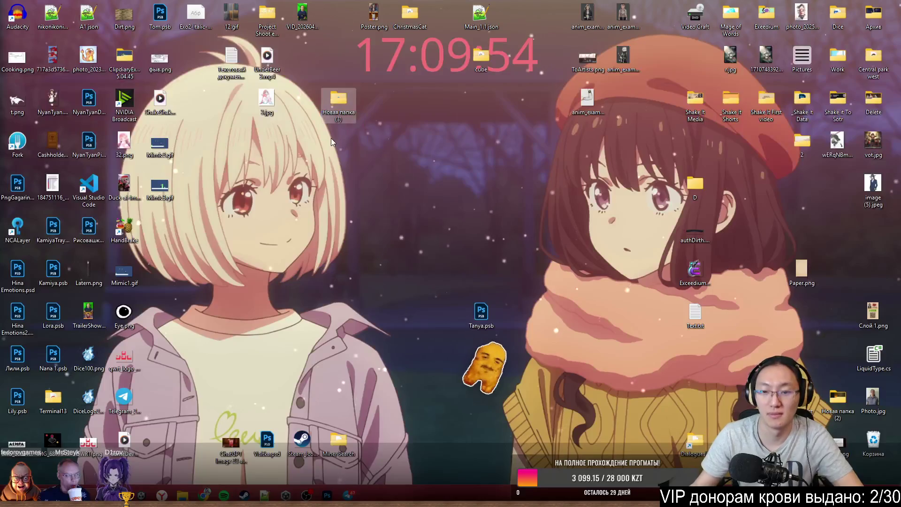
pyautogui.press('Delete')
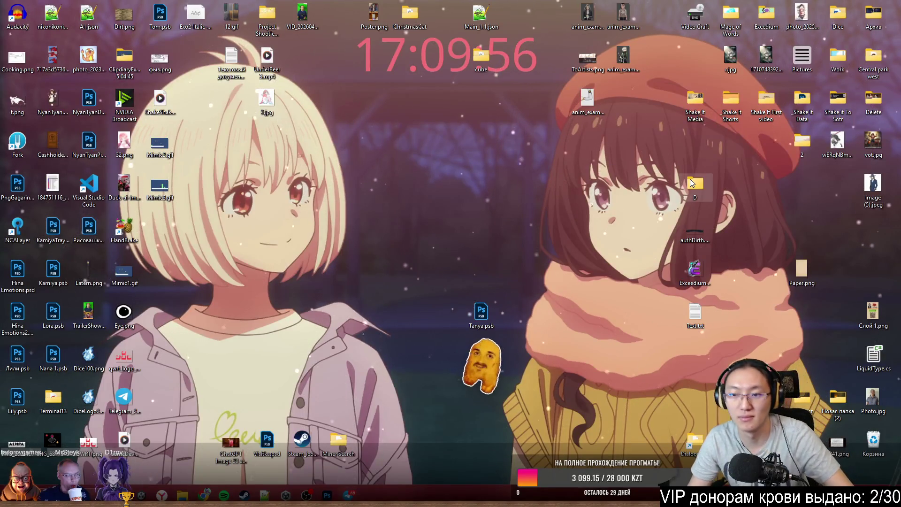
# Check the D folder, permanently delete the cube folder and return to the Photoshop drawing.
pyautogui.doubleClick(695, 187)
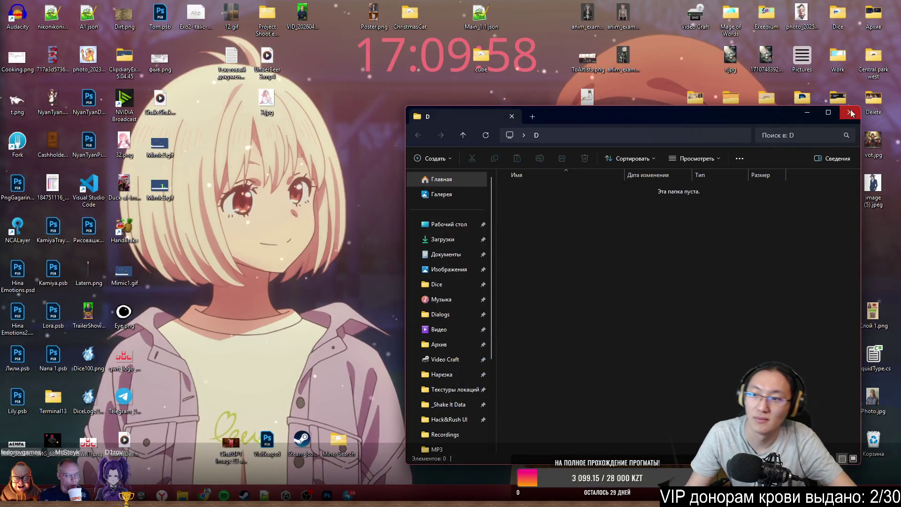
pyautogui.click(848, 112)
pyautogui.moveTo(673, 198); pyautogui.dragTo(491, 60)
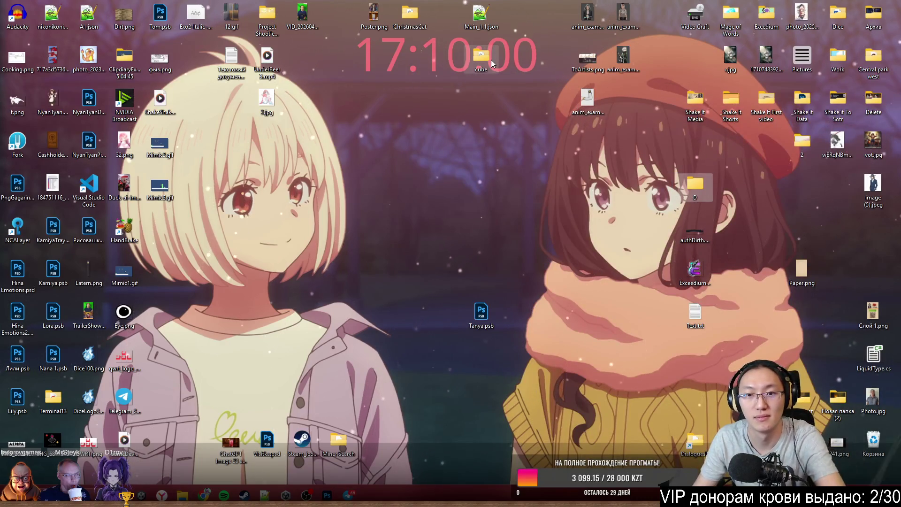
pyautogui.hotkey('shift', 'Delete')
pyautogui.press('Return')
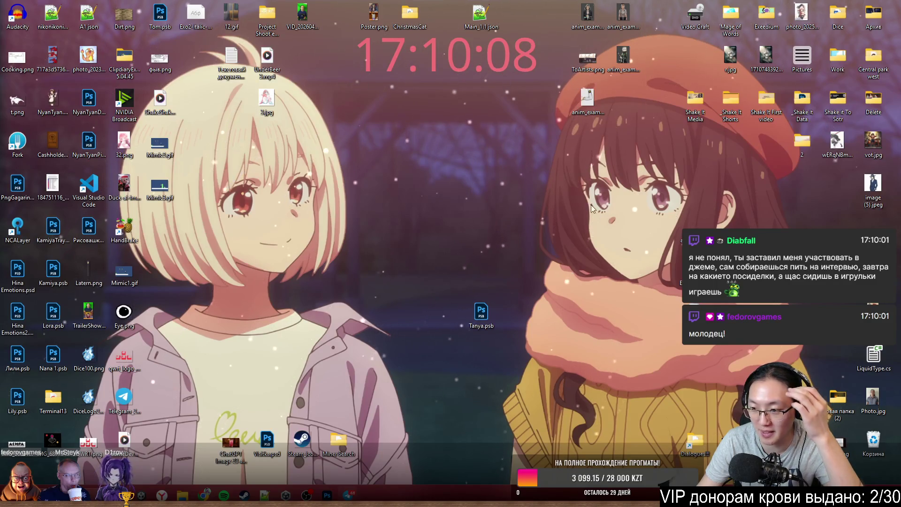
pyautogui.click(326, 495)
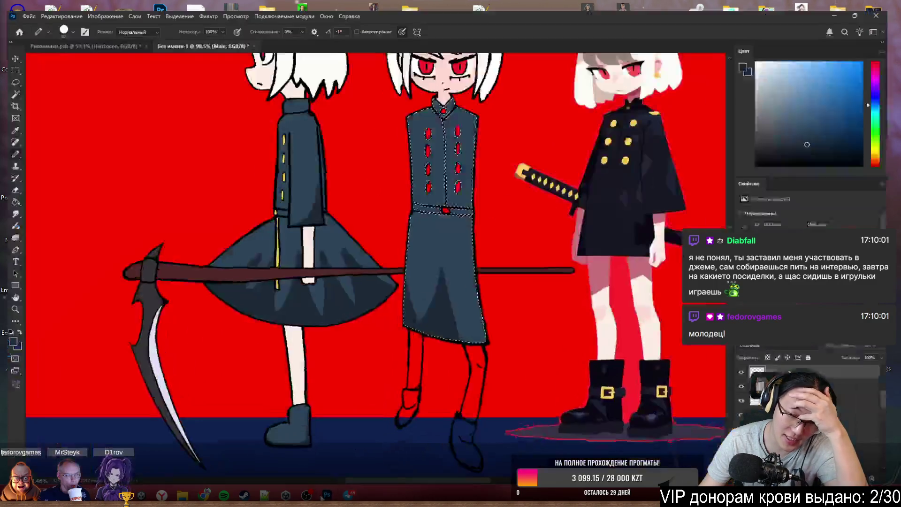
pyautogui.scroll(-3, 485, 339)
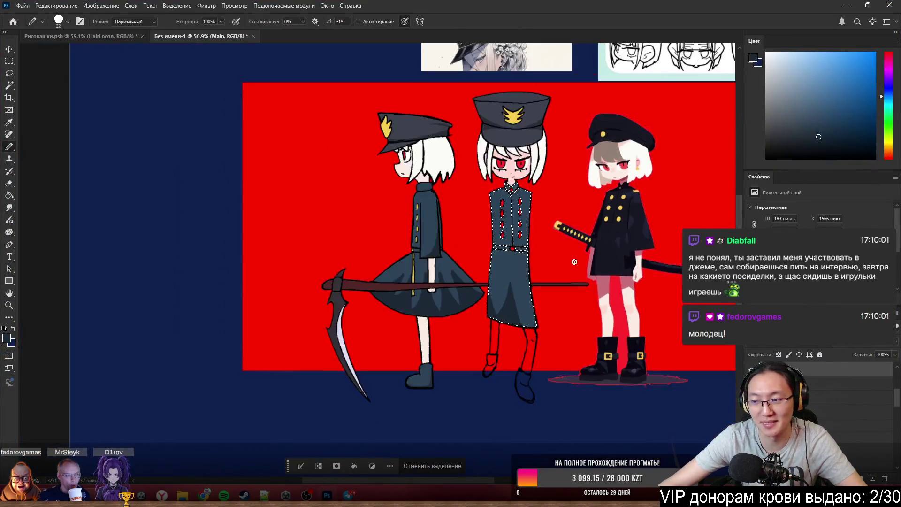
pyautogui.scroll(3, 491, 198)
pyautogui.scroll(2, 492, 198)
# Select the middle figure's red coat buttons with the Magic Wand.
pyautogui.press('w')
pyautogui.click(486, 193)
pyautogui.scroll(3, 496, 190)
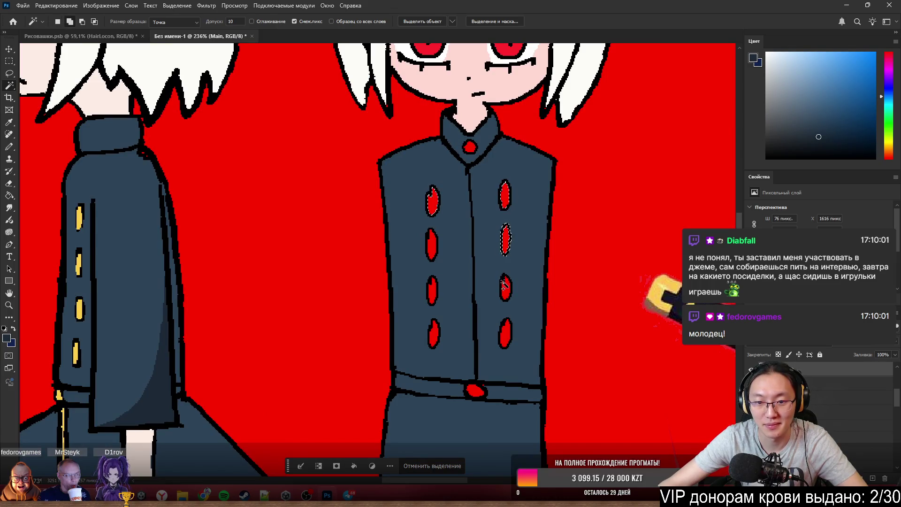
pyautogui.keyDown('shift'); pyautogui.click(507, 199); pyautogui.keyUp('shift')
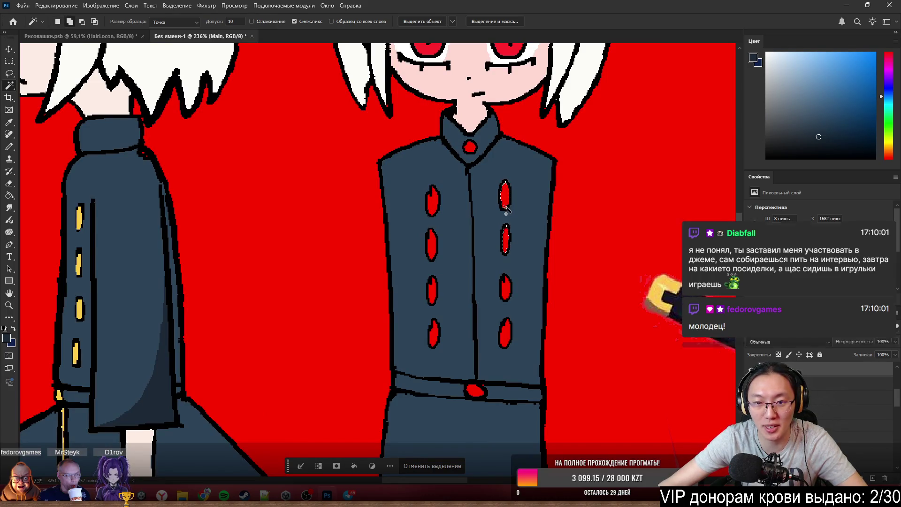
pyautogui.scroll(2, 514, 208)
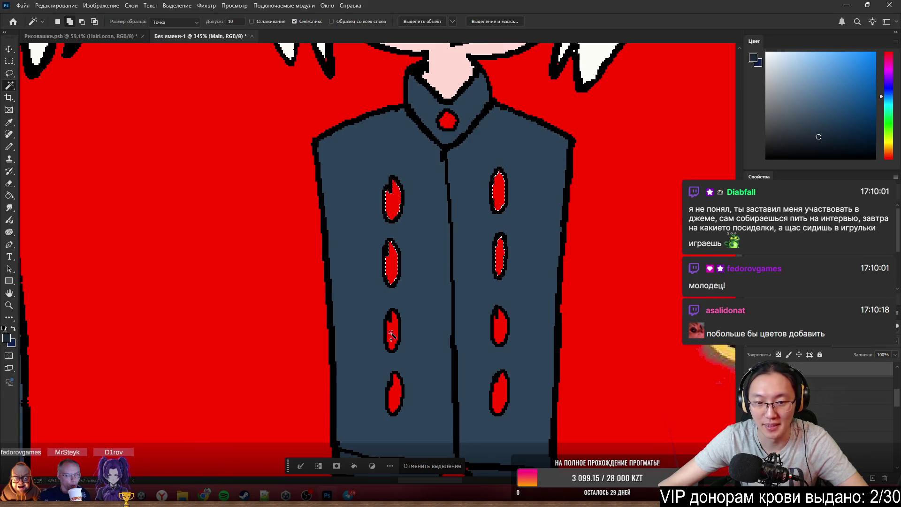
pyautogui.keyDown('shift'); pyautogui.click(496, 340); pyautogui.keyUp('shift')
pyautogui.press('b')
pyautogui.scroll(-3, 451, 205)
pyautogui.scroll(-1, 449, 173)
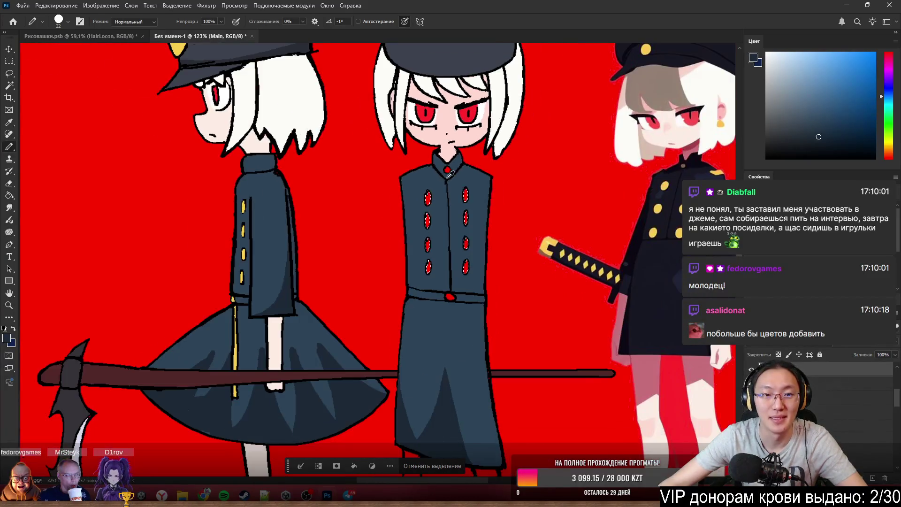
# Sample the yellow button colour and paint the buttons and belt buckle yellow.
pyautogui.keyDown('alt'); pyautogui.click(243, 253); pyautogui.keyUp('alt')
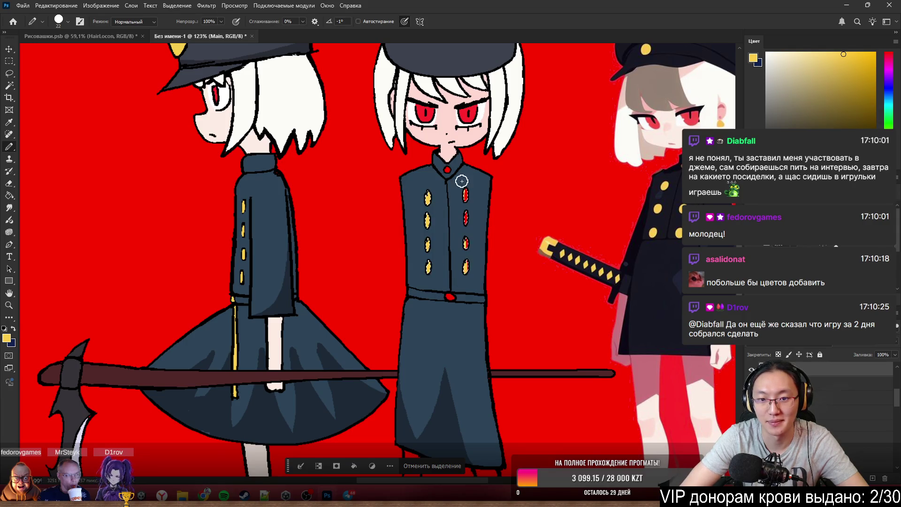
pyautogui.click(451, 296)
pyautogui.press('w')
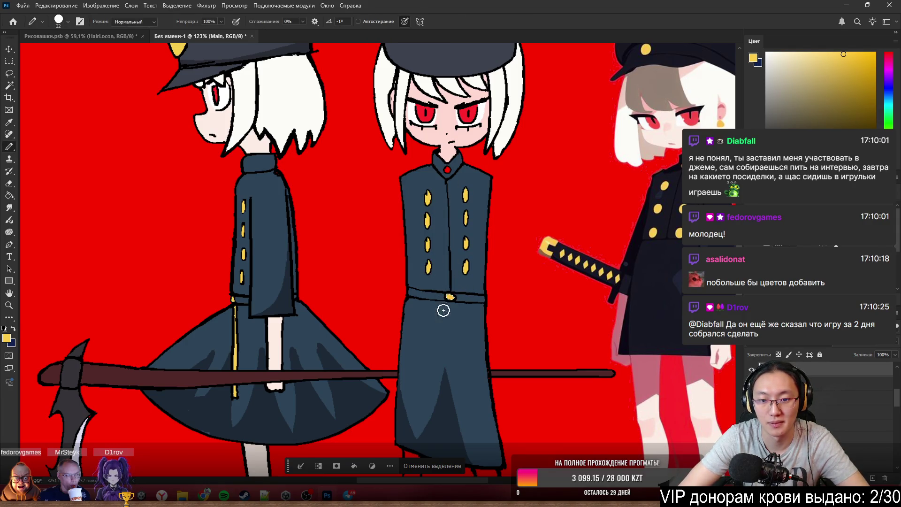
pyautogui.press('b')
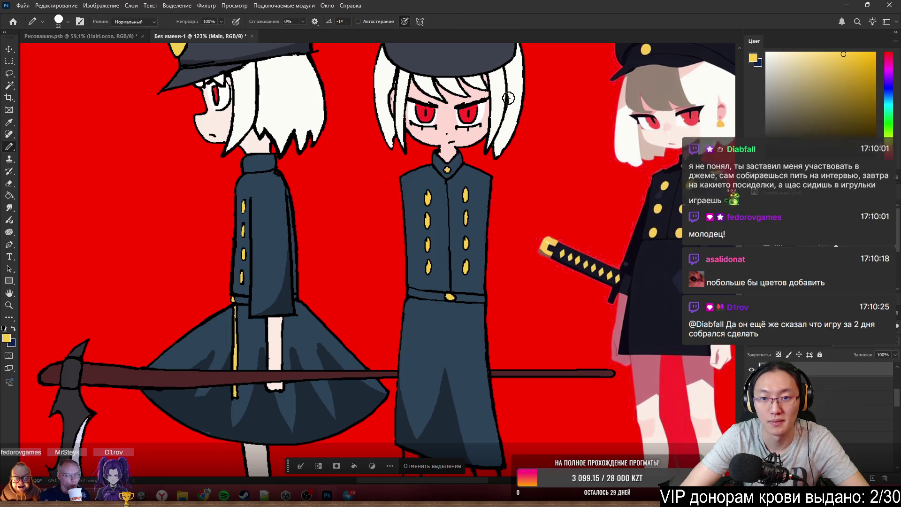
pyautogui.keyDown('alt'); pyautogui.scroll(-3, 461, 258); pyautogui.keyUp('alt')
pyautogui.keyDown('alt'); pyautogui.scroll(3, 429, 329); pyautogui.keyUp('alt')
pyautogui.keyDown('alt'); pyautogui.scroll(4, 458, 282); pyautogui.keyUp('alt')
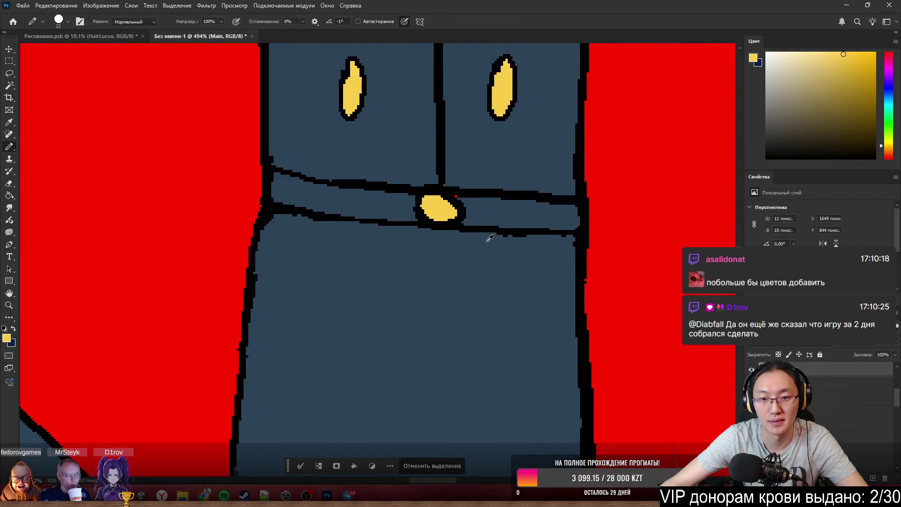
pyautogui.keyDown('alt'); pyautogui.scroll(-3, 486, 238); pyautogui.keyUp('alt')
pyautogui.keyDown('alt'); pyautogui.scroll(2, 480, 214); pyautogui.keyUp('alt')
pyautogui.keyDown('alt'); pyautogui.scroll(3, 480, 214); pyautogui.keyUp('alt')
pyautogui.keyDown('alt'); pyautogui.scroll(2, 483, 246); pyautogui.keyUp('alt')
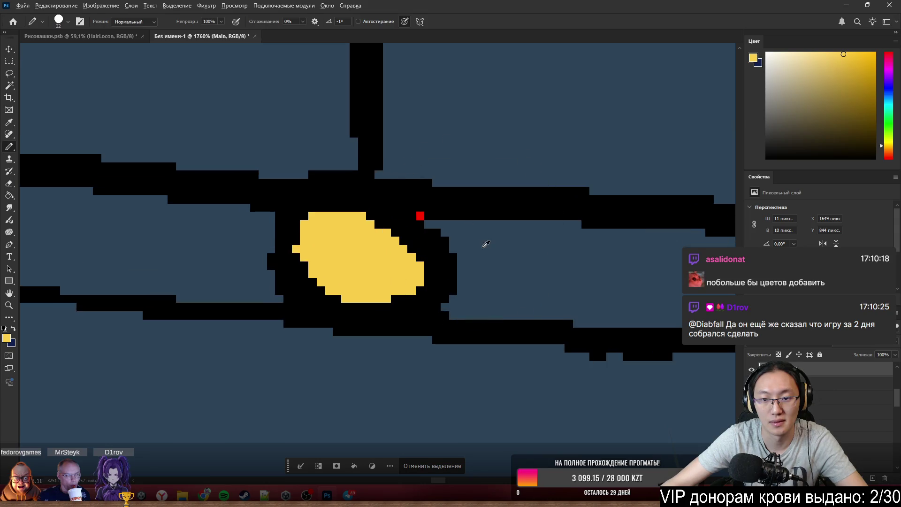
# Sample the uniform blue-gray, deselect, and Magic Wand-select the middle figure's red right leg.
pyautogui.keyDown('alt'); pyautogui.click(483, 245); pyautogui.keyUp('alt')
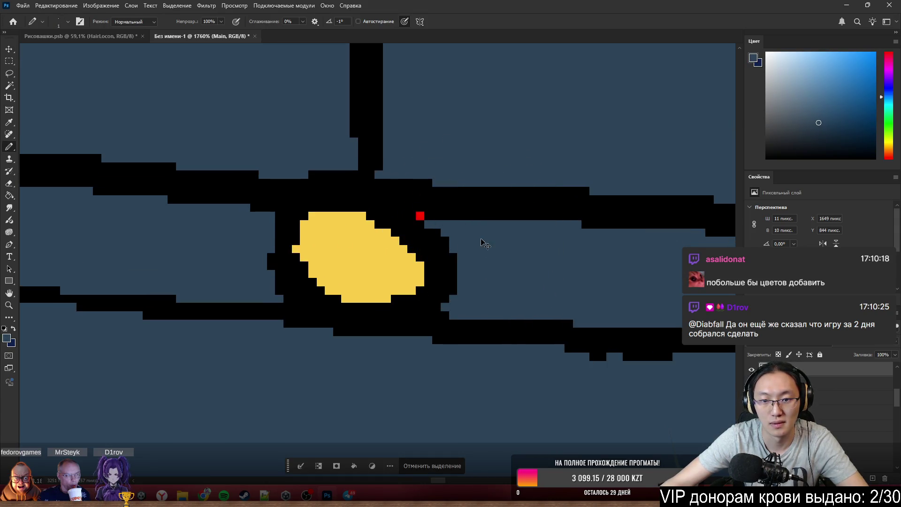
pyautogui.hotkey('ctrl', 'd')
pyautogui.keyDown('alt'); pyautogui.scroll(-3, 491, 254); pyautogui.keyUp('alt')
pyautogui.keyDown('alt'); pyautogui.scroll(-3, 535, 253); pyautogui.keyUp('alt')
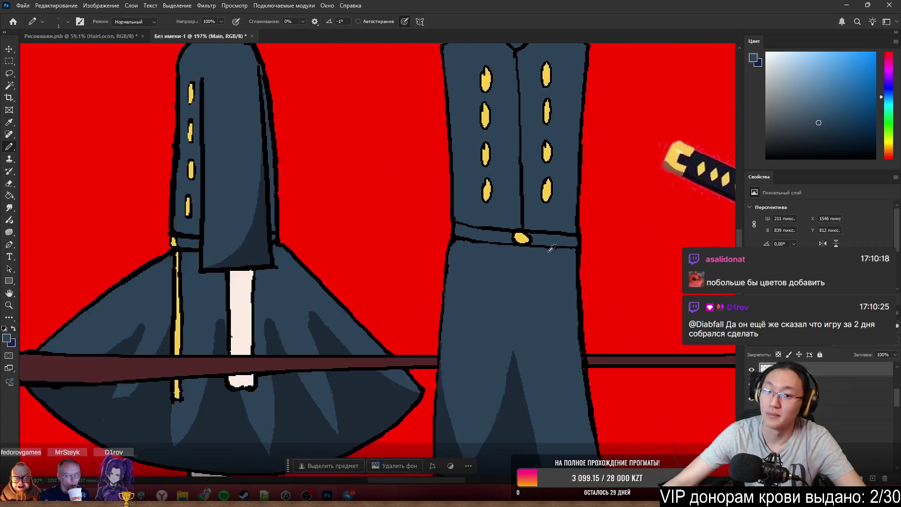
pyautogui.keyDown('alt'); pyautogui.scroll(-2, 492, 246); pyautogui.keyUp('alt')
pyautogui.keyDown('alt'); pyautogui.scroll(-2, 471, 244); pyautogui.keyUp('alt')
pyautogui.keyDown('alt'); pyautogui.scroll(1, 460, 247); pyautogui.keyUp('alt')
pyautogui.keyDown('alt'); pyautogui.scroll(2, 478, 281); pyautogui.keyUp('alt')
pyautogui.keyDown('alt'); pyautogui.scroll(1, 499, 331); pyautogui.keyUp('alt')
pyautogui.keyDown('alt'); pyautogui.scroll(2, 522, 383); pyautogui.keyUp('alt')
pyautogui.keyDown('alt'); pyautogui.scroll(1, 522, 383); pyautogui.keyUp('alt')
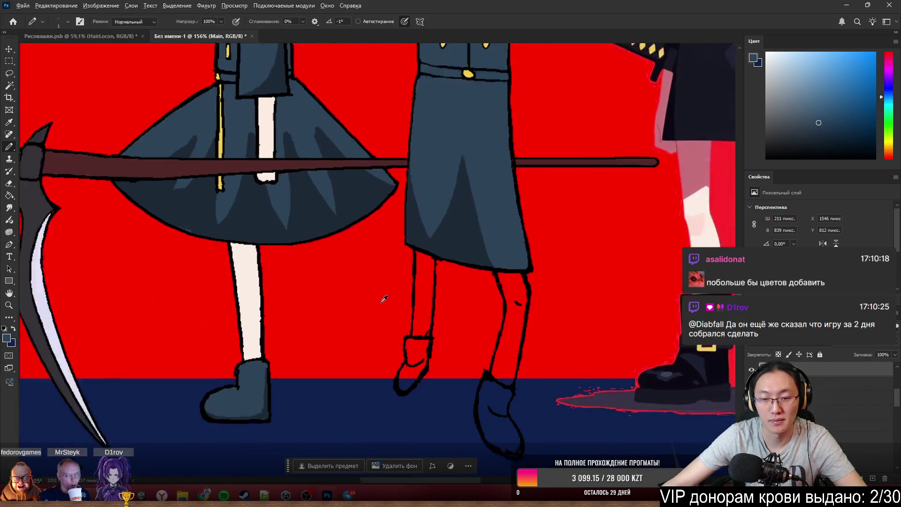
pyautogui.keyDown('alt'); pyautogui.scroll(1, 522, 384); pyautogui.keyUp('alt')
pyautogui.press('w')
pyautogui.click(492, 324)
pyautogui.keyDown('alt'); pyautogui.scroll(-2, 406, 287); pyautogui.keyUp('alt')
pyautogui.keyDown('alt'); pyautogui.scroll(-2, 347, 251); pyautogui.keyUp('alt')
pyautogui.press('b')
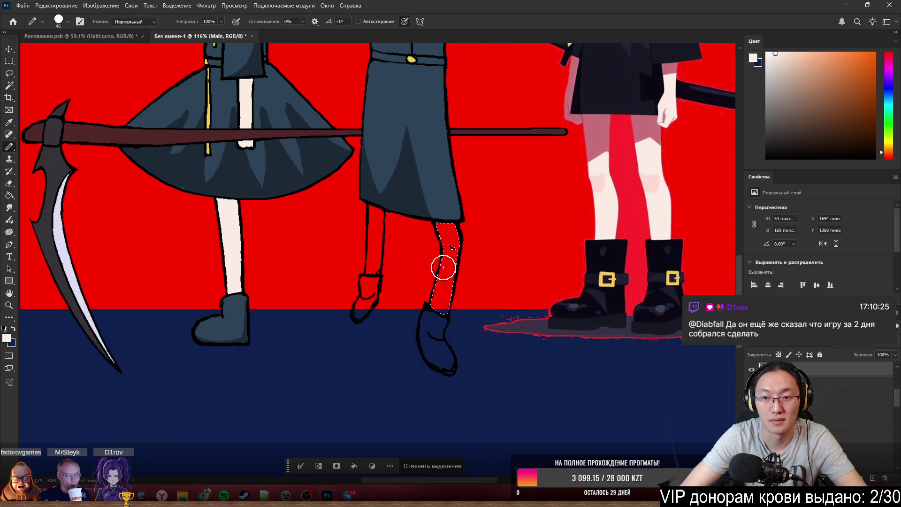
# Paint the middle figure's right and left legs skin-tone.
pyautogui.moveTo(461, 254); pyautogui.dragTo(447, 321)
pyautogui.press('w')
pyautogui.click(377, 232)
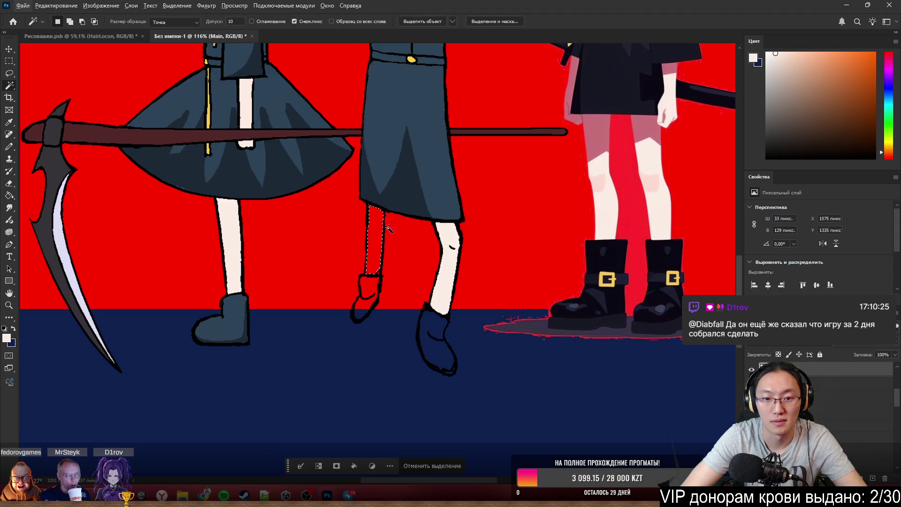
pyautogui.press('b')
pyautogui.moveTo(379, 195)
pyautogui.mouseDown()
pyautogui.moveTo(361, 260)
pyautogui.moveTo(372, 269)
pyautogui.mouseUp()
# Select the middle figure's feet and paint the right-hand foot blue-gray.
pyautogui.press('w')
pyautogui.press('b')
pyautogui.press('w')
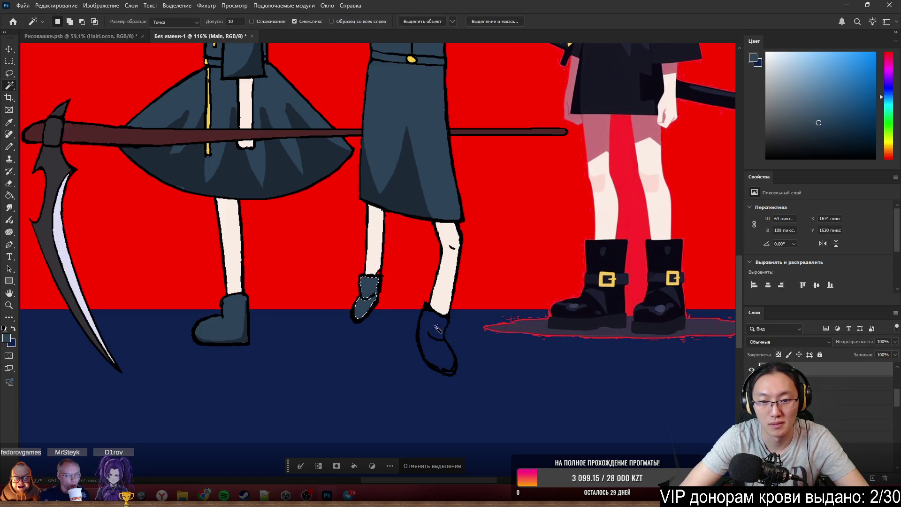
pyautogui.click(434, 341)
pyautogui.press('b')
pyautogui.moveTo(440, 352); pyautogui.dragTo(424, 295)
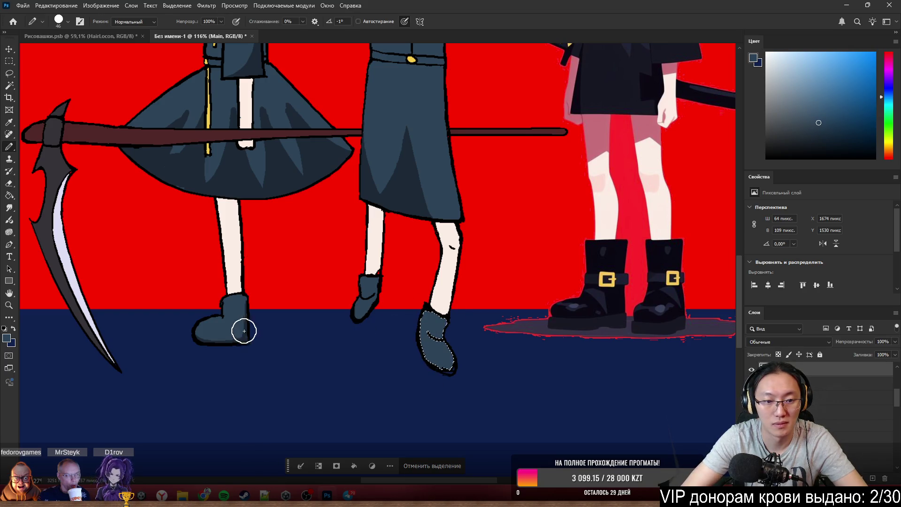
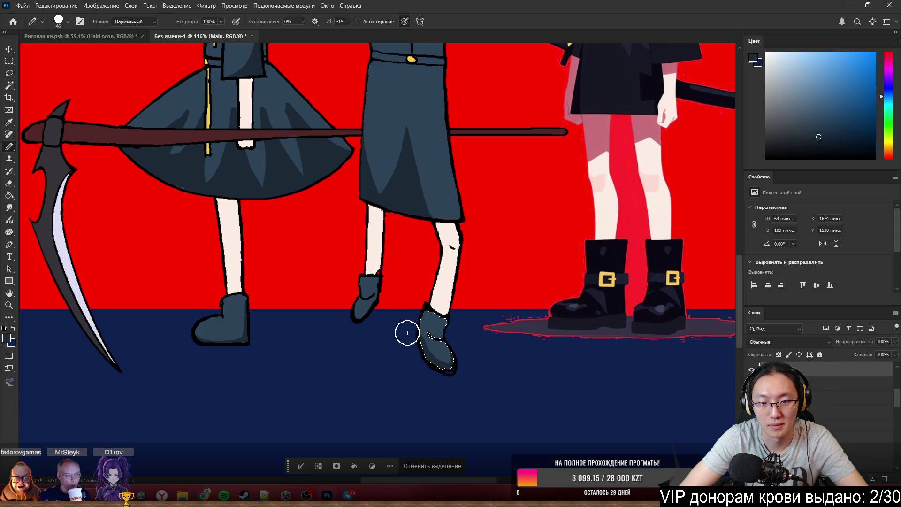
pyautogui.scroll(5, 415, 352)
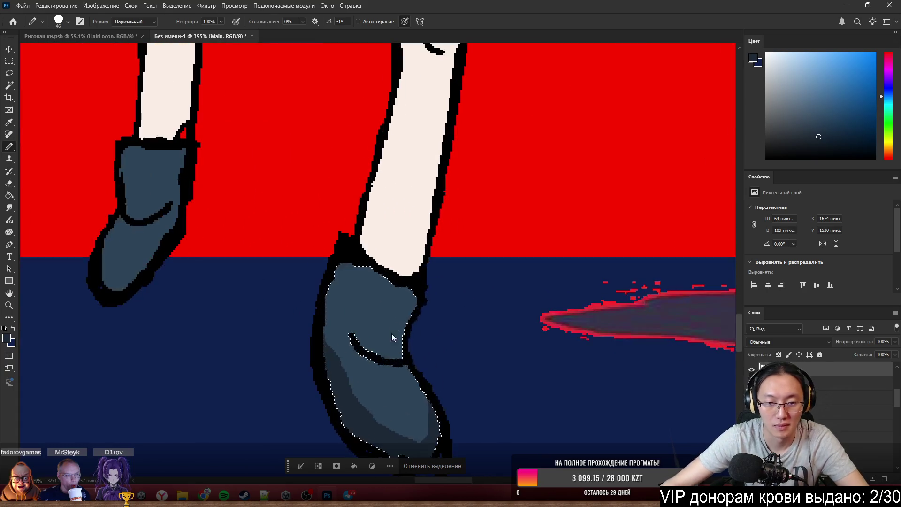
# Shade the lower part of the middle girl's right boot darker.
pyautogui.moveTo(352, 325)
pyautogui.mouseDown()
pyautogui.moveTo(373, 352)
pyautogui.moveTo(375, 343)
pyautogui.moveTo(423, 348)
pyautogui.mouseUp()
pyautogui.scroll(-3, 422, 338)
pyautogui.scroll(3, 384, 177)
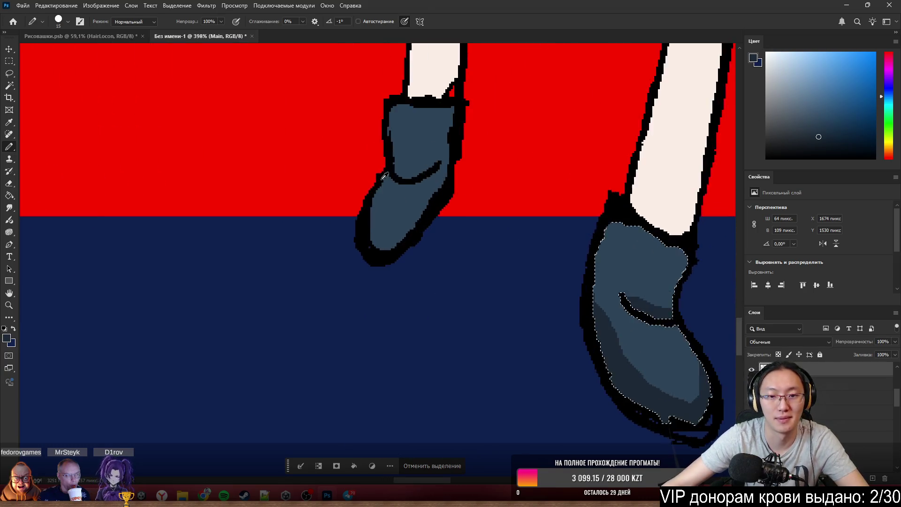
pyautogui.scroll(2, 384, 176)
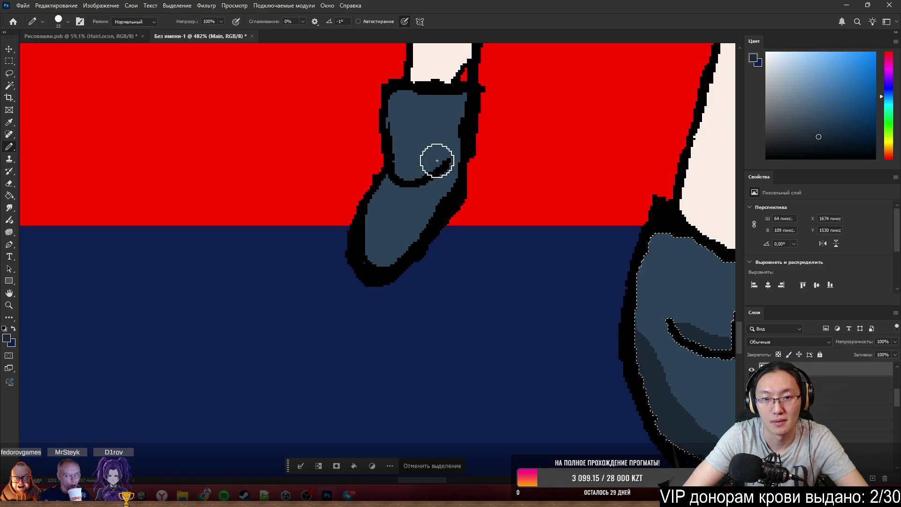
# Select her left boot and shade it darker above and below its crease.
pyautogui.click(406, 158)
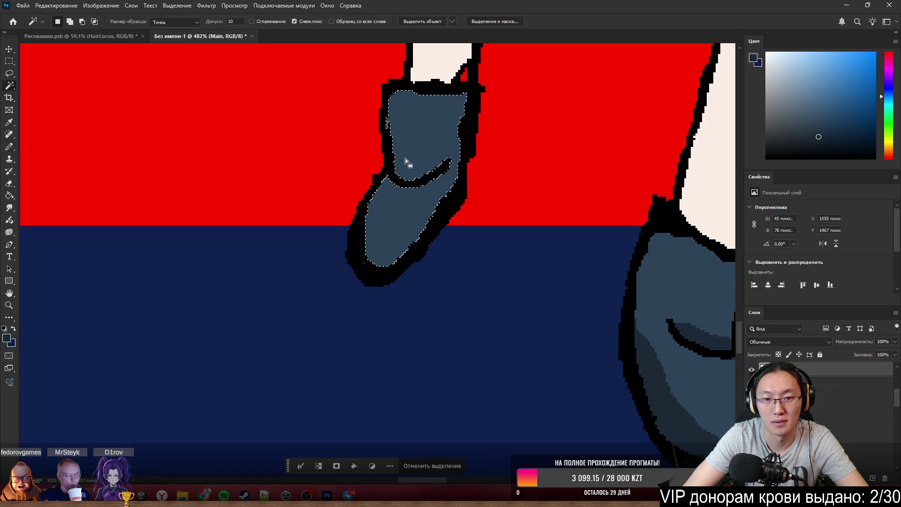
pyautogui.moveTo(408, 163)
pyautogui.mouseDown()
pyautogui.moveTo(383, 129)
pyautogui.moveTo(419, 170)
pyautogui.mouseUp()
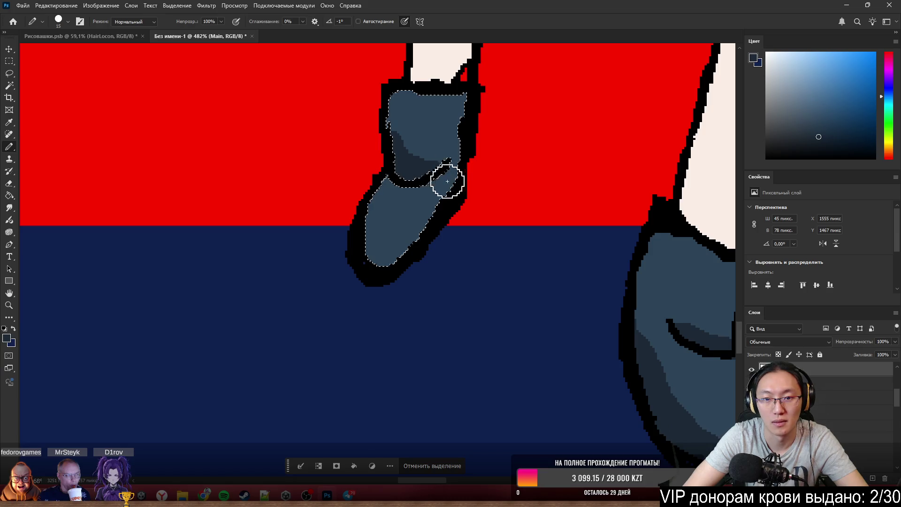
pyautogui.moveTo(362, 237); pyautogui.dragTo(465, 165)
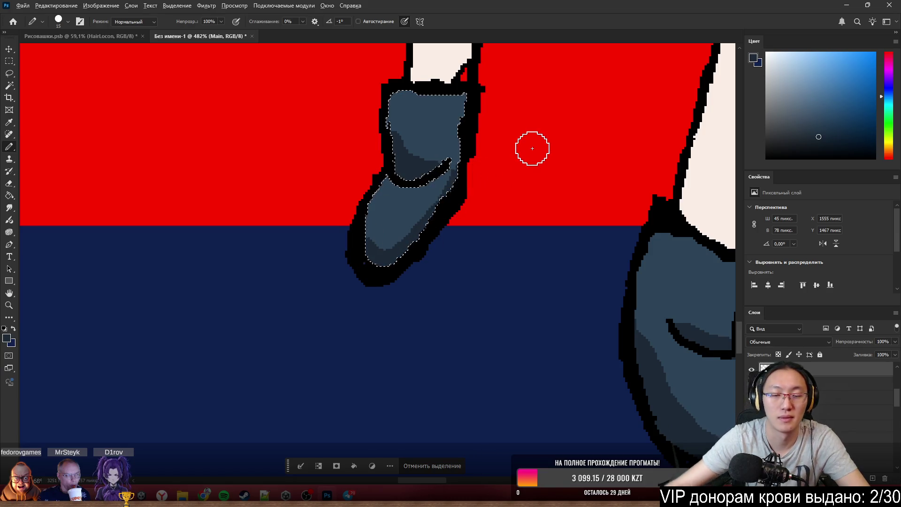
pyautogui.scroll(-5, 532, 148)
pyautogui.scroll(-3, 521, 176)
pyautogui.scroll(2, 505, 201)
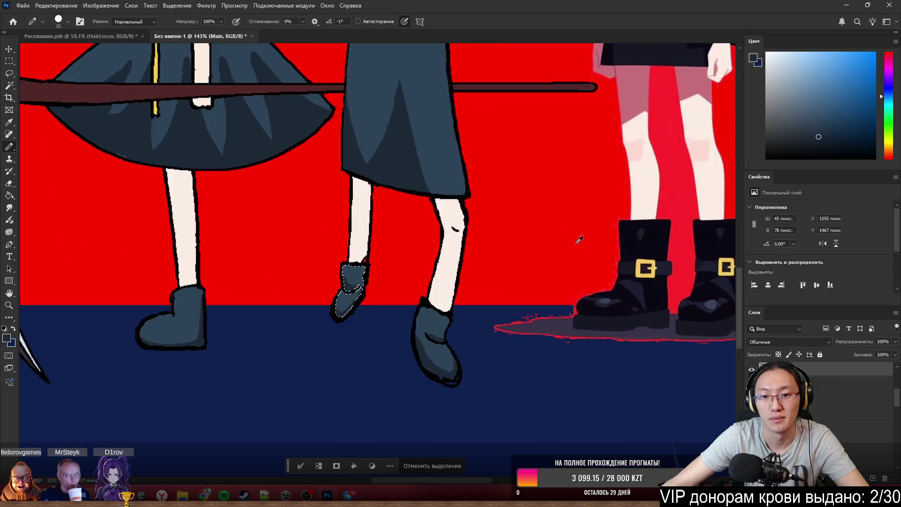
# Sample a pink from the picture and tint the middle girl's right leg with it.
pyautogui.keyDown('alt'); pyautogui.click(640, 79); pyautogui.keyUp('alt')
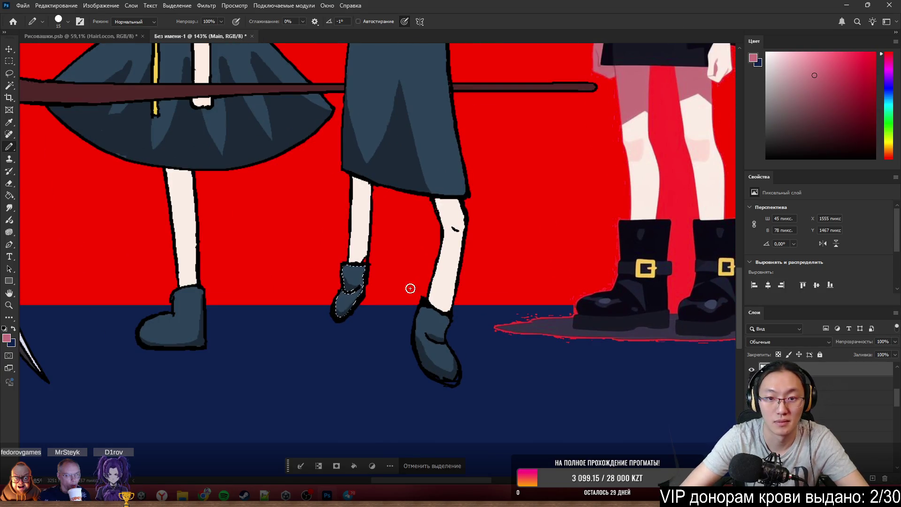
pyautogui.press('w')
pyautogui.click(455, 213)
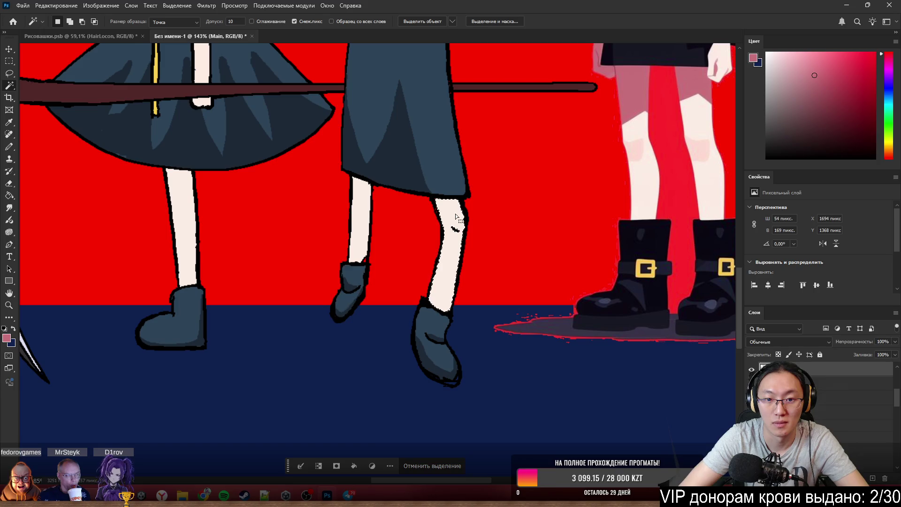
pyautogui.press('b')
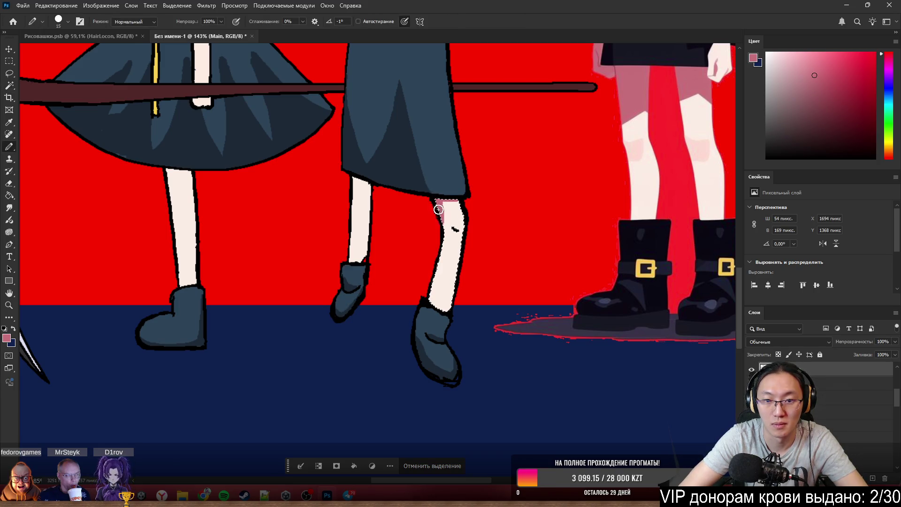
pyautogui.moveTo(436, 229); pyautogui.dragTo(405, 223)
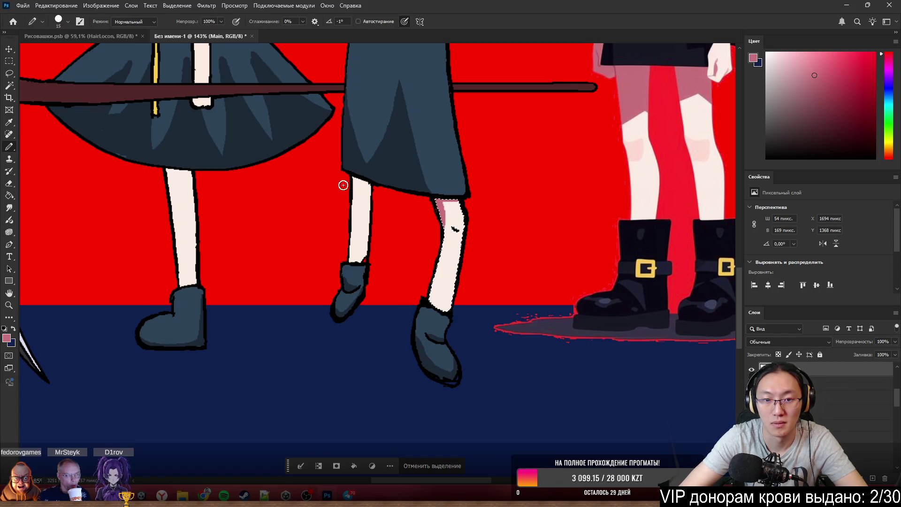
# Select the middle girl's left leg with the Magic Wand for tinting.
pyautogui.press('w')
pyautogui.click(356, 180)
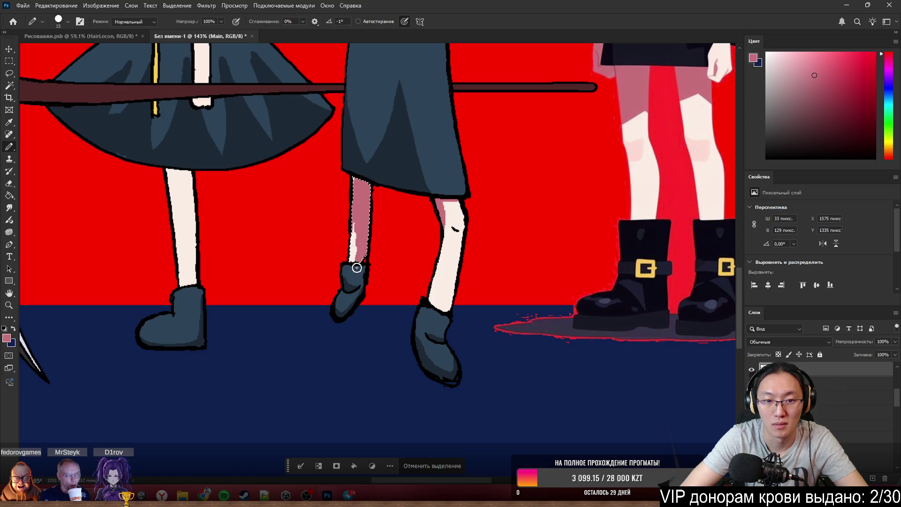
pyautogui.scroll(-5, 519, 322)
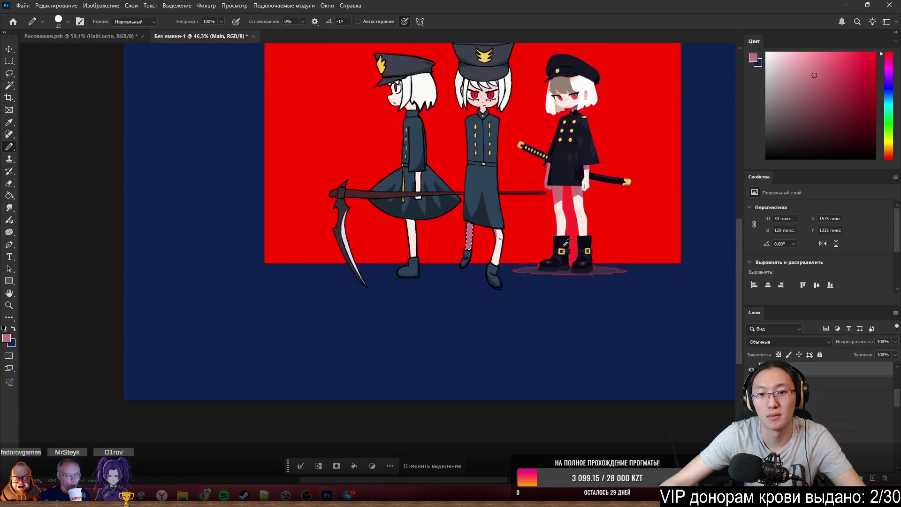
pyautogui.scroll(1, 570, 289)
pyautogui.scroll(1, 571, 288)
pyautogui.scroll(2, 564, 292)
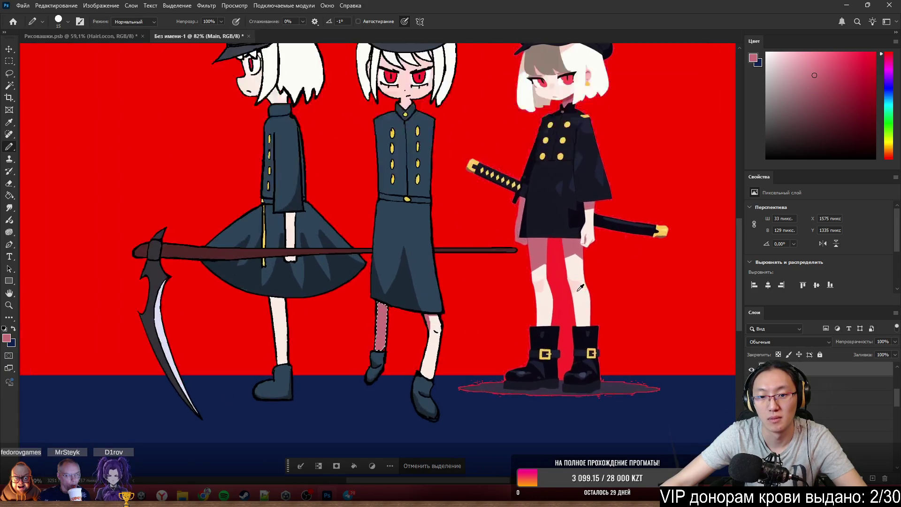
pyautogui.scroll(1, 556, 293)
pyautogui.scroll(-2, 394, 347)
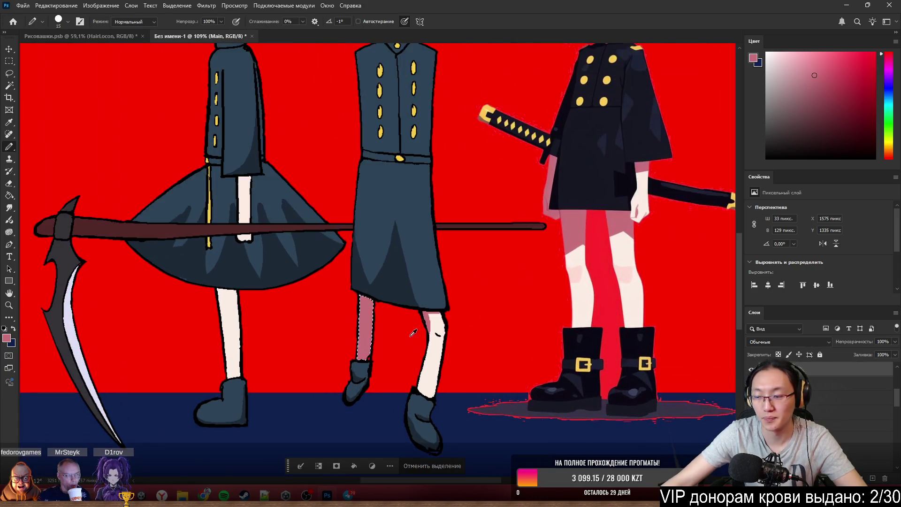
pyautogui.scroll(-1, 413, 322)
pyautogui.scroll(1, 528, 314)
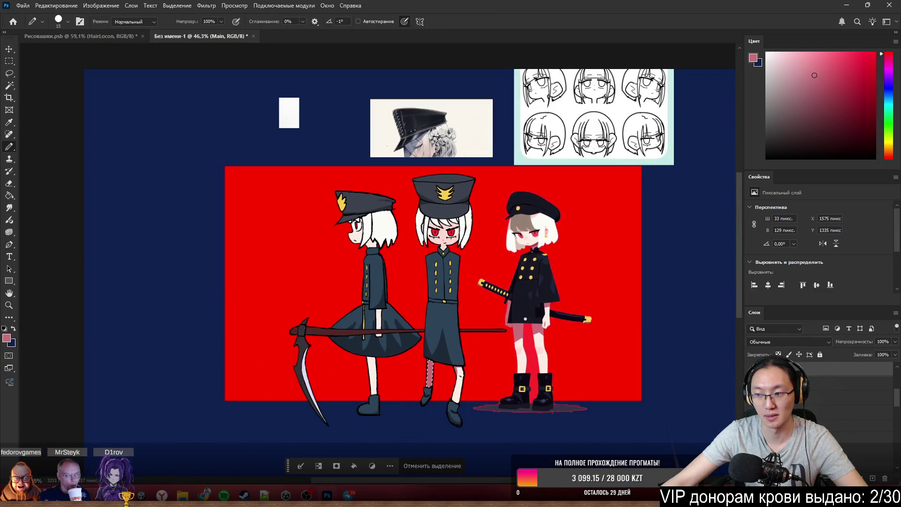
pyautogui.scroll(-2, 526, 319)
pyautogui.scroll(-1, 507, 282)
pyautogui.scroll(2, 477, 209)
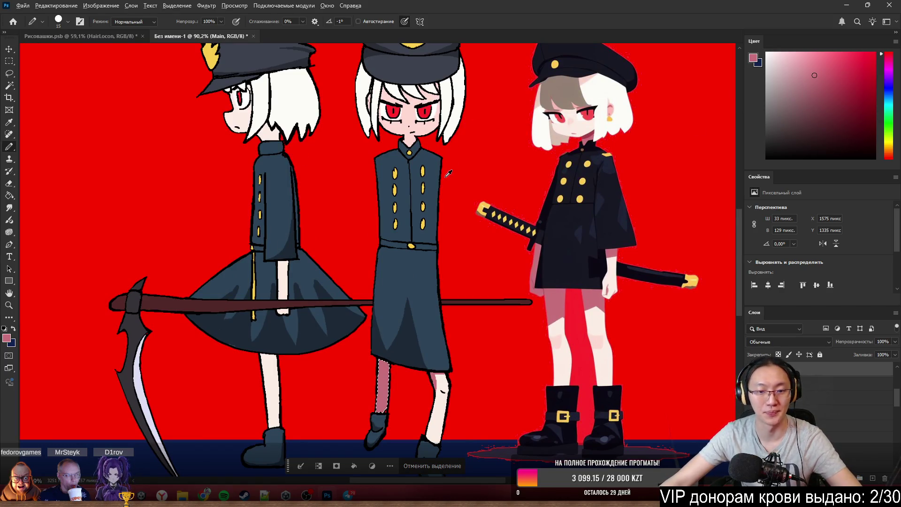
pyautogui.scroll(-2, 448, 173)
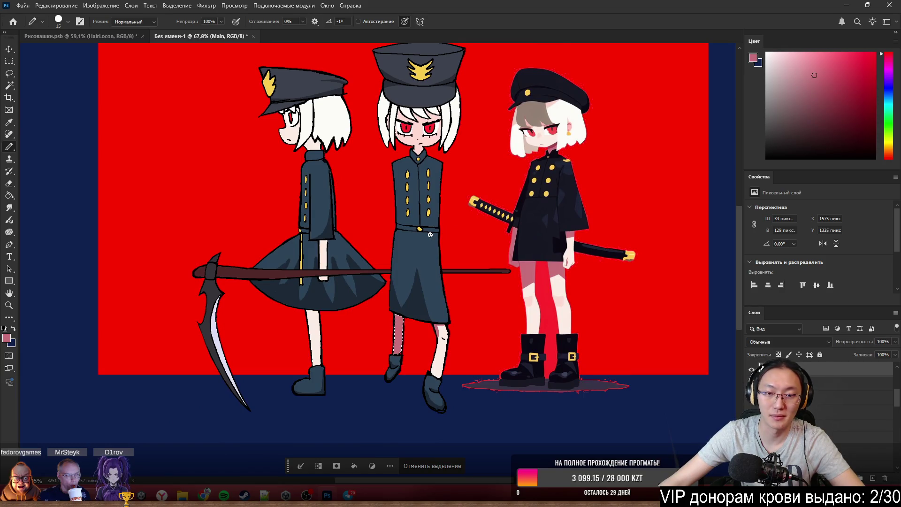
pyautogui.scroll(2, 451, 226)
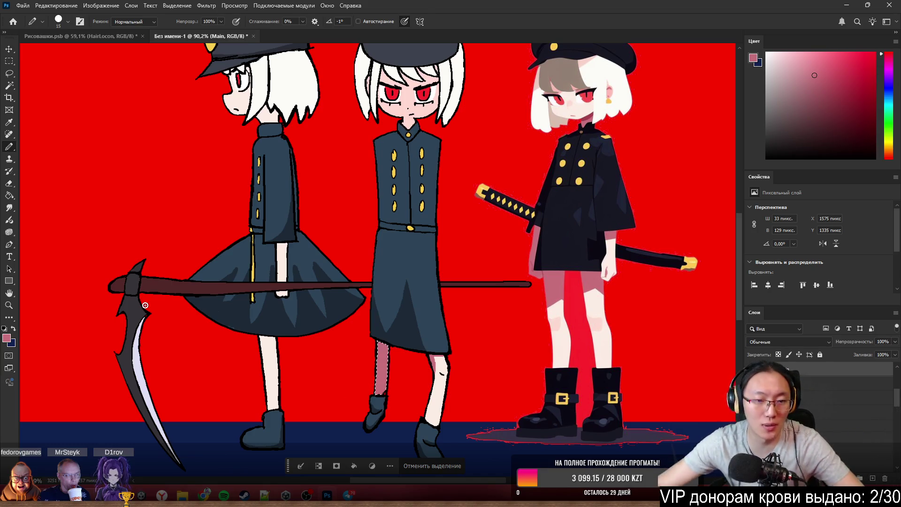
pyautogui.moveTo(184, 285)
pyautogui.mouseDown()
pyautogui.moveTo(161, 266)
pyautogui.moveTo(194, 249)
pyautogui.mouseUp()
# Deselect, move the scythe up across the middle girl, and reorder its layer in the stack.
pyautogui.click(431, 466)
pyautogui.moveTo(151, 295); pyautogui.dragTo(277, 243)
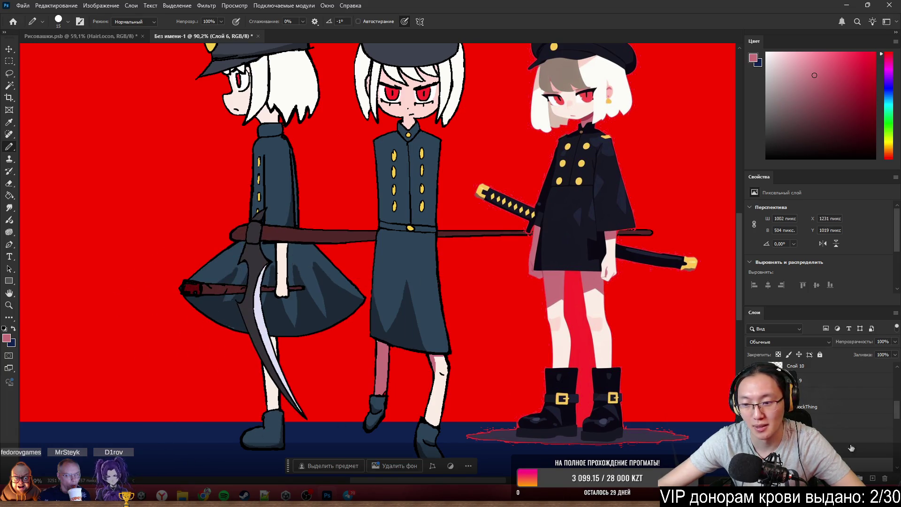
pyautogui.scroll(3, 830, 402)
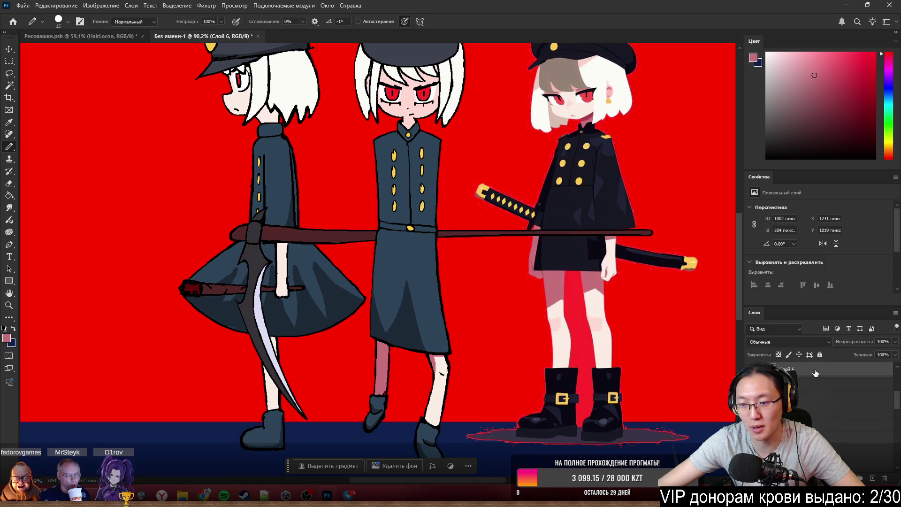
pyautogui.moveTo(831, 401); pyautogui.dragTo(808, 378)
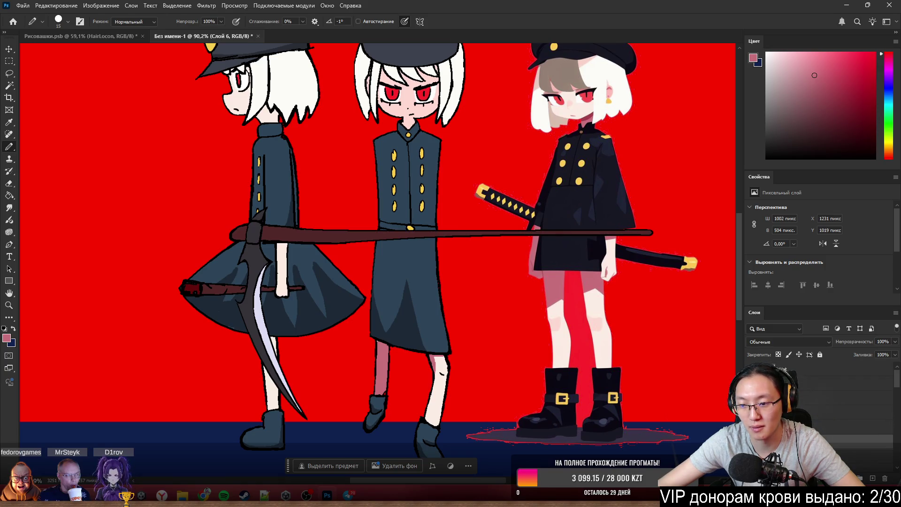
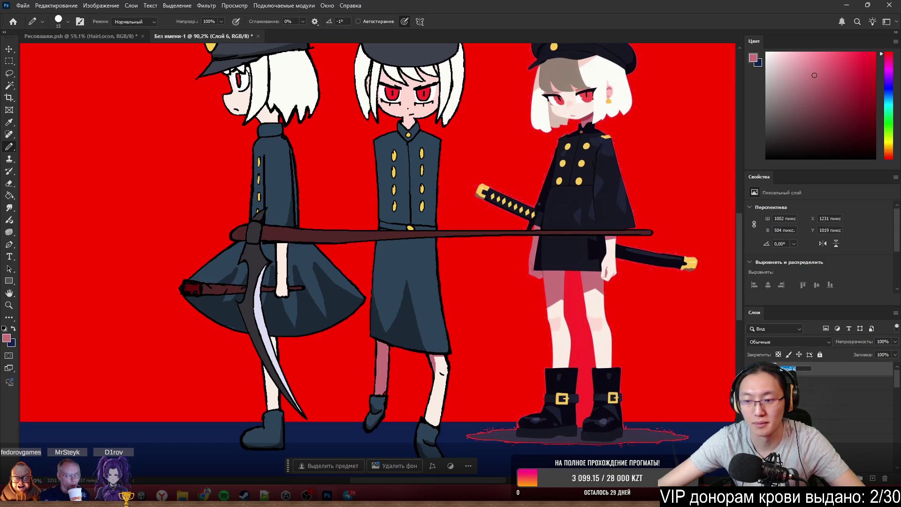
# Move the scythe layer to the top of the stack and name it Weapon.
pyautogui.moveTo(778, 366); pyautogui.dragTo(774, 368)
pyautogui.write('Weapon')
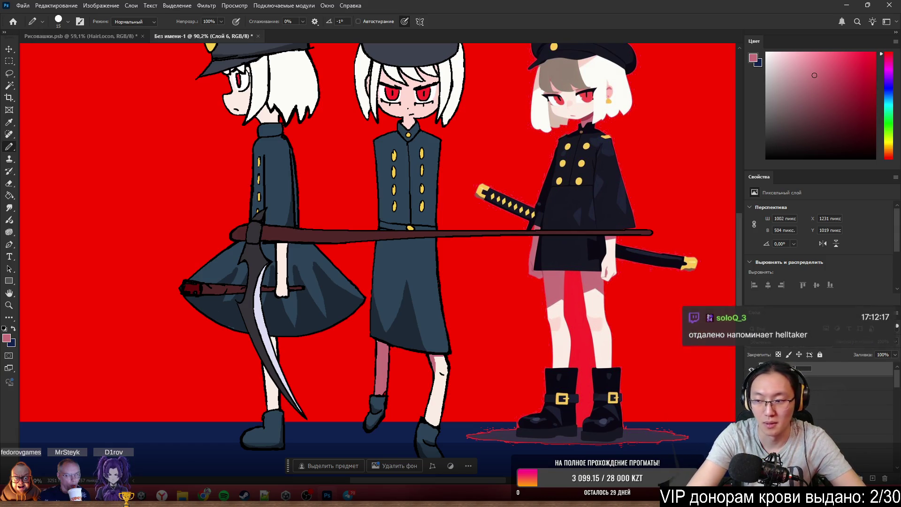
pyautogui.press('Return')
pyautogui.scroll(-3, 430, 239)
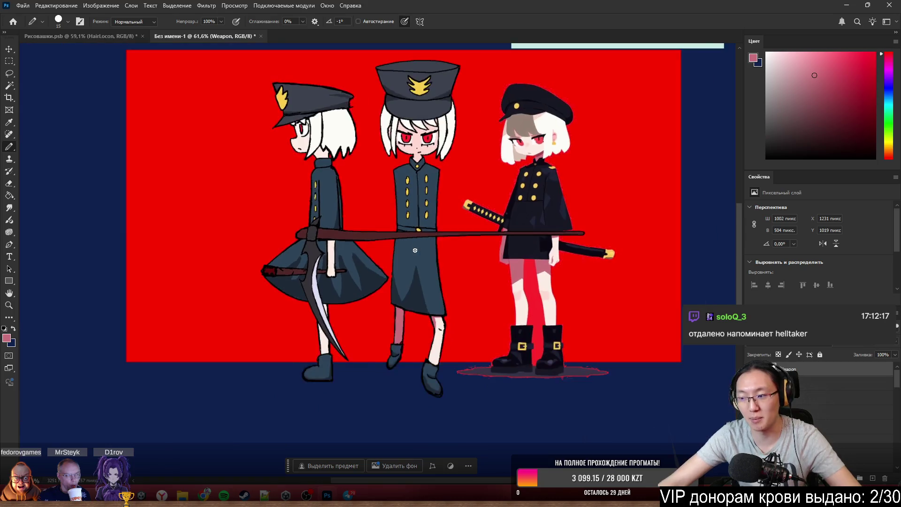
pyautogui.scroll(3, 401, 249)
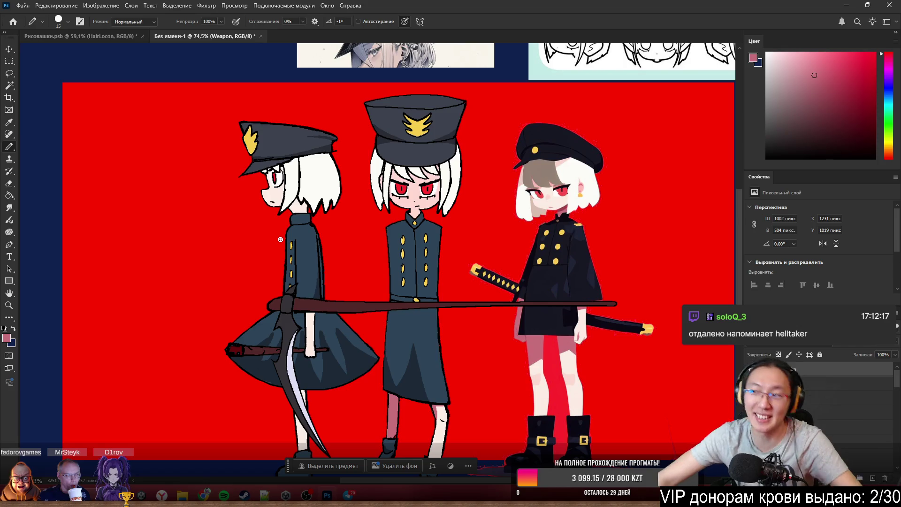
pyautogui.keyDown('ctrl'); pyautogui.click(280, 181); pyautogui.keyUp('ctrl')
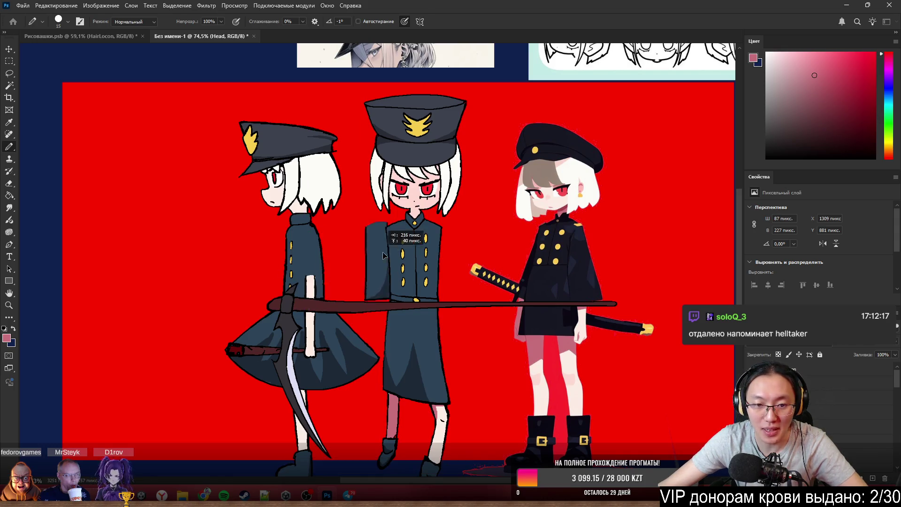
pyautogui.keyDown('ctrl'); pyautogui.click(315, 299); pyautogui.keyUp('ctrl')
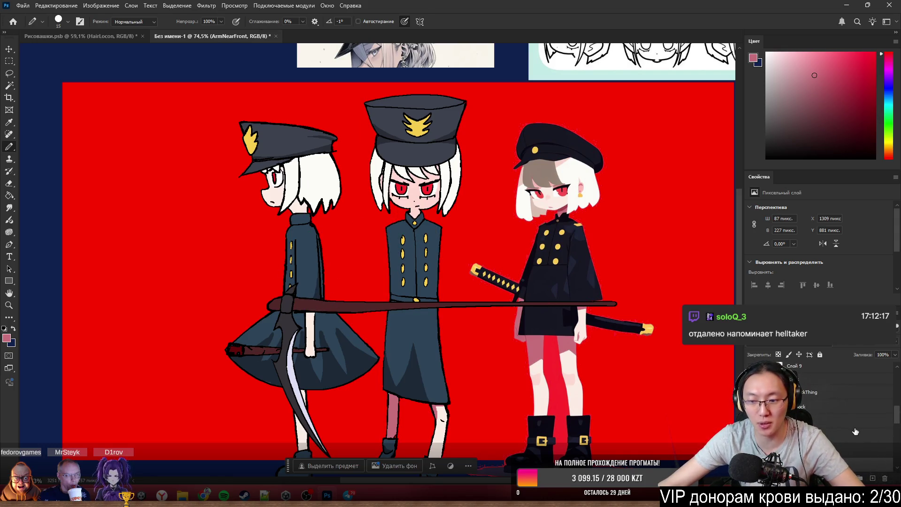
pyautogui.scroll(-2, 853, 430)
# Undo the arm move, delete the ArmNearFront копия layer and hide the side-view character's body.
pyautogui.keyDown('shift'); pyautogui.click(827, 424); pyautogui.keyUp('shift')
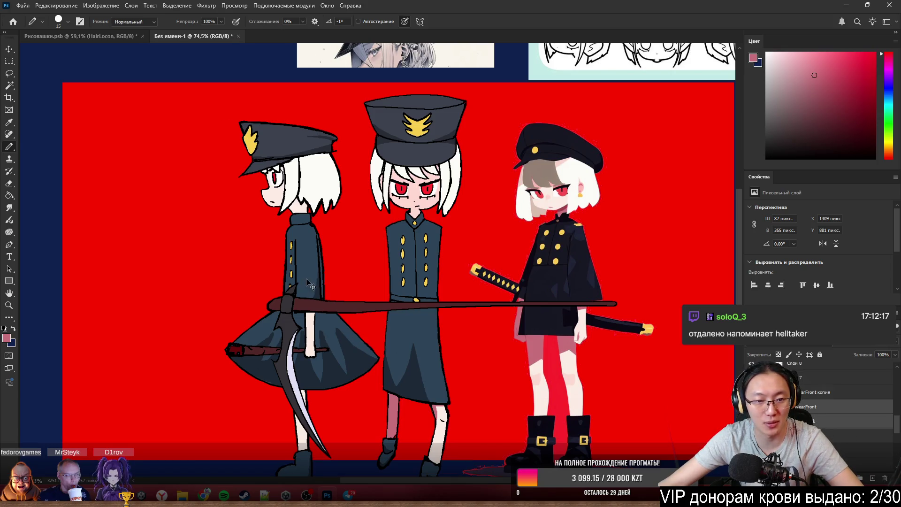
pyautogui.moveTo(308, 284); pyautogui.dragTo(440, 276)
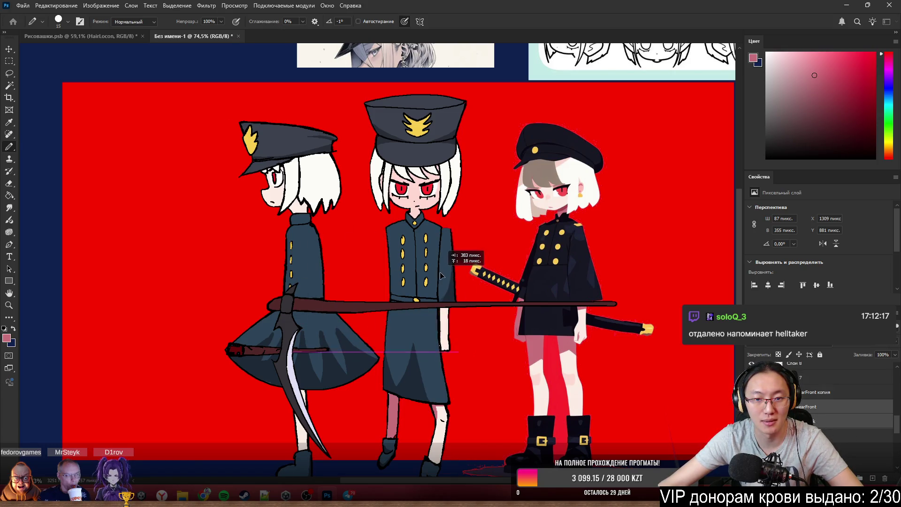
pyautogui.moveTo(441, 276); pyautogui.dragTo(457, 275)
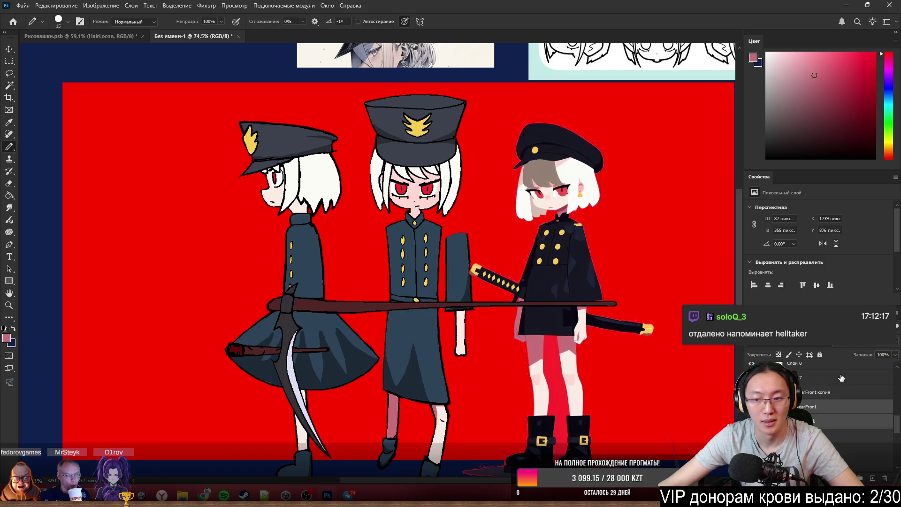
pyautogui.scroll(2, 825, 421)
pyautogui.click(822, 400)
pyautogui.scroll(-2, 828, 398)
pyautogui.scroll(2, 830, 395)
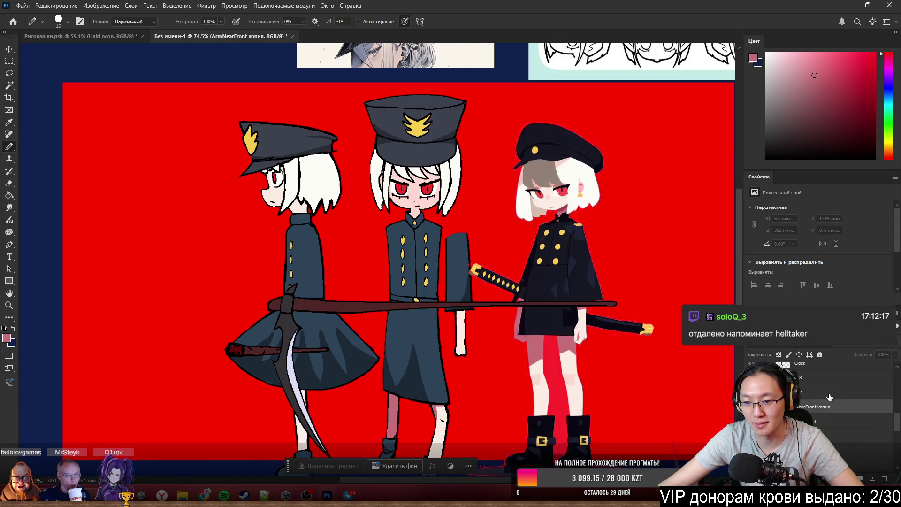
pyautogui.hotkey('ctrl', 'z')
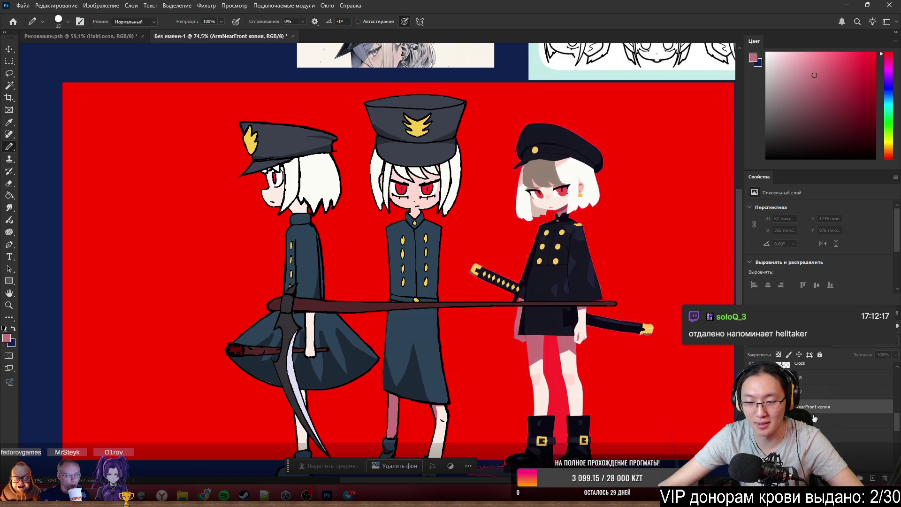
pyautogui.press('Delete')
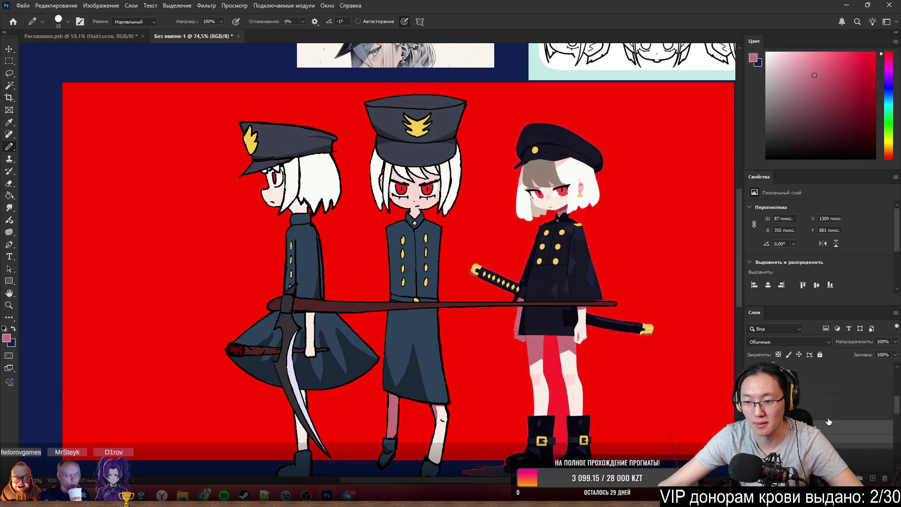
pyautogui.scroll(2, 822, 418)
pyautogui.scroll(2, 813, 423)
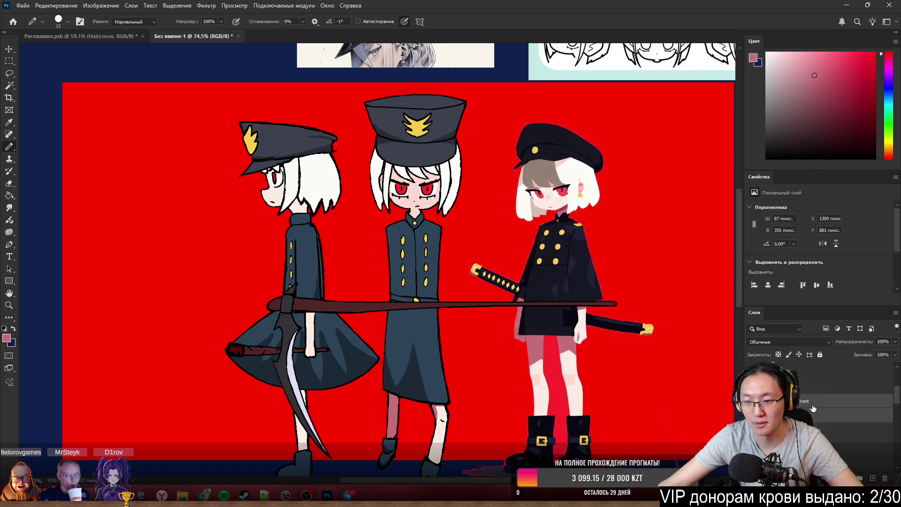
pyautogui.scroll(1, 813, 423)
pyautogui.scroll(2, 813, 423)
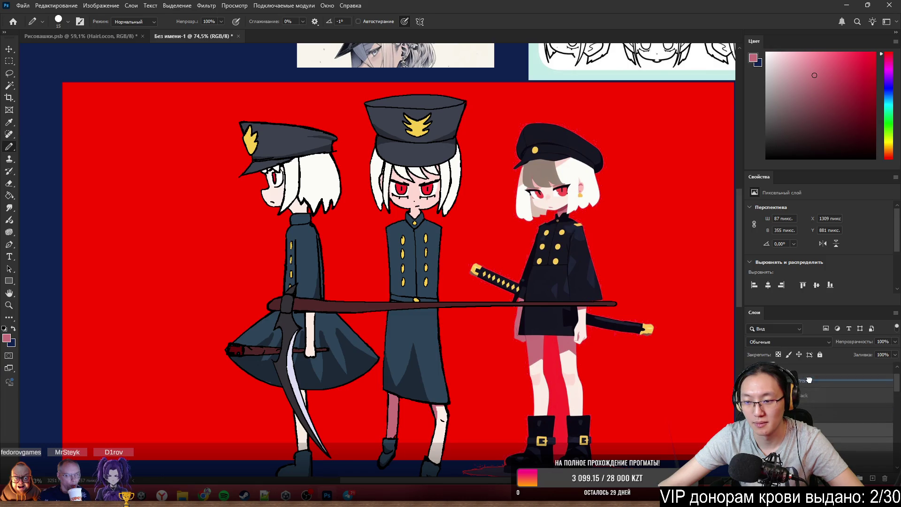
pyautogui.scroll(1, 813, 423)
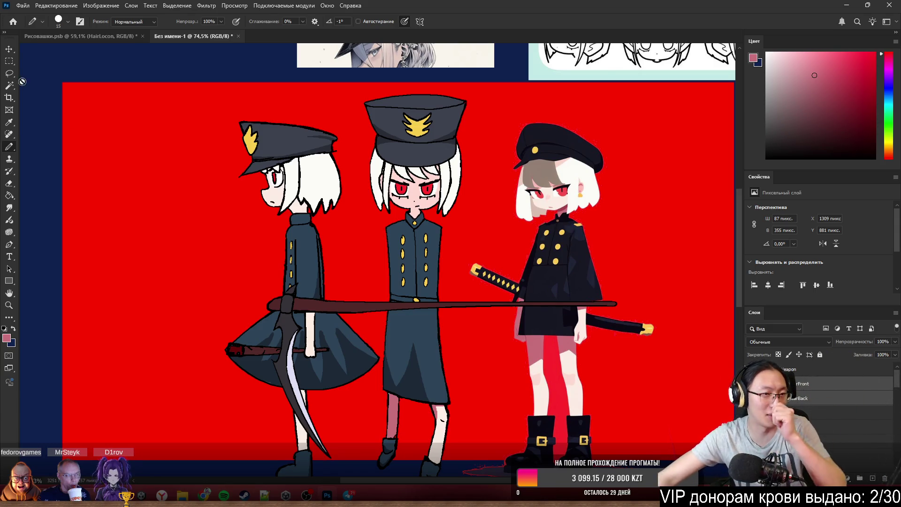
pyautogui.scroll(-2, 820, 395)
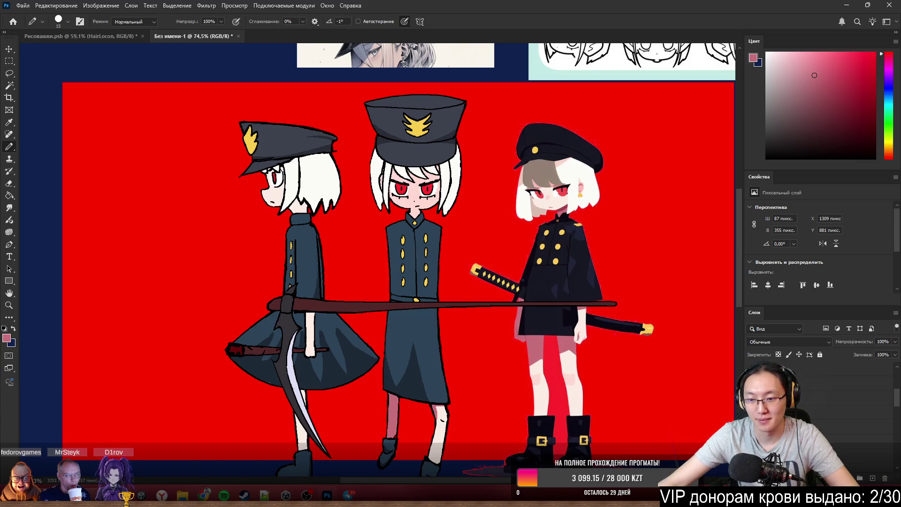
pyautogui.click(753, 394)
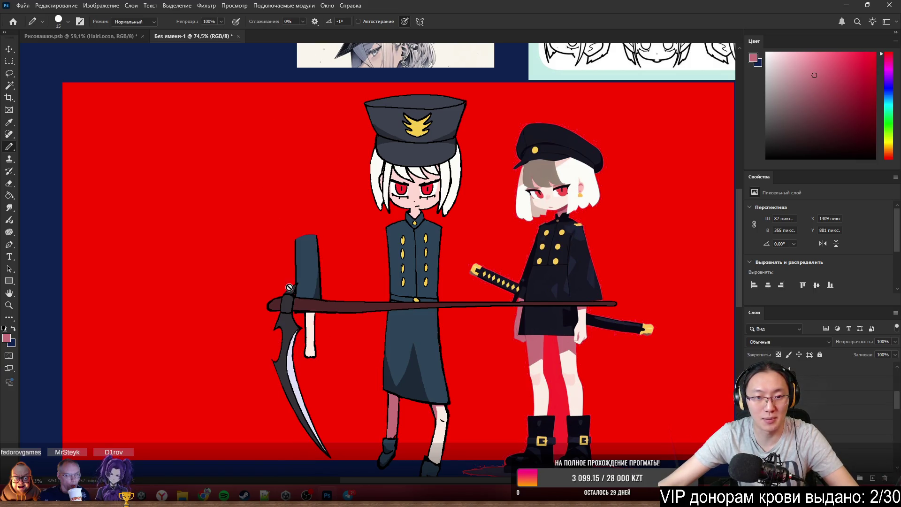
# Place the sleeve arm on the middle character's side and lower the Weapon layer toward its hand.
pyautogui.press('v')
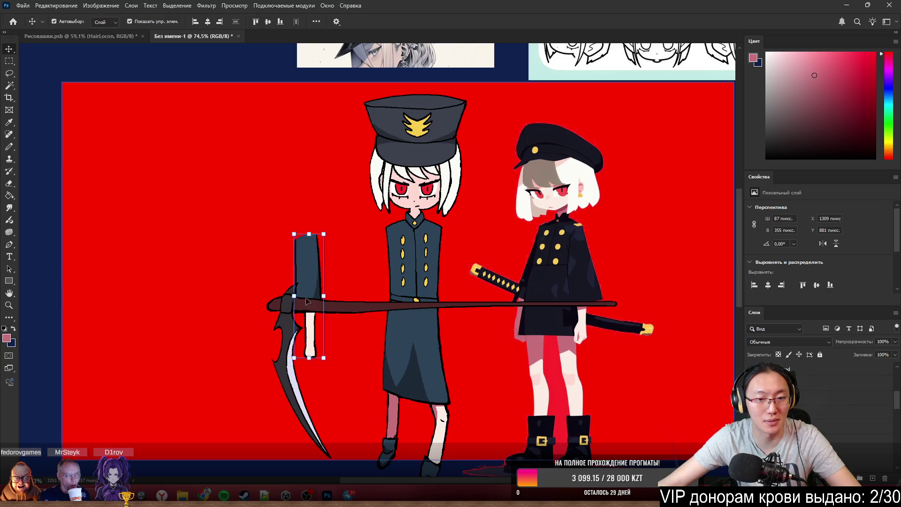
pyautogui.moveTo(309, 288)
pyautogui.mouseDown()
pyautogui.moveTo(442, 287)
pyautogui.moveTo(453, 299)
pyautogui.moveTo(407, 343)
pyautogui.moveTo(427, 364)
pyautogui.moveTo(406, 368)
pyautogui.mouseUp()
pyautogui.scroll(4, 452, 300)
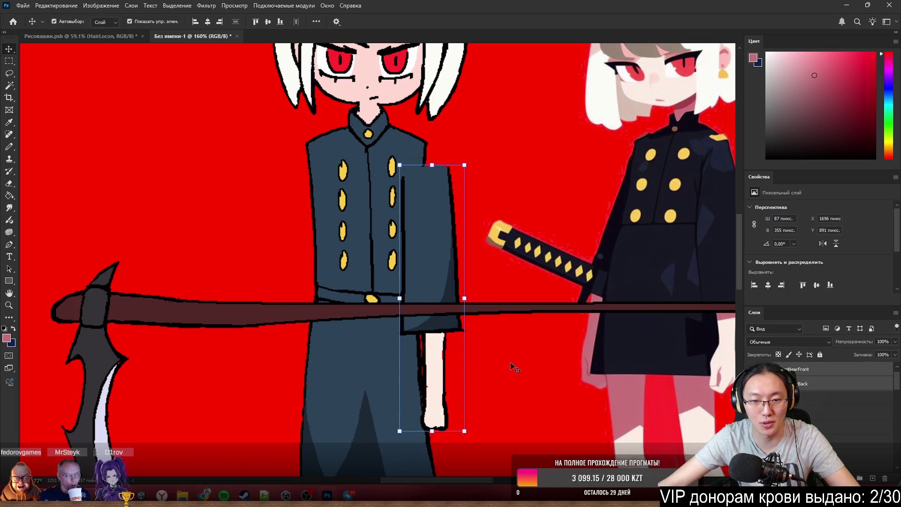
pyautogui.moveTo(173, 313); pyautogui.dragTo(174, 427)
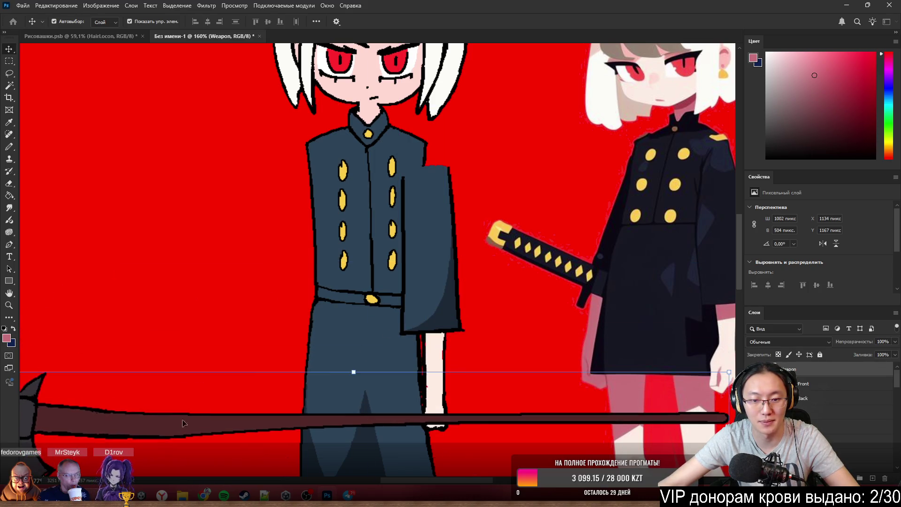
pyautogui.scroll(-5, 173, 427)
pyautogui.scroll(3, 275, 366)
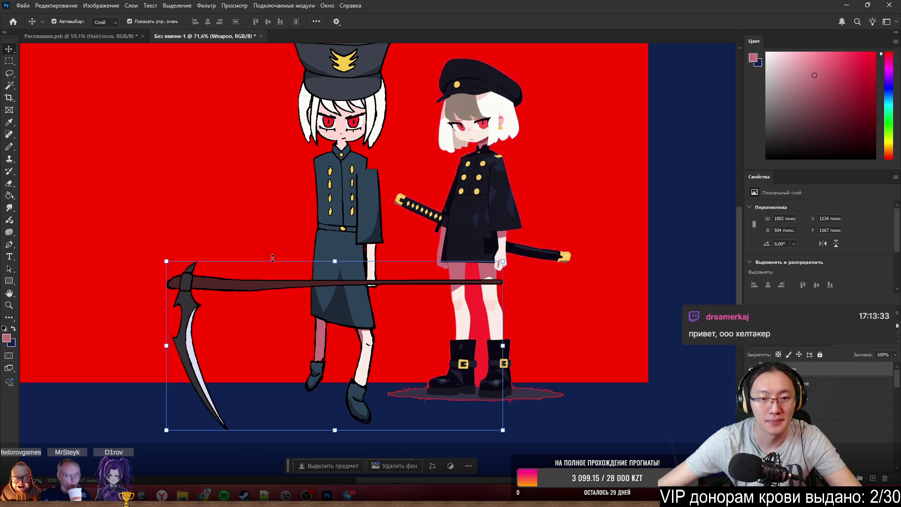
pyautogui.scroll(2, 258, 269)
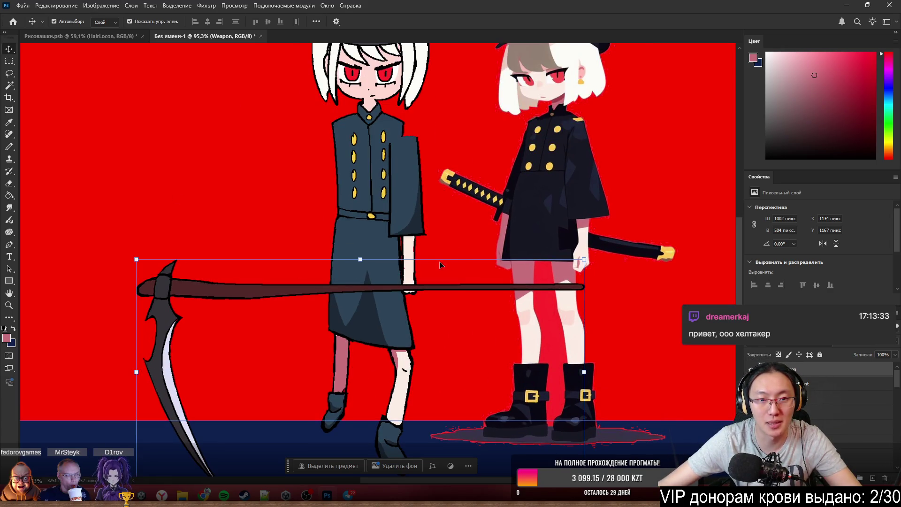
pyautogui.scroll(-3, 441, 250)
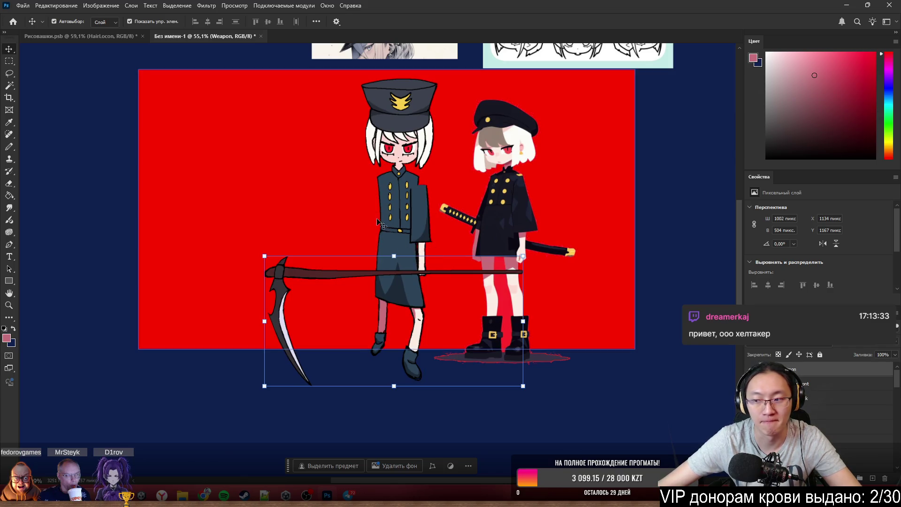
pyautogui.scroll(1, 463, 225)
pyautogui.scroll(1, 462, 232)
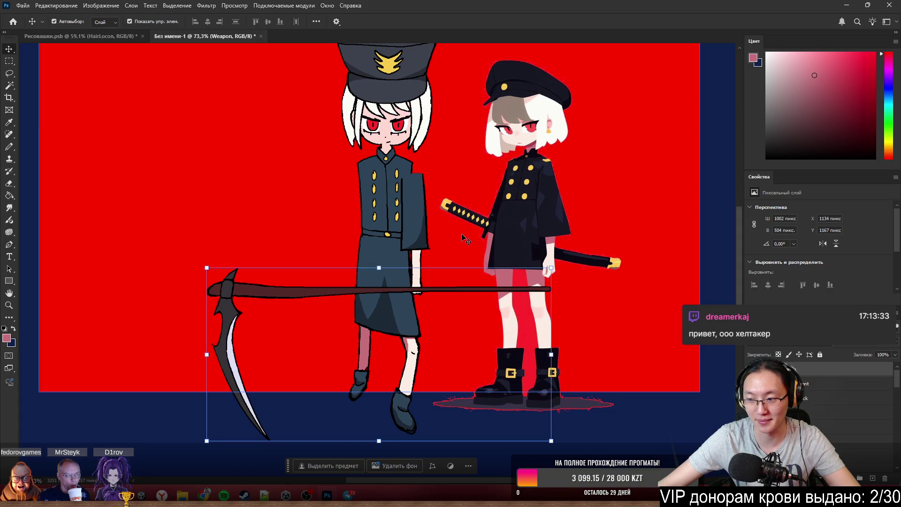
pyautogui.scroll(-2, 451, 241)
pyautogui.scroll(3, 447, 254)
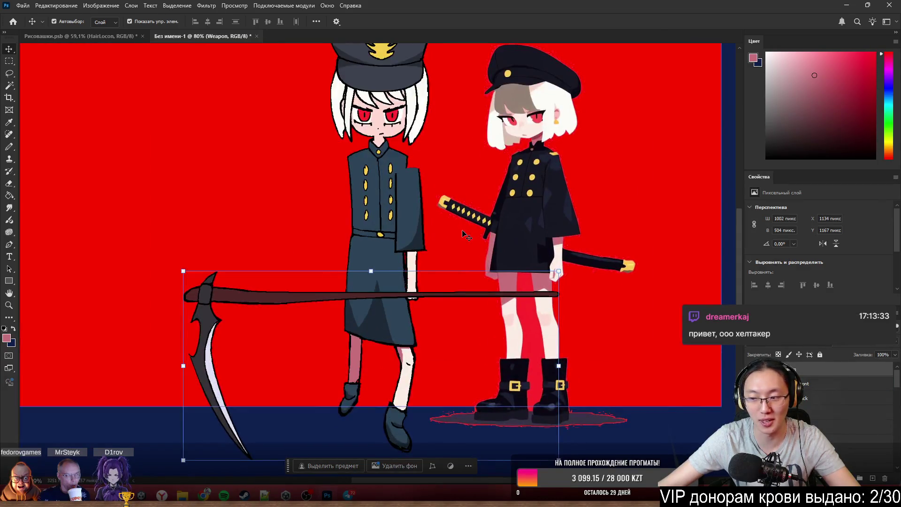
pyautogui.scroll(2, 422, 211)
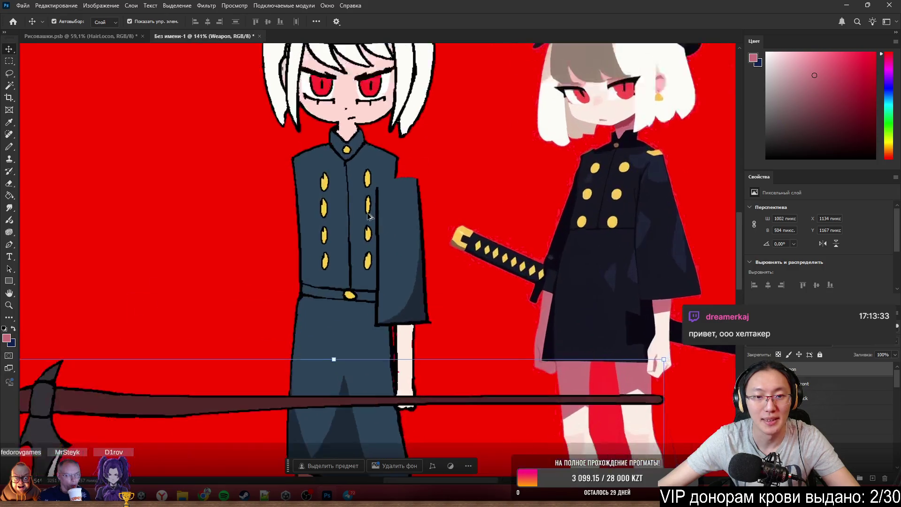
pyautogui.scroll(2, 449, 219)
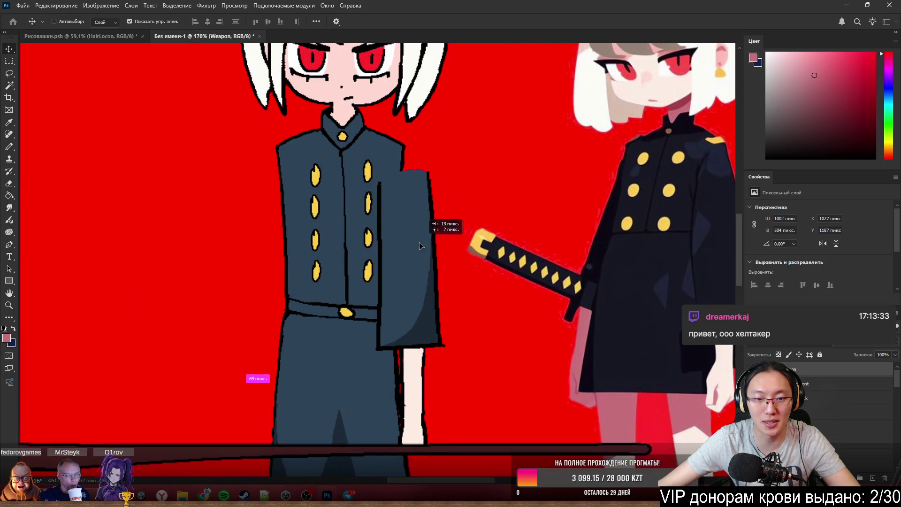
# Nudge the scythe down-left and select the sleeve arm layer.
pyautogui.moveTo(449, 219); pyautogui.dragTo(411, 273)
pyautogui.click(412, 273)
pyautogui.scroll(2, 385, 204)
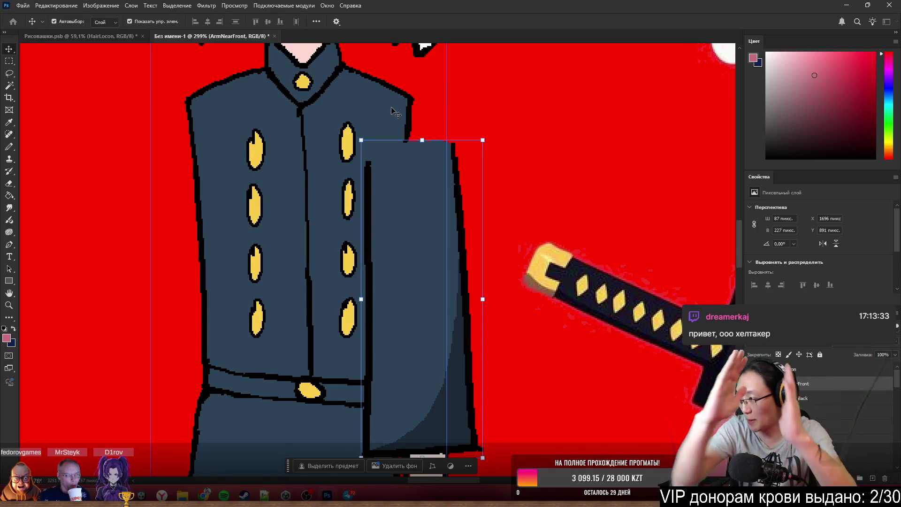
# Resize the pencil and draw a dark vertical line along the sleeve's left edge.
pyautogui.press('b')
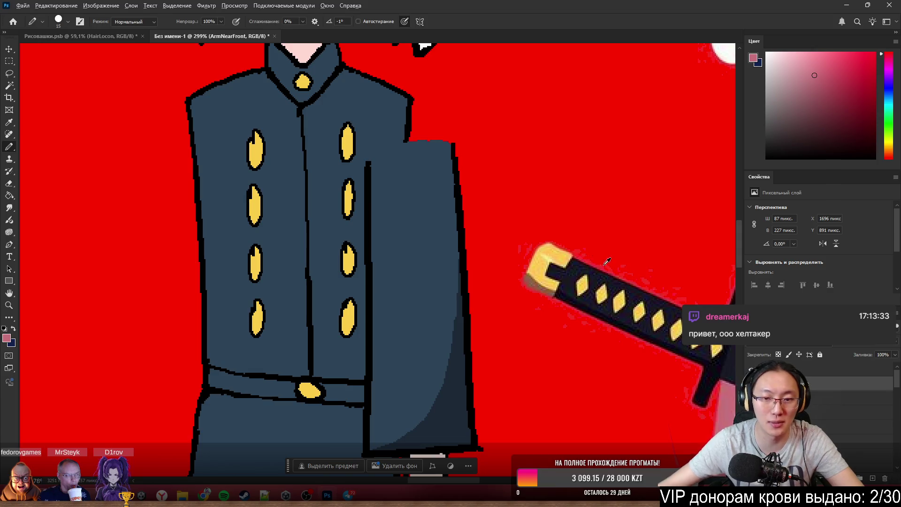
pyautogui.scroll(-2, 411, 310)
pyautogui.scroll(1, 405, 298)
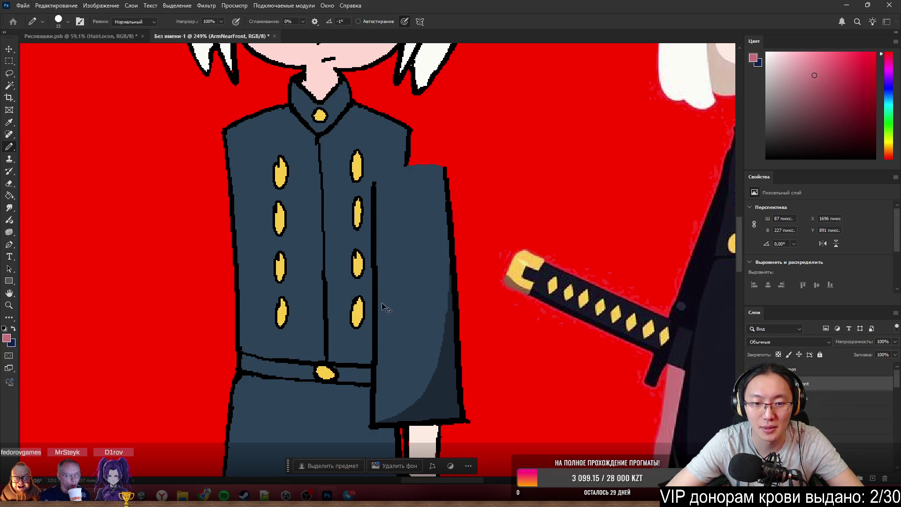
pyautogui.moveTo(377, 360); pyautogui.dragTo(413, 352)
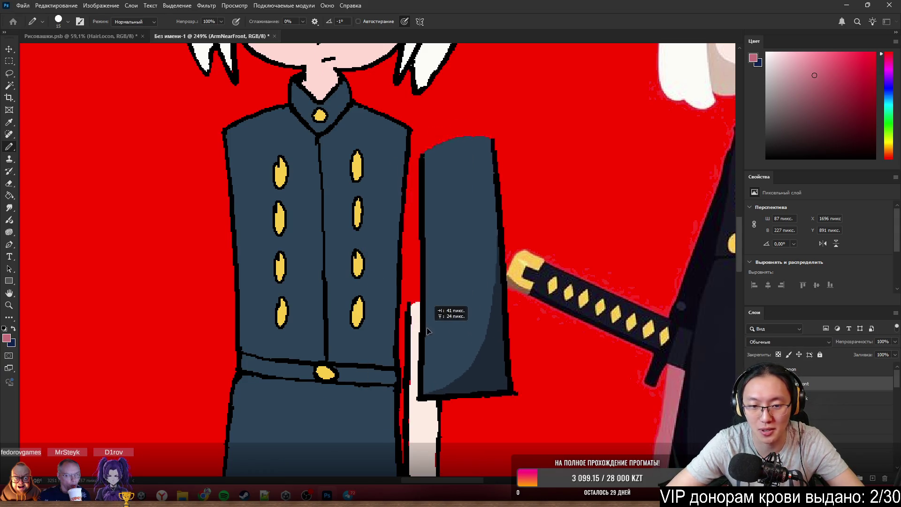
pyautogui.moveTo(407, 301); pyautogui.dragTo(397, 312)
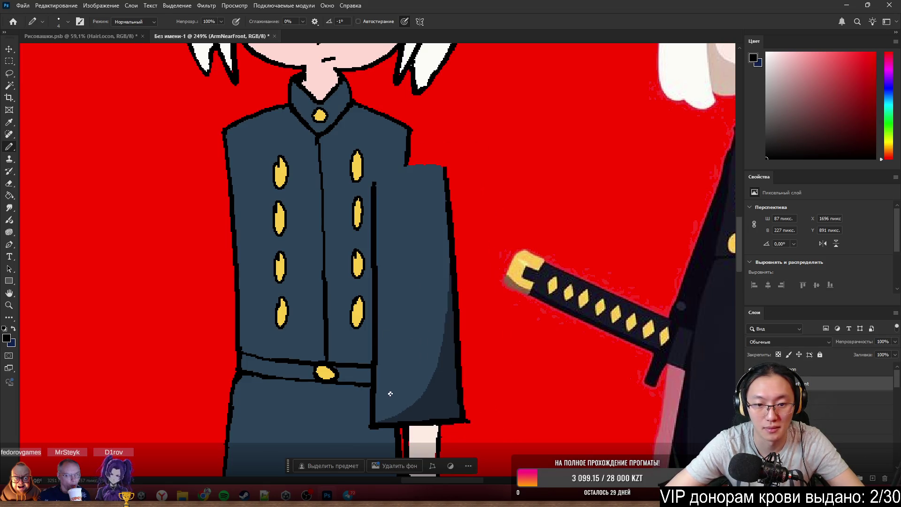
pyautogui.moveTo(381, 419); pyautogui.dragTo(382, 222)
pyautogui.hotkey('ctrl', 'z')
pyautogui.moveTo(384, 421); pyautogui.dragTo(385, 215)
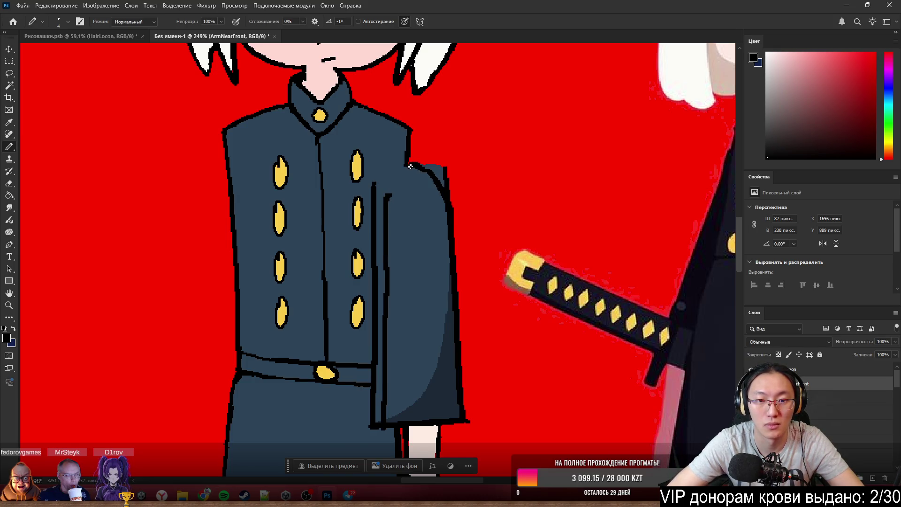
# Erase the upper part of the sleeve line and select the remaining thin line.
pyautogui.press('e')
pyautogui.moveTo(374, 176)
pyautogui.mouseDown()
pyautogui.moveTo(365, 226)
pyautogui.moveTo(372, 227)
pyautogui.mouseUp()
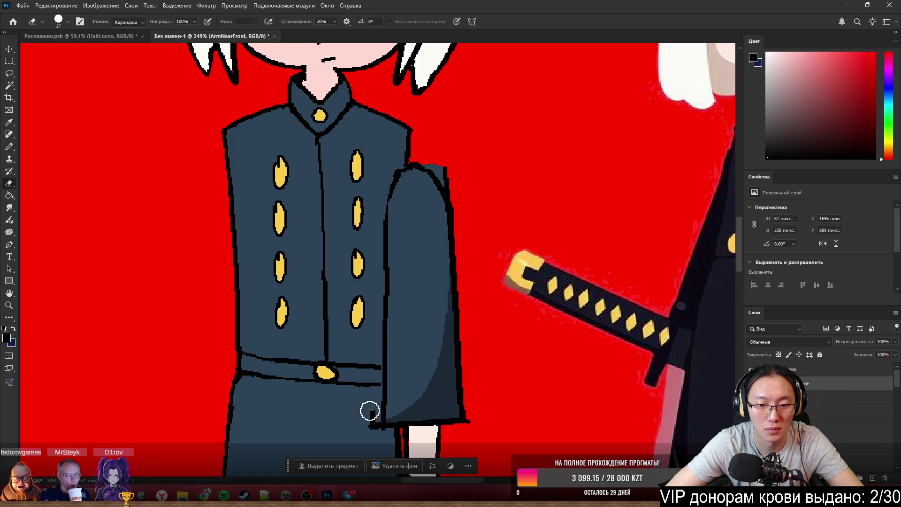
pyautogui.press('b')
pyautogui.moveTo(415, 327); pyautogui.dragTo(516, 231)
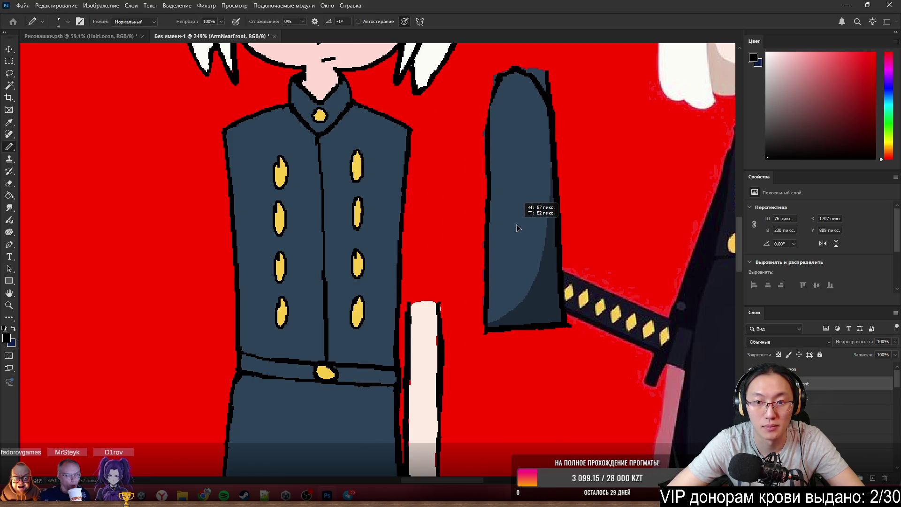
pyautogui.hotkey('ctrl', 'z')
pyautogui.hotkey('ctrl', 'z')
pyautogui.hotkey('ctrl', 'z')
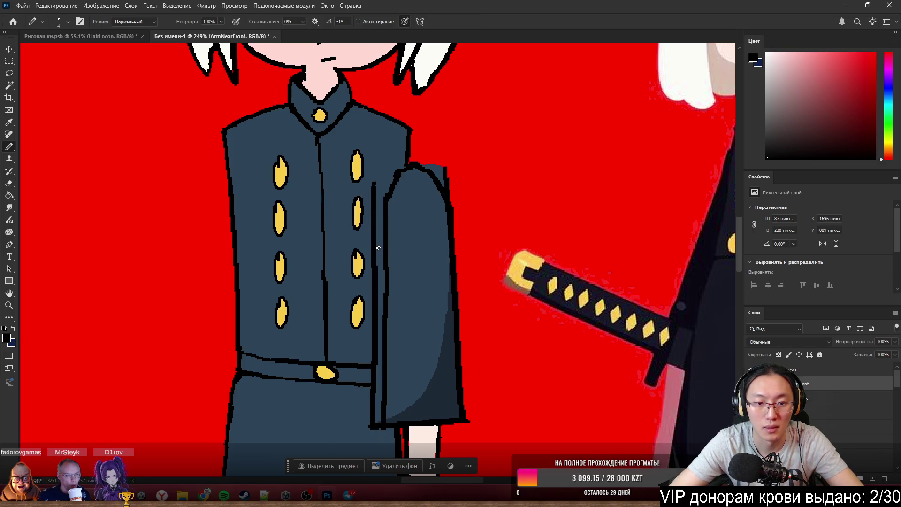
pyautogui.keyDown('ctrl'); pyautogui.click(376, 191); pyautogui.keyUp('ctrl')
pyautogui.press('e')
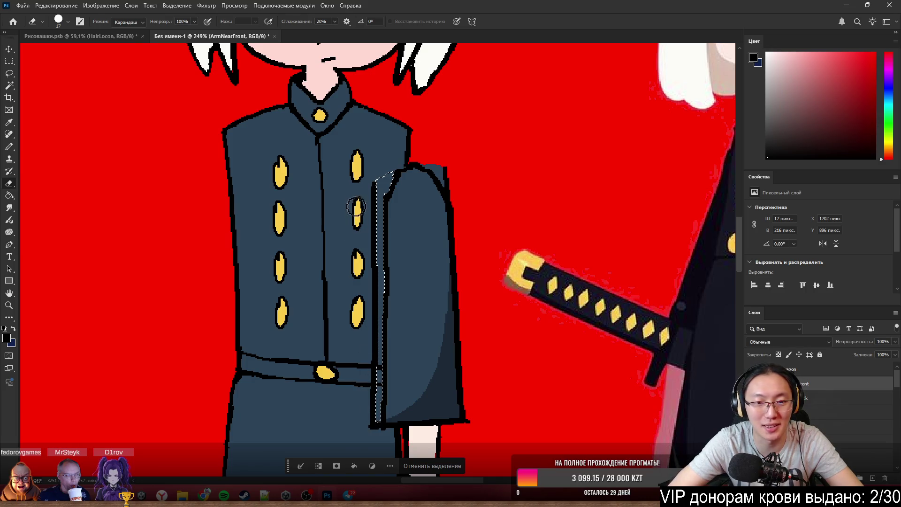
# Touch up the sleeve edge and raise the ArmNearFront layer about 55 px up the arm.
pyautogui.hotkey('ctrl', 'd')
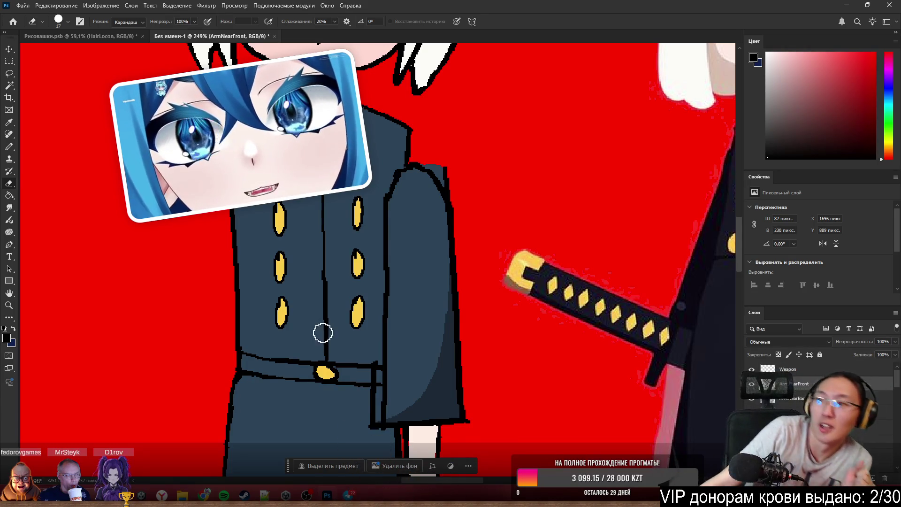
pyautogui.scroll(1, 363, 355)
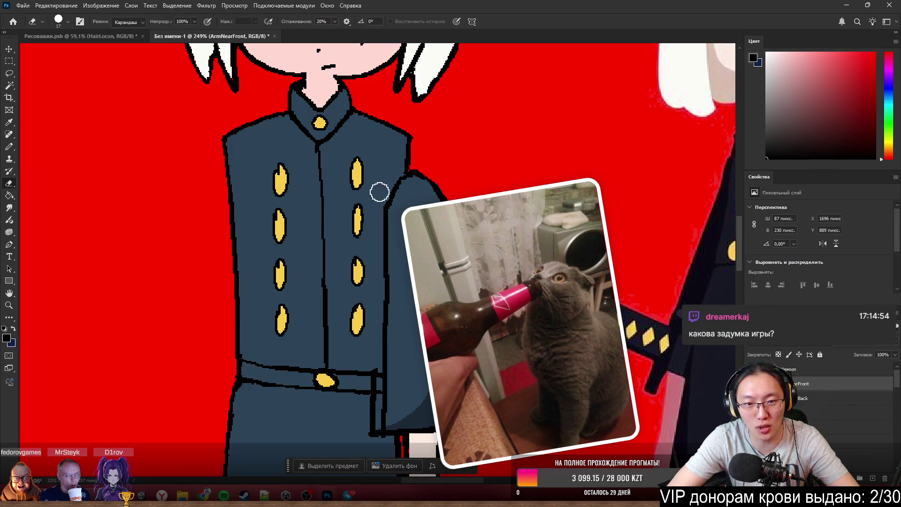
pyautogui.press('b')
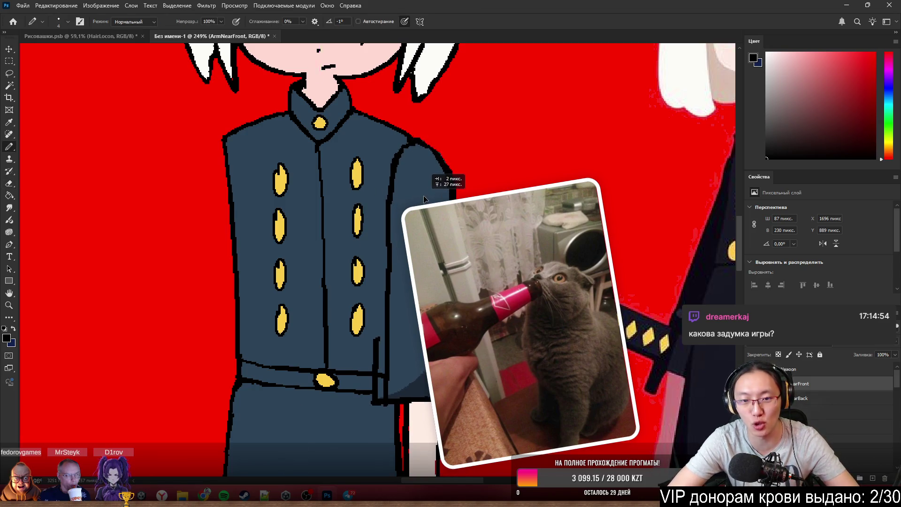
pyautogui.press('e')
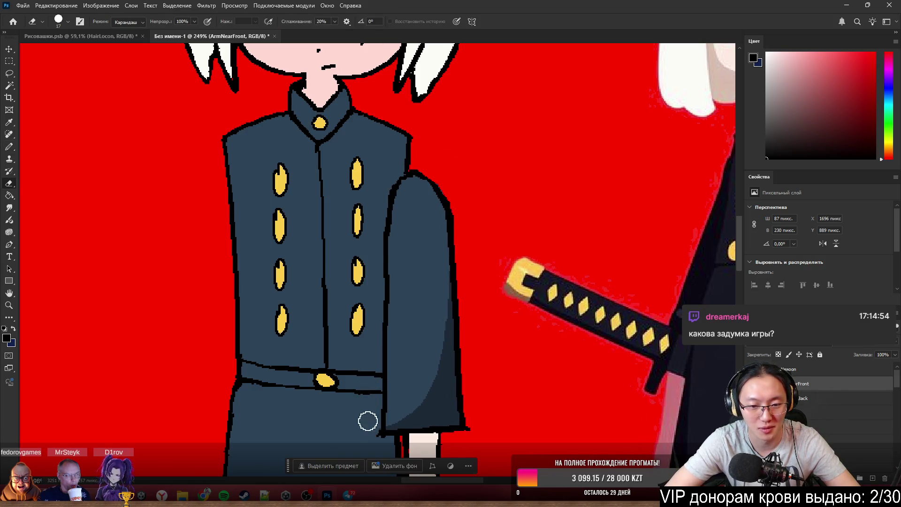
pyautogui.scroll(-3, 499, 343)
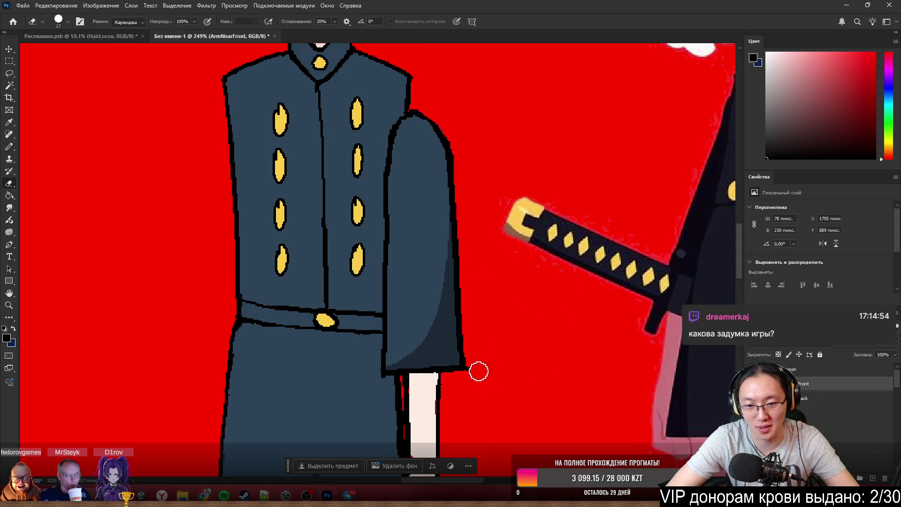
pyautogui.press('b')
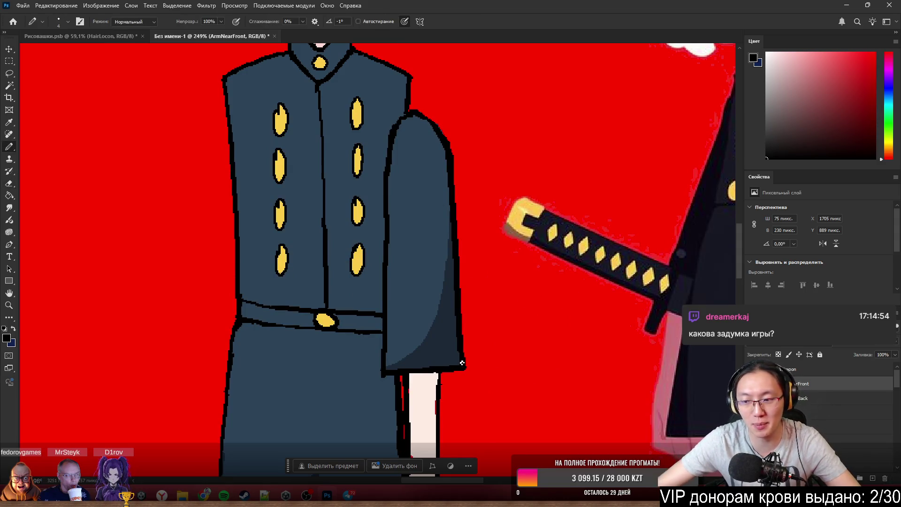
pyautogui.moveTo(422, 306); pyautogui.dragTo(413, 261)
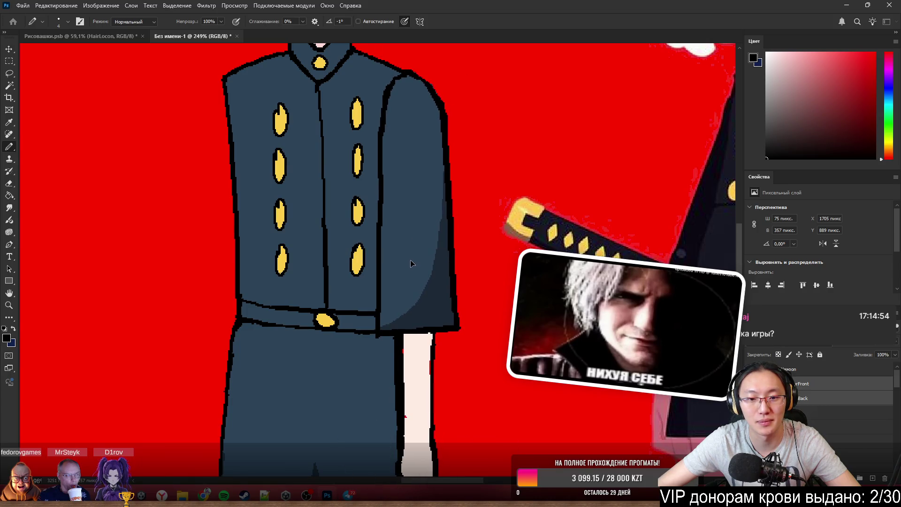
pyautogui.keyDown('alt'); pyautogui.scroll(-2, 442, 237); pyautogui.keyUp('alt')
pyautogui.keyDown('alt'); pyautogui.scroll(1, 443, 238); pyautogui.keyUp('alt')
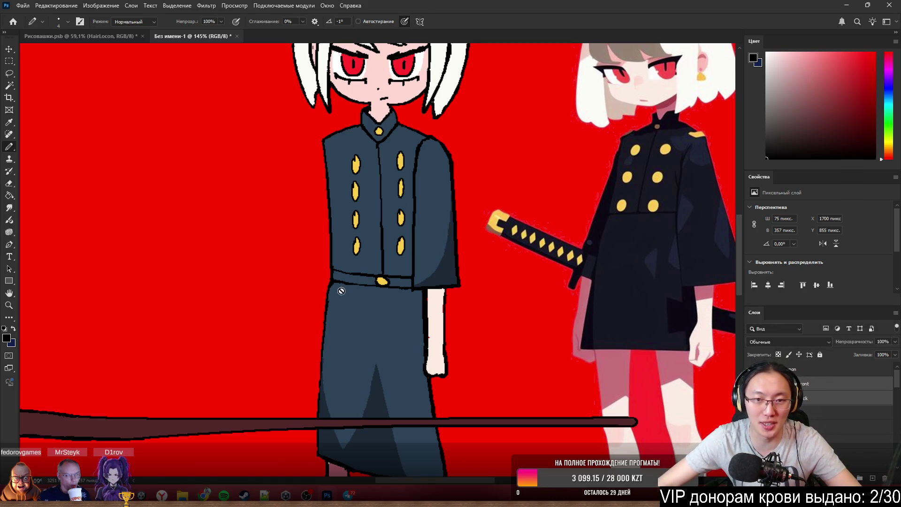
pyautogui.keyDown('alt'); pyautogui.scroll(-5, 405, 334); pyautogui.keyUp('alt')
pyautogui.keyDown('alt'); pyautogui.scroll(2, 370, 317); pyautogui.keyUp('alt')
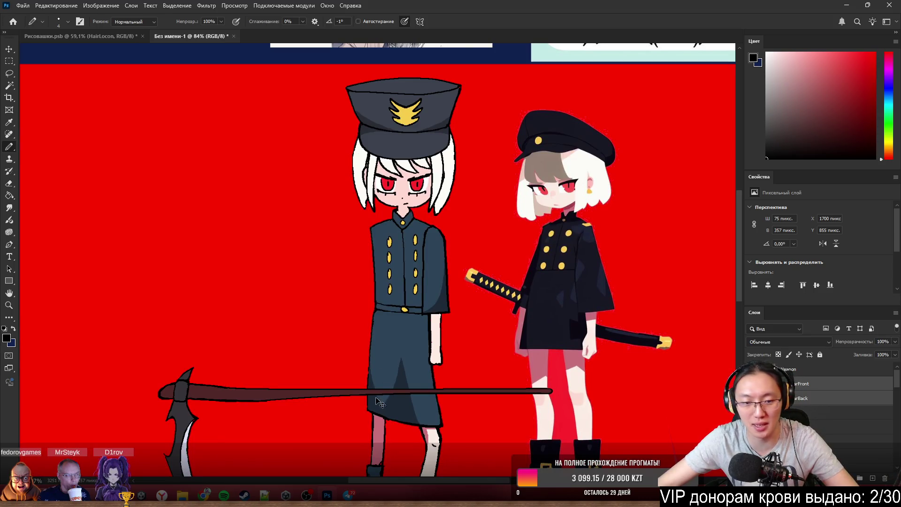
# Move the scythe up-right and stack the Weapon layer beneath the arm layers.
pyautogui.keyDown('ctrl'); pyautogui.moveTo(340, 395); pyautogui.dragTo(366, 363); pyautogui.keyUp('ctrl')
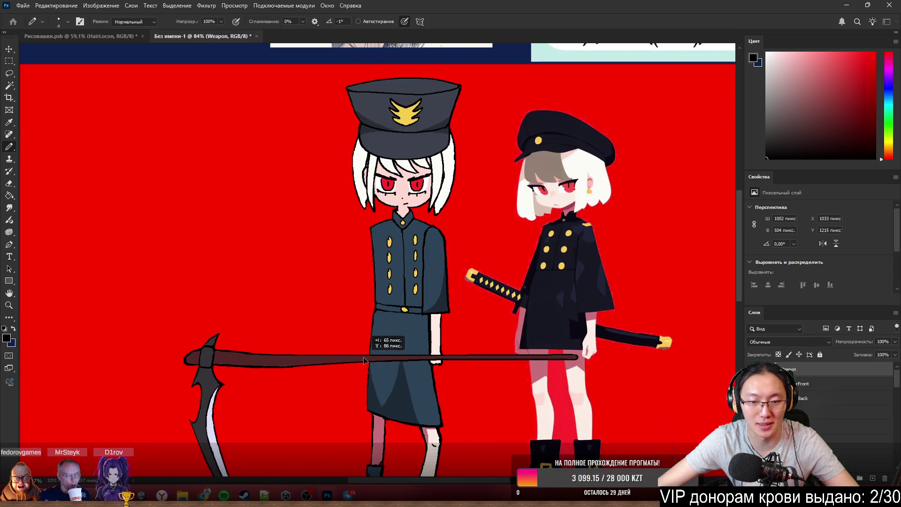
pyautogui.moveTo(820, 374); pyautogui.dragTo(820, 402)
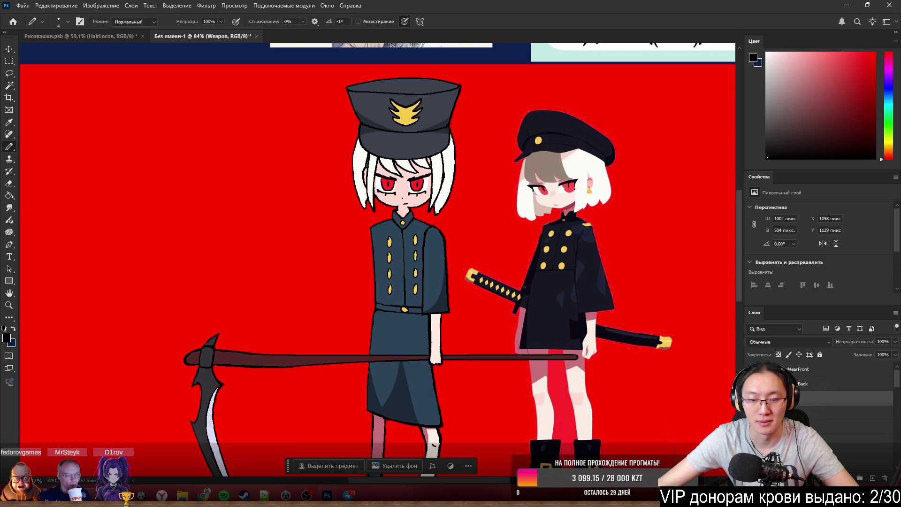
pyautogui.keyDown('alt'); pyautogui.scroll(1, 292, 322); pyautogui.keyUp('alt')
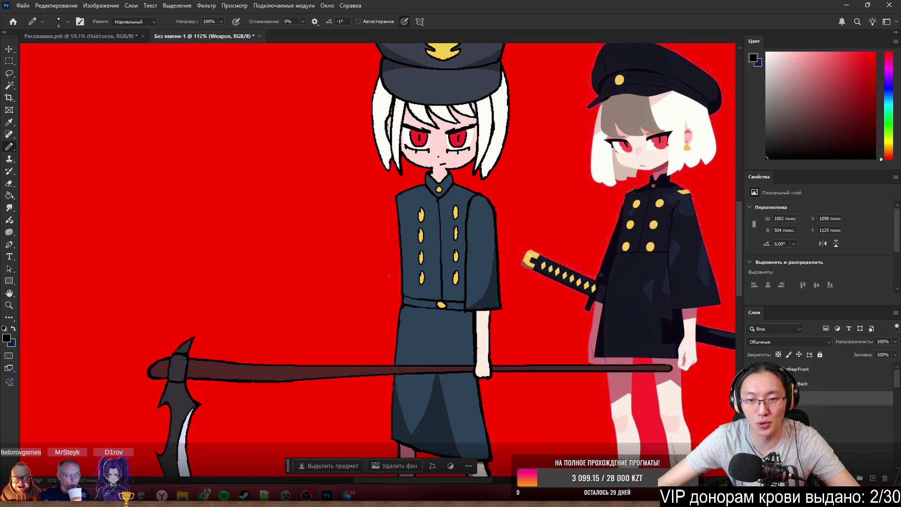
pyautogui.click(817, 369)
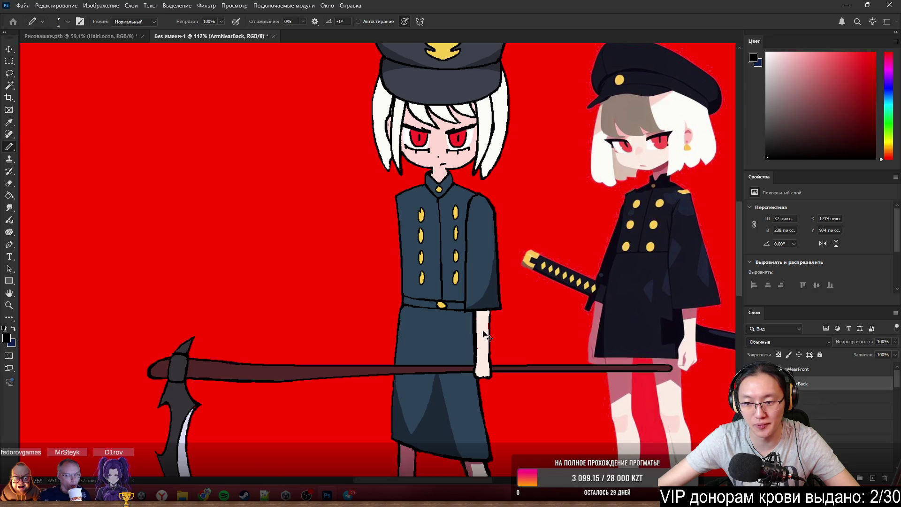
# Duplicate ArmNearFront and ArmNearBack and move the copies to the character's other side.
pyautogui.hotkey('ctrl', 'j')
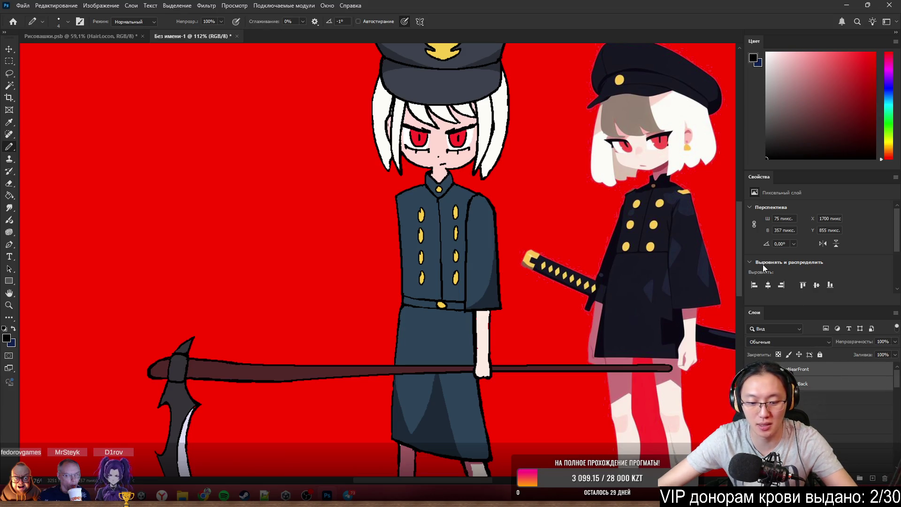
pyautogui.moveTo(479, 270); pyautogui.dragTo(382, 266)
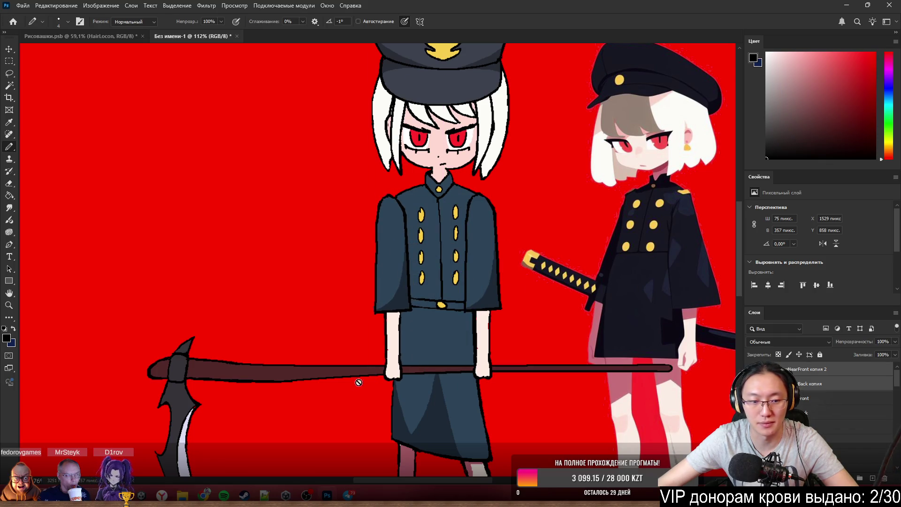
pyautogui.hotkey('ctrl', 't')
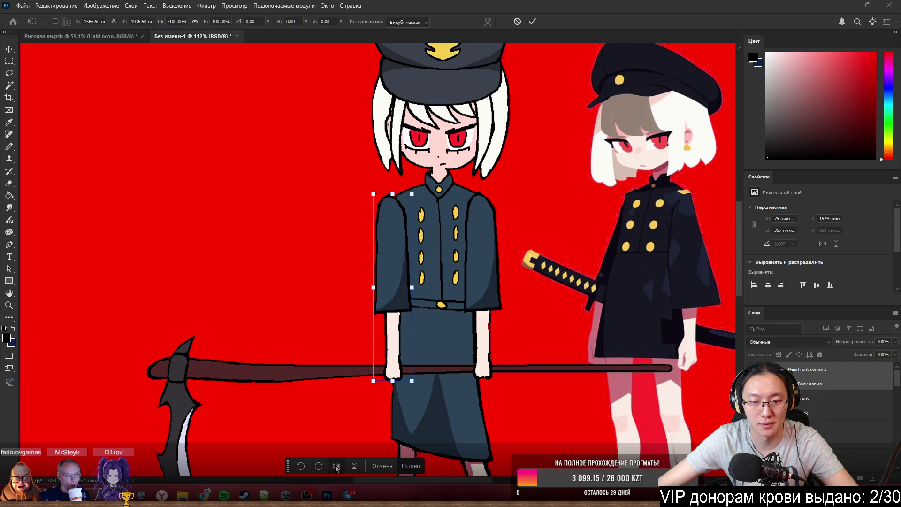
# Flip the copied arm horizontally and commit the transform.
pyautogui.click(352, 467)
pyautogui.press('Return')
pyautogui.press('b')
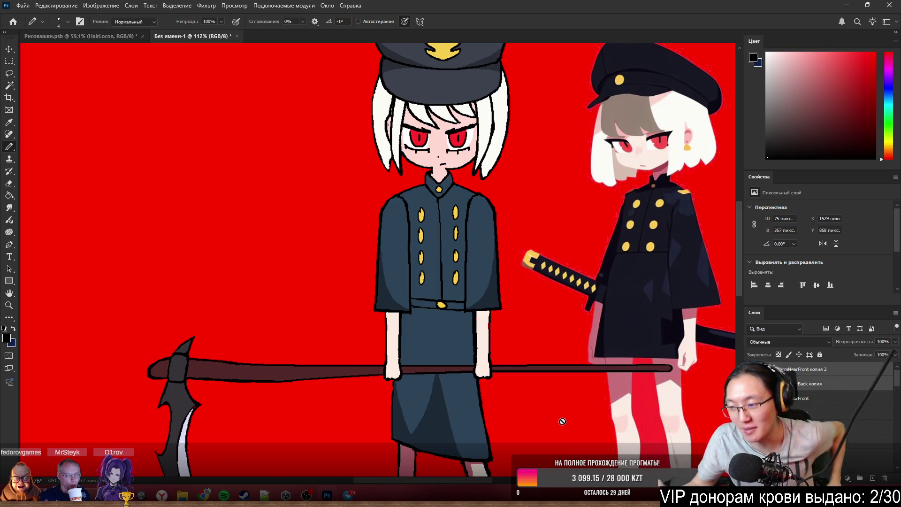
pyautogui.scroll(-4, 412, 281)
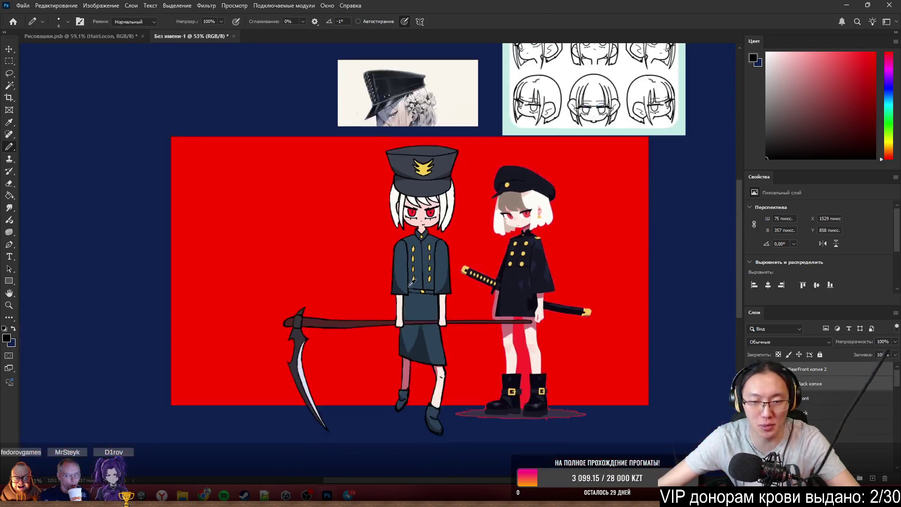
pyautogui.scroll(2, 434, 317)
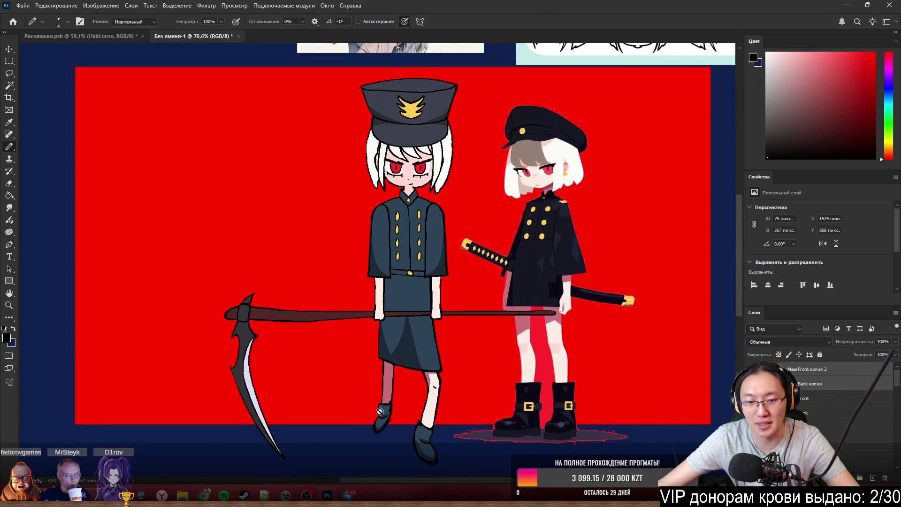
pyautogui.scroll(3, 380, 411)
pyautogui.scroll(-2, 571, 332)
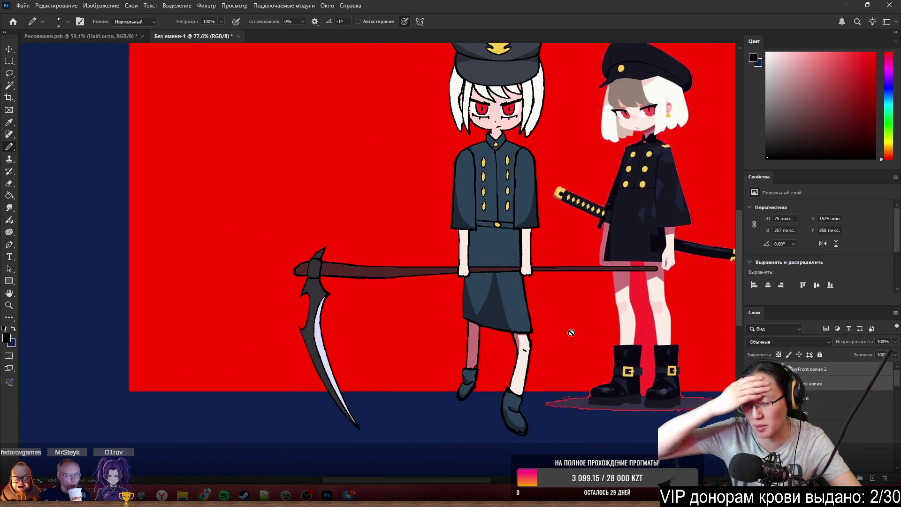
pyautogui.scroll(-2, 511, 228)
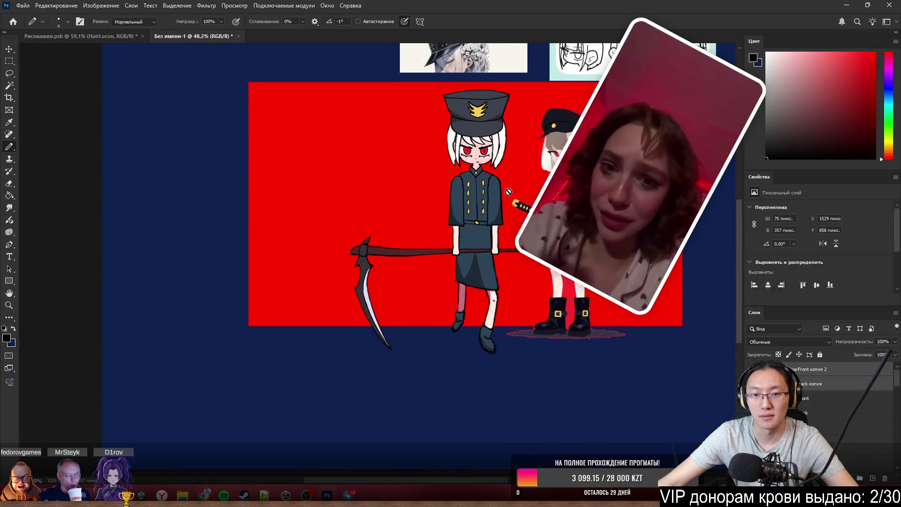
pyautogui.scroll(1, 461, 204)
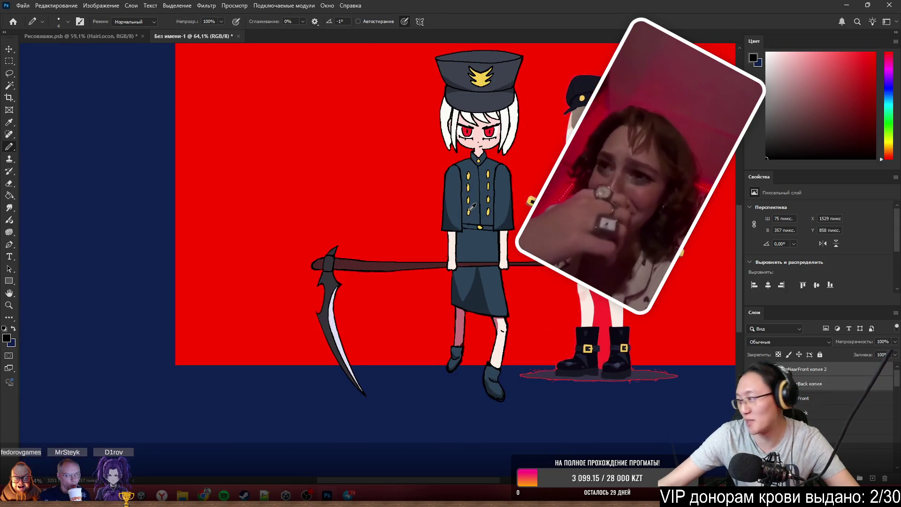
pyautogui.scroll(1, 464, 207)
pyautogui.scroll(-1, 469, 211)
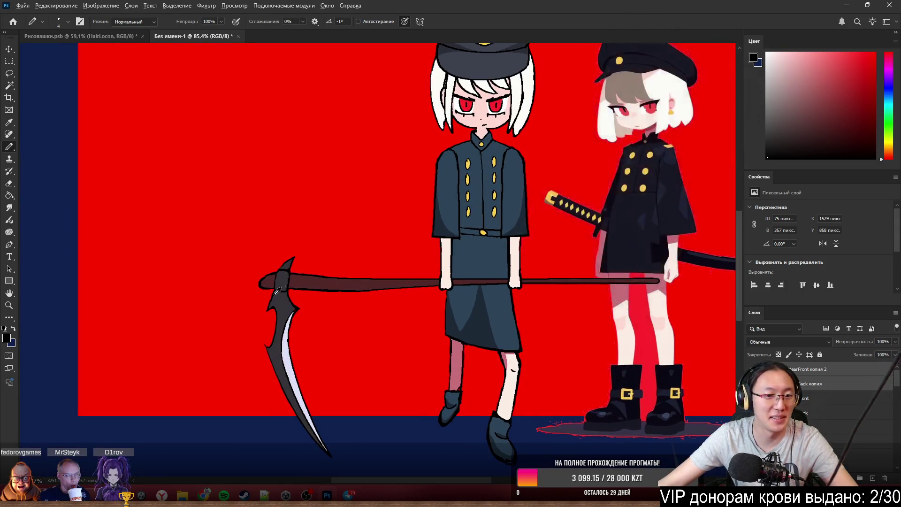
pyautogui.scroll(1, 282, 289)
pyautogui.scroll(-2, 281, 293)
pyautogui.scroll(1, 280, 292)
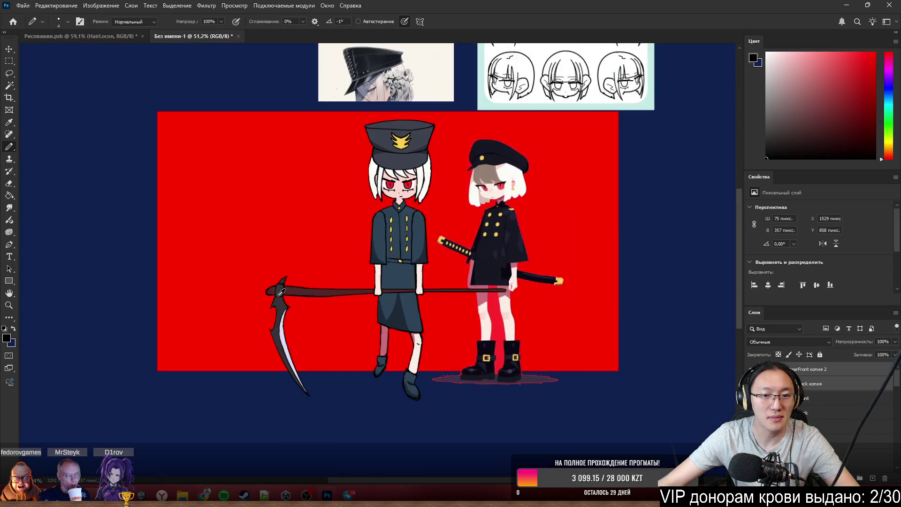
pyautogui.scroll(1, 352, 310)
pyautogui.scroll(1, 492, 296)
pyautogui.scroll(1, 491, 284)
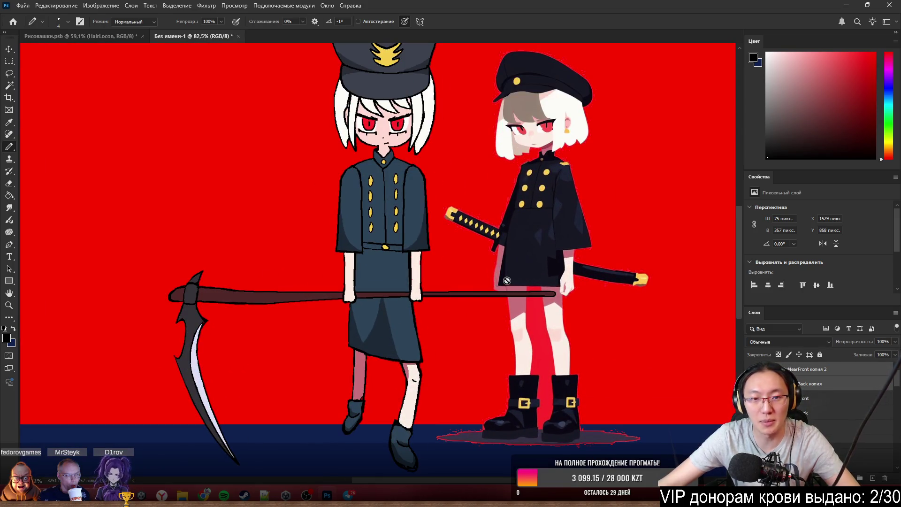
pyautogui.scroll(-1, 442, 260)
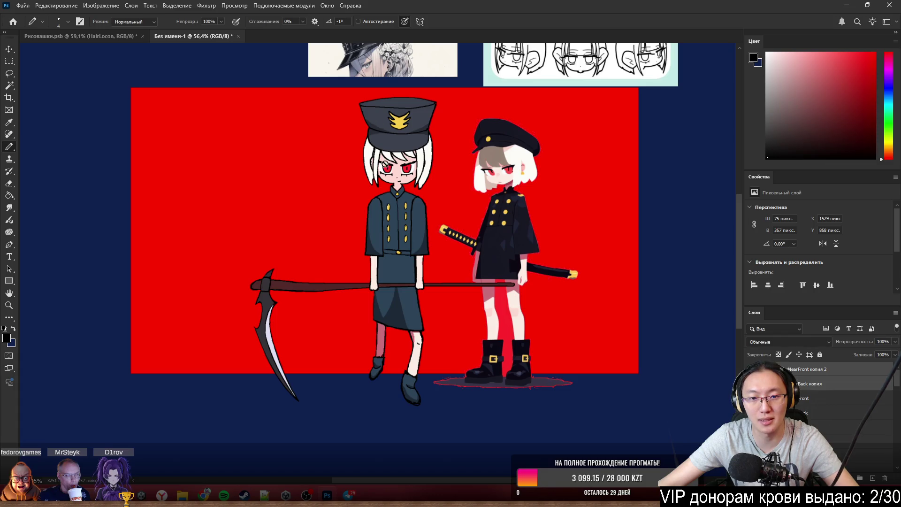
pyautogui.scroll(2, 385, 189)
pyautogui.scroll(3, 391, 194)
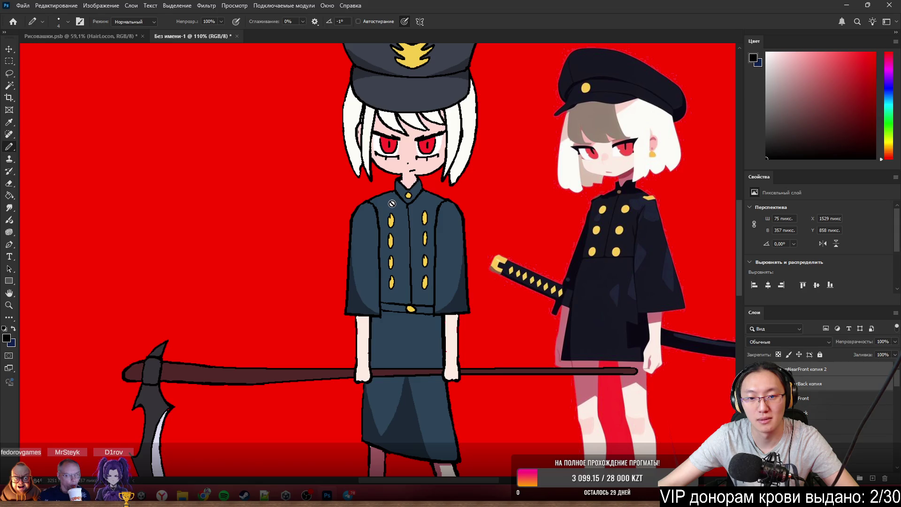
pyautogui.scroll(2, 392, 203)
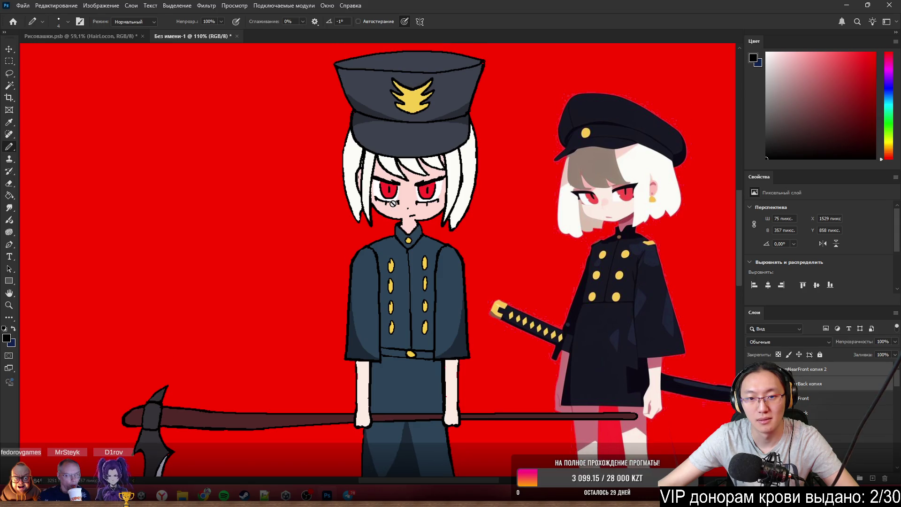
pyautogui.scroll(-1, 391, 202)
pyautogui.scroll(-2, 391, 202)
pyautogui.scroll(1, 392, 204)
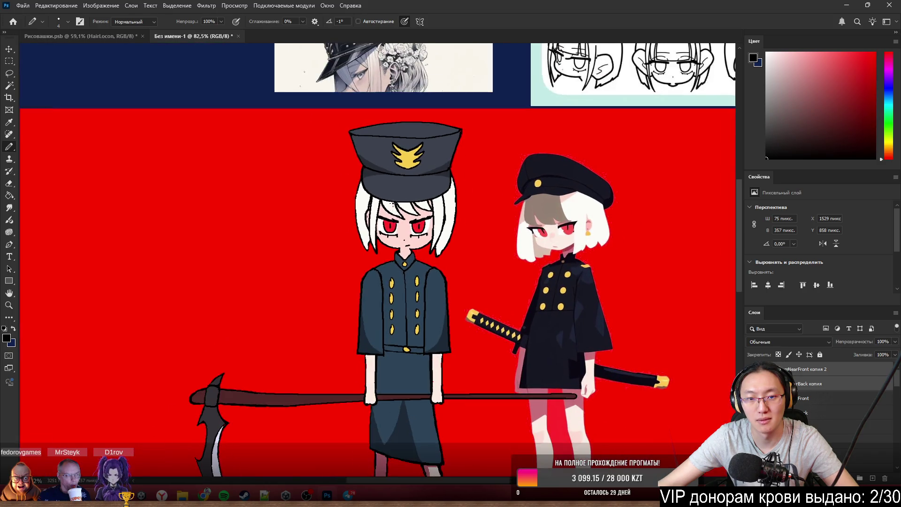
pyautogui.scroll(2, 392, 204)
pyautogui.scroll(2, 393, 204)
pyautogui.scroll(2, 359, 270)
pyautogui.scroll(-2, 360, 271)
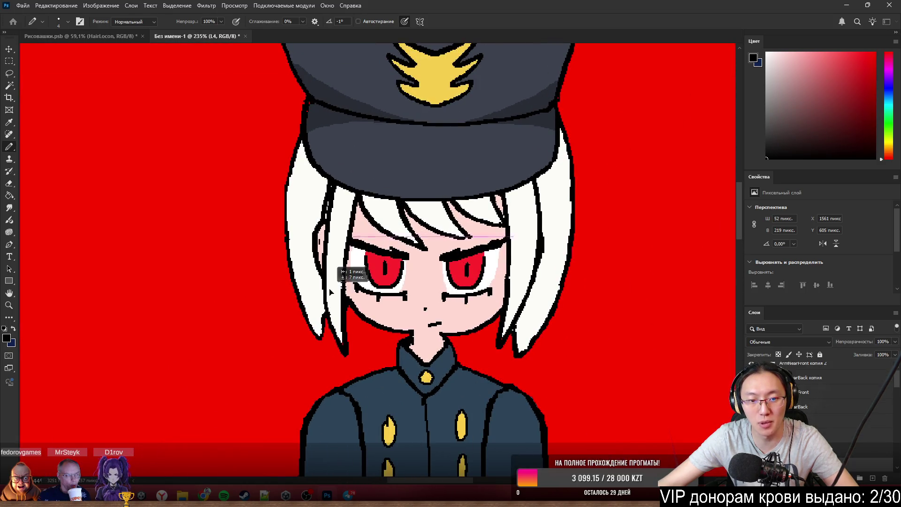
pyautogui.scroll(-2, 510, 300)
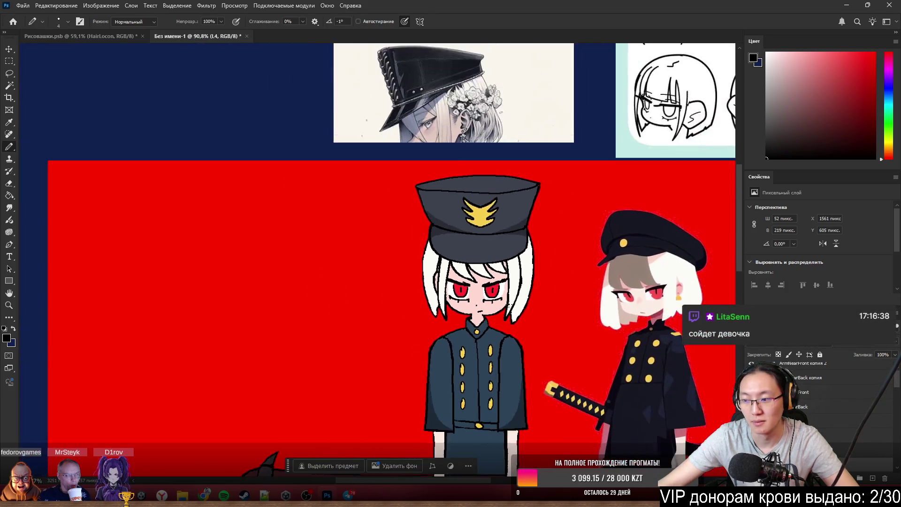
pyautogui.scroll(-2, 509, 301)
pyautogui.scroll(2, 508, 300)
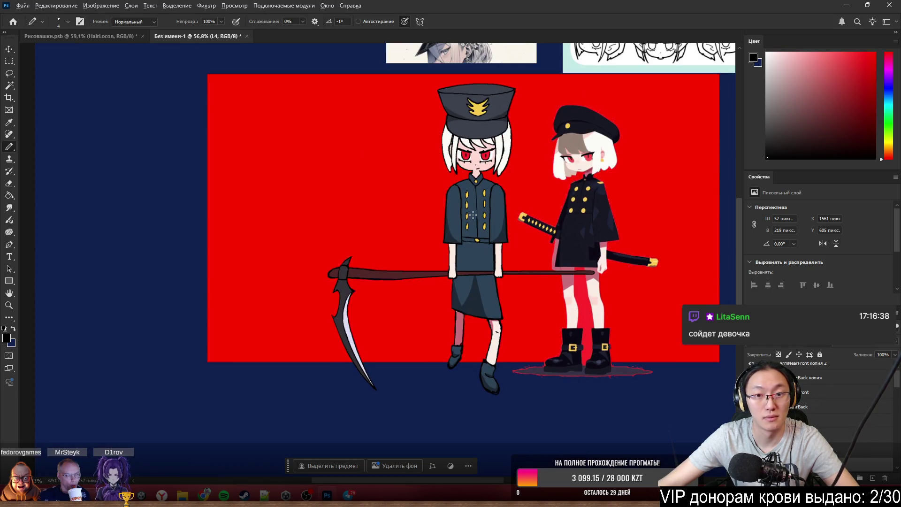
pyautogui.scroll(-2, 472, 214)
pyautogui.scroll(-1, 472, 214)
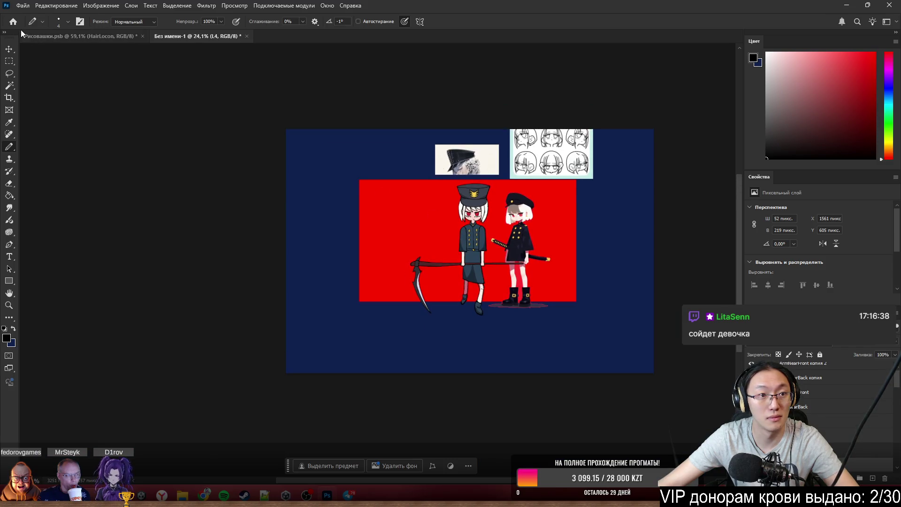
pyautogui.click(9, 97)
# Crop the canvas tightly around the two characters.
pyautogui.moveTo(288, 130); pyautogui.dragTo(343, 156)
pyautogui.moveTo(597, 346); pyautogui.dragTo(541, 326)
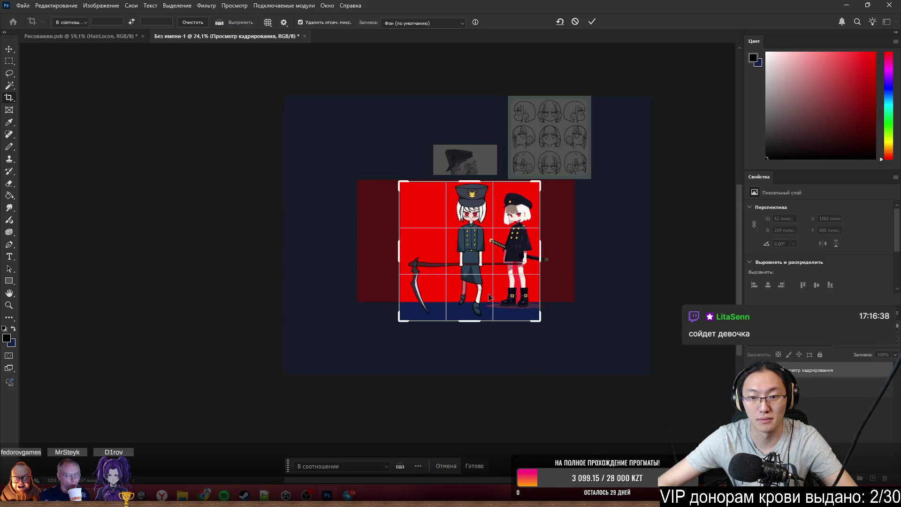
pyautogui.press('Return')
pyautogui.scroll(1, 512, 290)
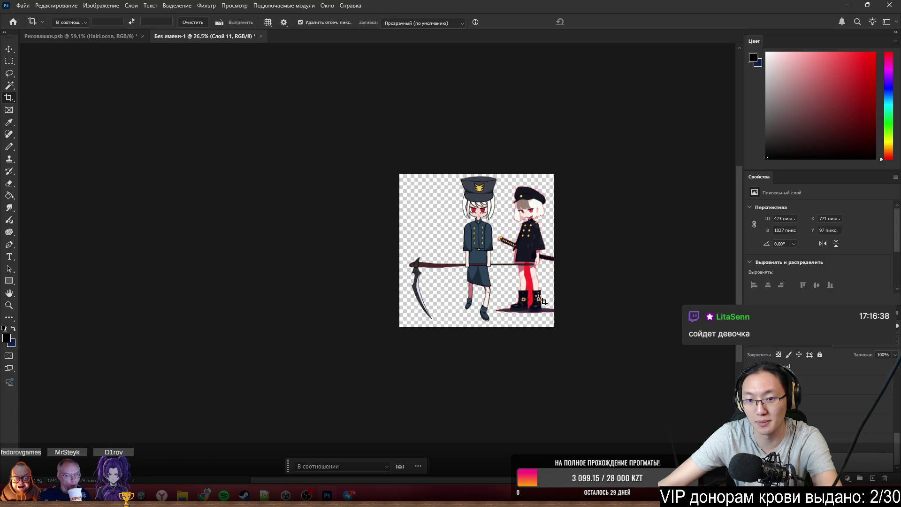
# Dismiss the crop frame and delete the black-uniform character's layer.
pyautogui.click(547, 319)
pyautogui.press('Return')
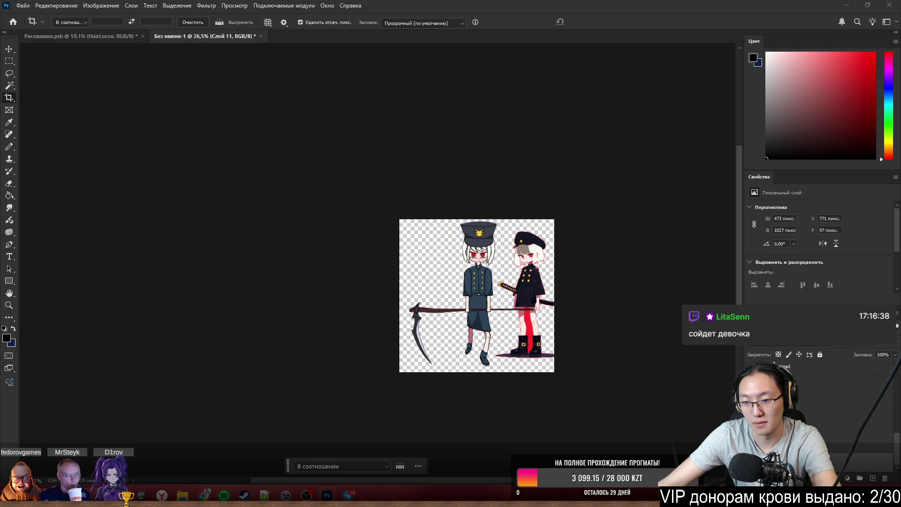
pyautogui.press('Delete')
pyautogui.keyDown('alt'); pyautogui.scroll(3, 536, 318); pyautogui.keyUp('alt')
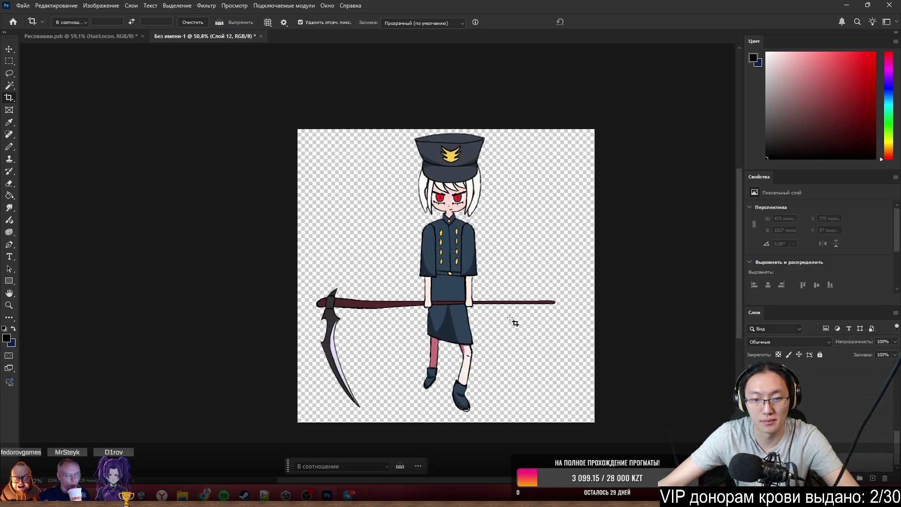
pyautogui.keyDown('alt'); pyautogui.scroll(3, 514, 322); pyautogui.keyUp('alt')
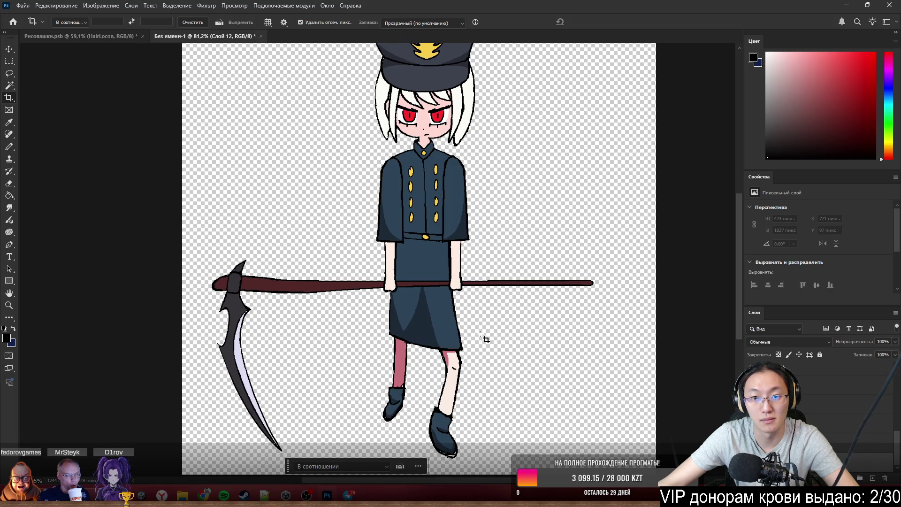
pyautogui.scroll(1, 485, 338)
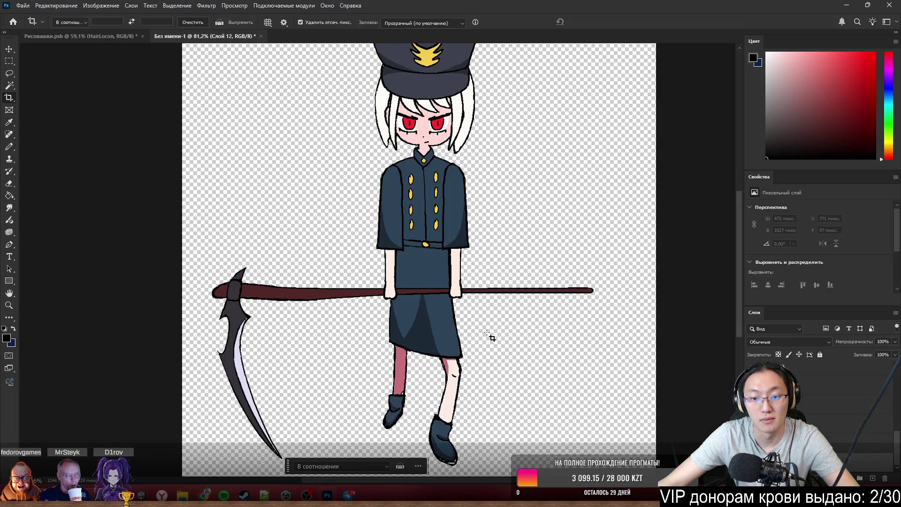
pyautogui.keyDown('alt'); pyautogui.scroll(3, 453, 447); pyautogui.keyUp('alt')
pyautogui.keyDown('alt'); pyautogui.scroll(3, 457, 436); pyautogui.keyUp('alt')
pyautogui.keyDown('alt'); pyautogui.scroll(3, 466, 416); pyautogui.keyUp('alt')
pyautogui.keyDown('alt'); pyautogui.scroll(3, 465, 405); pyautogui.keyUp('alt')
# Sample shoe and leg colours on a new fix layer and shift the near-back hand onto the staff.
pyautogui.press('b')
pyautogui.keyDown('alt'); pyautogui.click(397, 351); pyautogui.keyUp('alt')
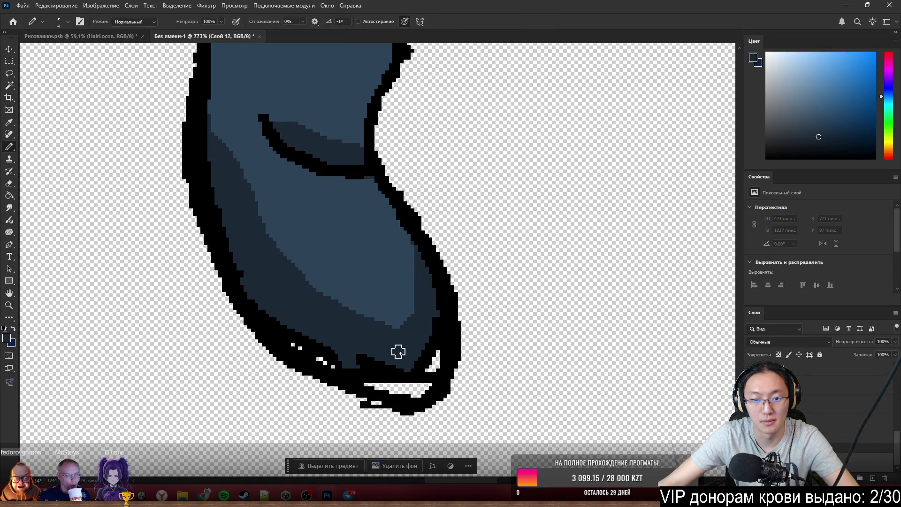
pyautogui.click(870, 478)
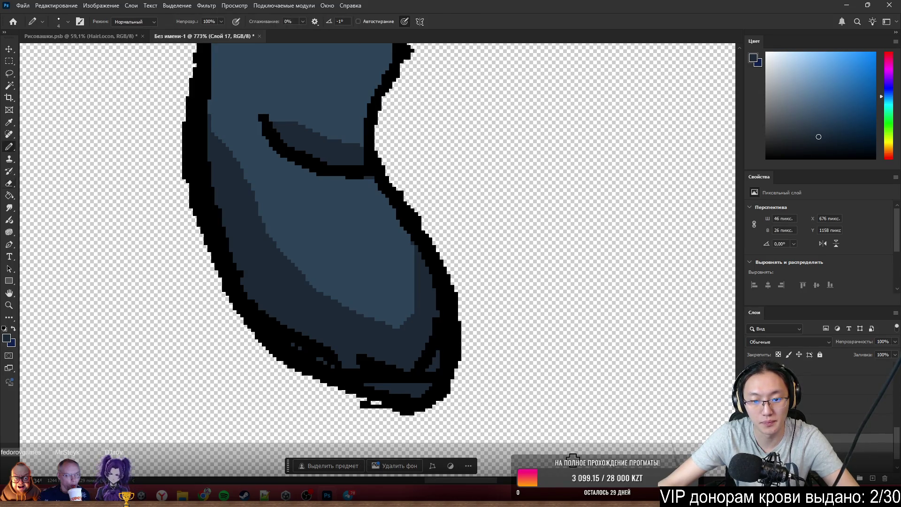
pyautogui.scroll(-3, 543, 371)
pyautogui.scroll(-3, 544, 372)
pyautogui.scroll(4, 441, 289)
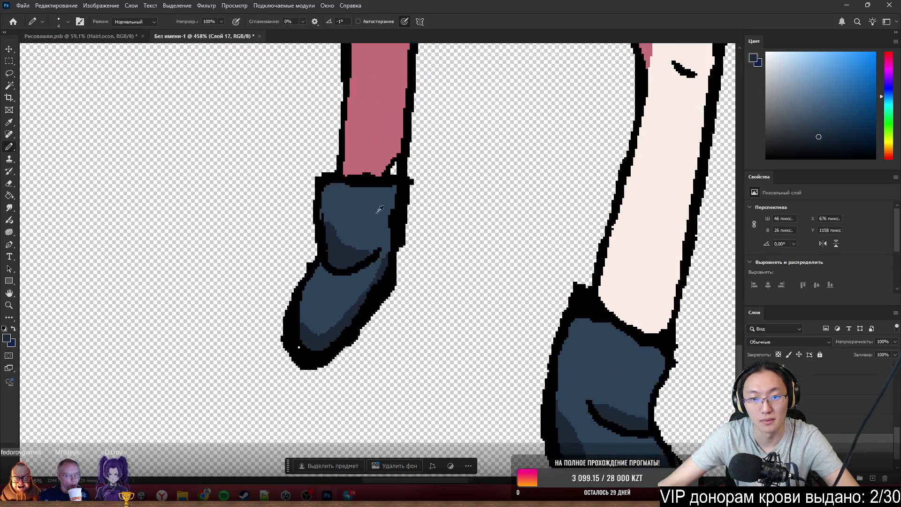
pyautogui.keyDown('alt'); pyautogui.click(376, 152); pyautogui.keyUp('alt')
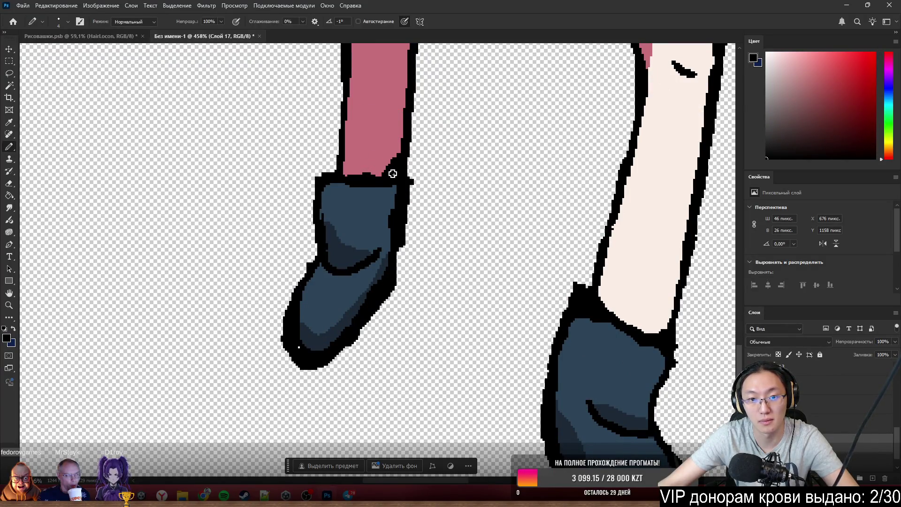
pyautogui.scroll(-3, 392, 173)
pyautogui.scroll(2, 402, 262)
pyautogui.scroll(-2, 373, 300)
pyautogui.scroll(-2, 446, 287)
pyautogui.scroll(5, 465, 176)
pyautogui.scroll(2, 486, 121)
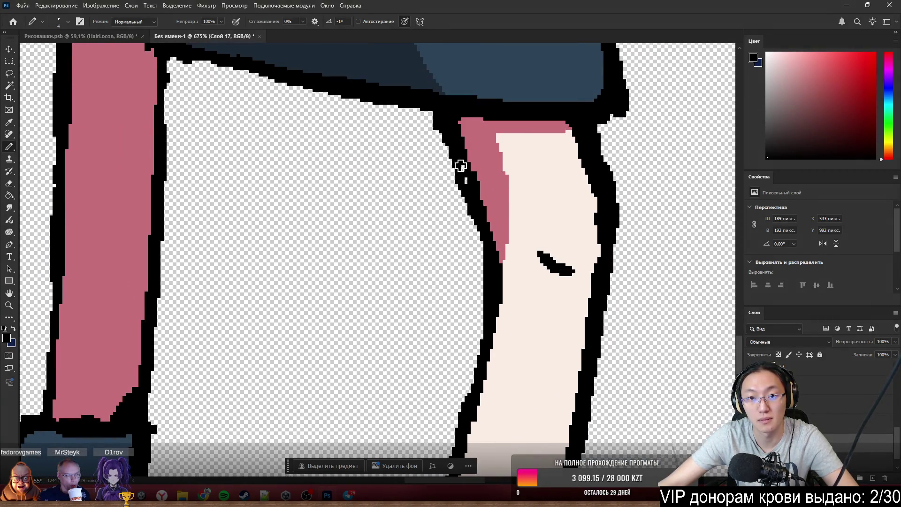
pyautogui.scroll(-5, 509, 207)
pyautogui.scroll(1, 533, 231)
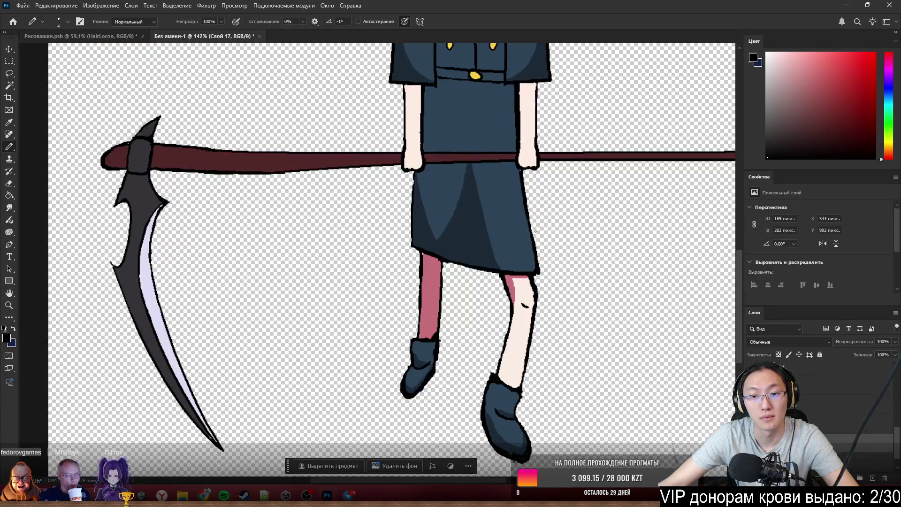
pyautogui.scroll(1, 533, 231)
pyautogui.scroll(3, 507, 218)
pyautogui.scroll(3, 451, 204)
pyautogui.moveTo(428, 201)
pyautogui.mouseDown()
pyautogui.moveTo(549, 237)
pyautogui.moveTo(448, 217)
pyautogui.moveTo(566, 173)
pyautogui.moveTo(556, 190)
pyautogui.mouseUp()
pyautogui.scroll(-3, 438, 238)
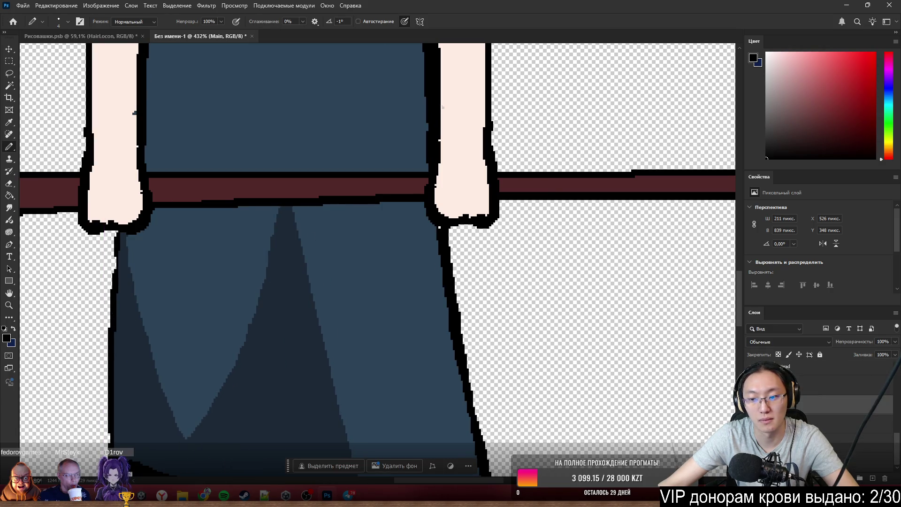
# Add a fix layer above Hat and return to editing the Hat layer's outline.
pyautogui.click(873, 422)
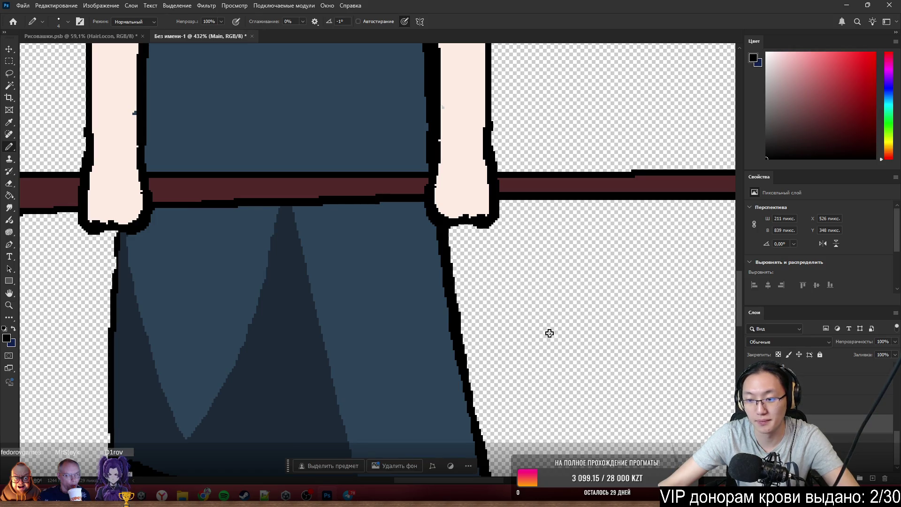
pyautogui.scroll(-3, 599, 348)
pyautogui.scroll(-3, 479, 301)
pyautogui.scroll(1, 505, 286)
pyautogui.scroll(2, 445, 215)
pyautogui.keyDown('ctrl'); pyautogui.click(445, 215); pyautogui.keyUp('ctrl')
pyautogui.scroll(4, 458, 197)
pyautogui.scroll(2, 466, 253)
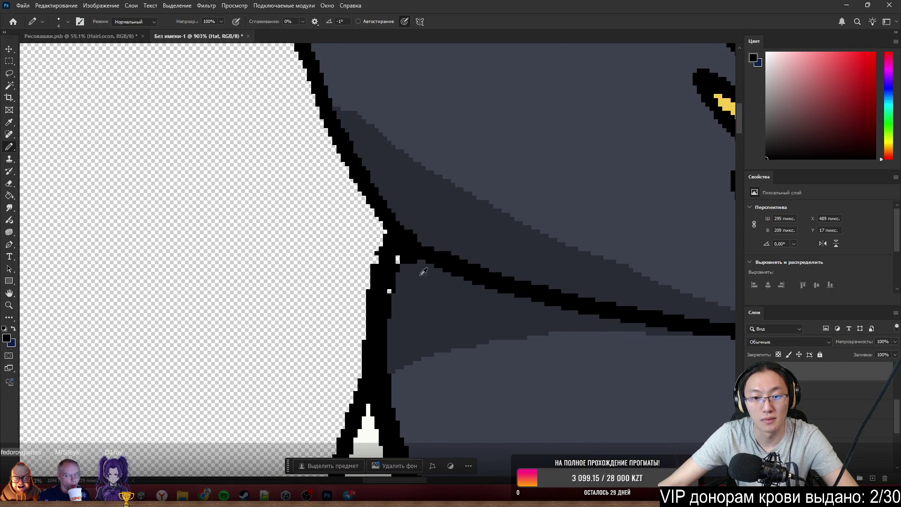
pyautogui.click(874, 478)
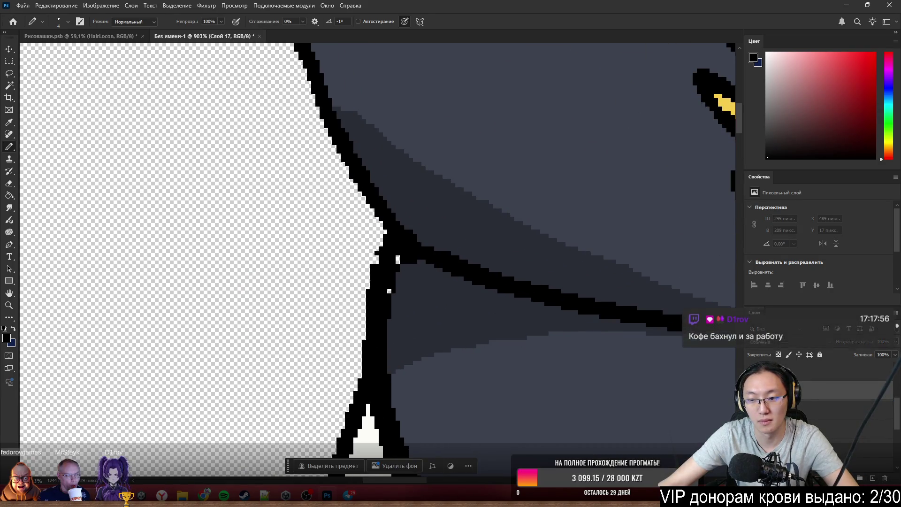
pyautogui.click(814, 384)
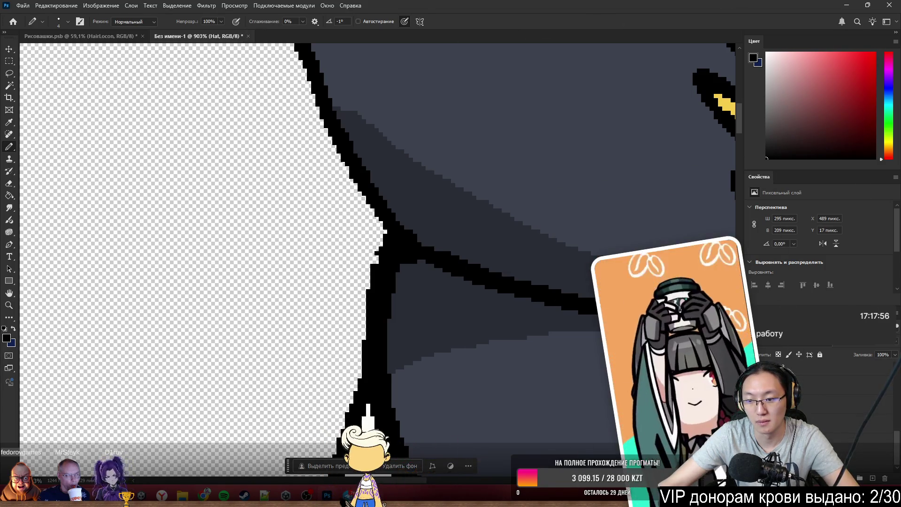
pyautogui.scroll(-3, 381, 261)
pyautogui.scroll(-3, 380, 261)
pyautogui.scroll(-3, 380, 260)
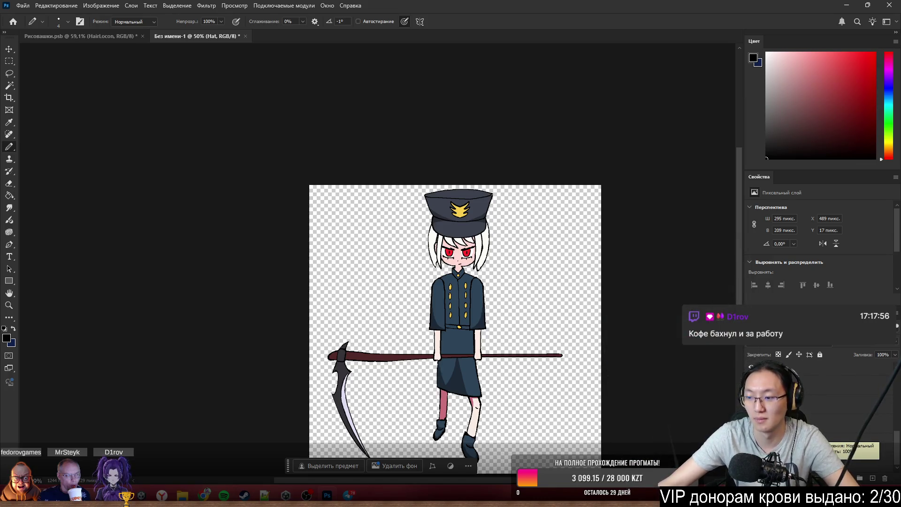
# Bring the dark cloak 'Thing' layer from Рисовашки.psb into the sprite document beside the character.
pyautogui.click(83, 36)
pyautogui.scroll(2, 392, 366)
pyautogui.scroll(1, 199, 247)
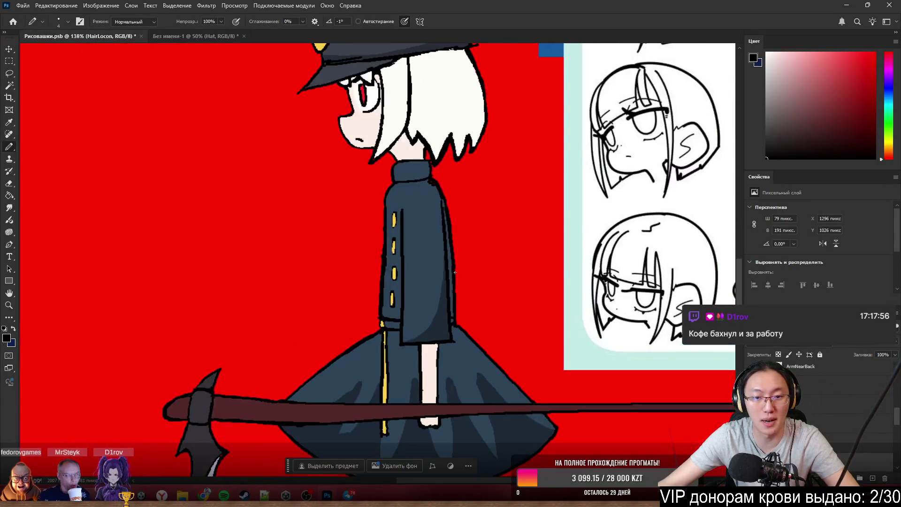
pyautogui.scroll(-3, 198, 247)
pyautogui.scroll(-2, 489, 276)
pyautogui.scroll(2, 809, 408)
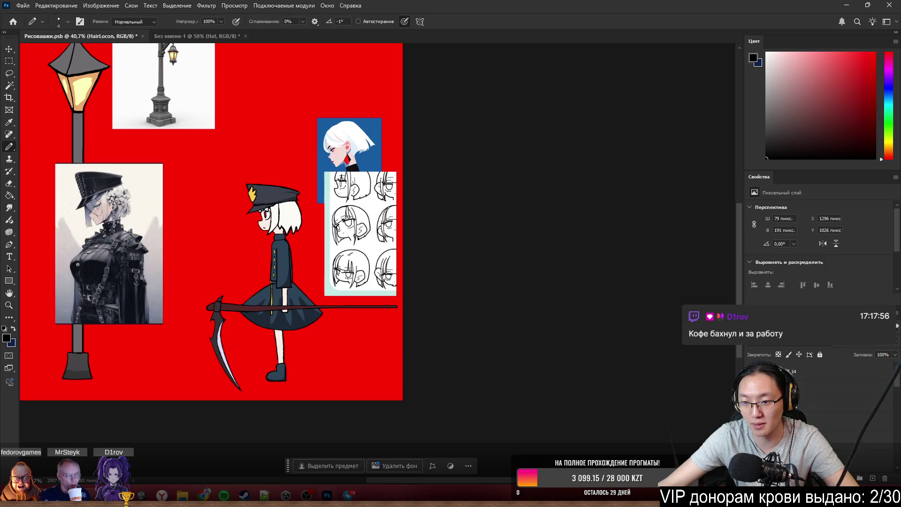
pyautogui.click(754, 408)
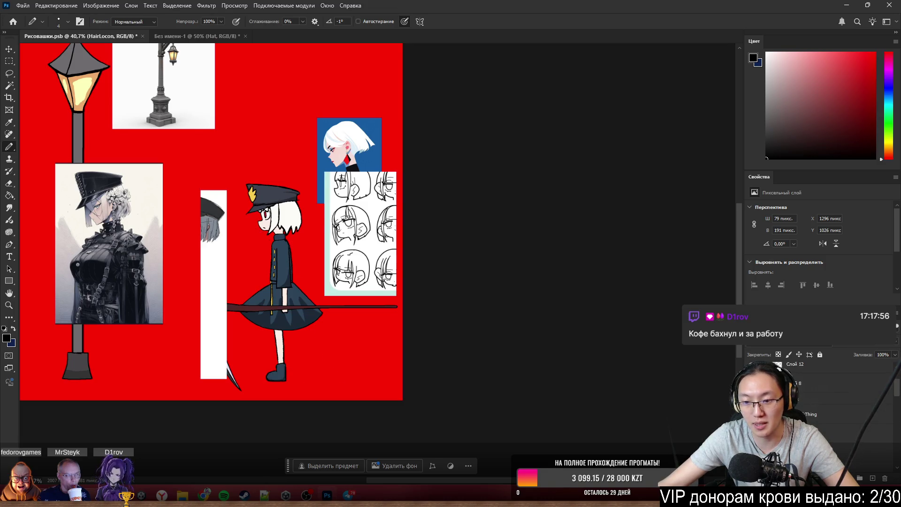
pyautogui.click(754, 394)
pyautogui.scroll(1, 334, 299)
pyautogui.scroll(1, 334, 299)
pyautogui.scroll(1, 334, 300)
pyautogui.moveTo(333, 299); pyautogui.dragTo(336, 294)
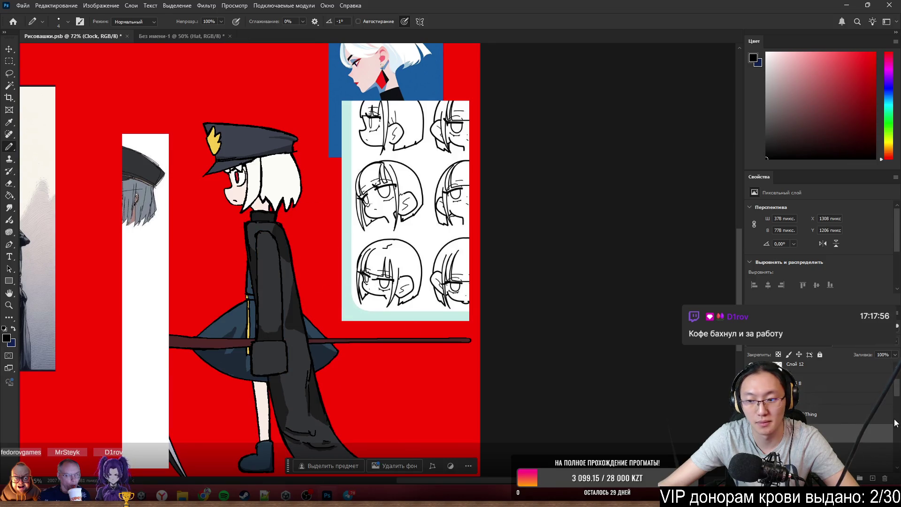
pyautogui.click(833, 419)
pyautogui.click(168, 38)
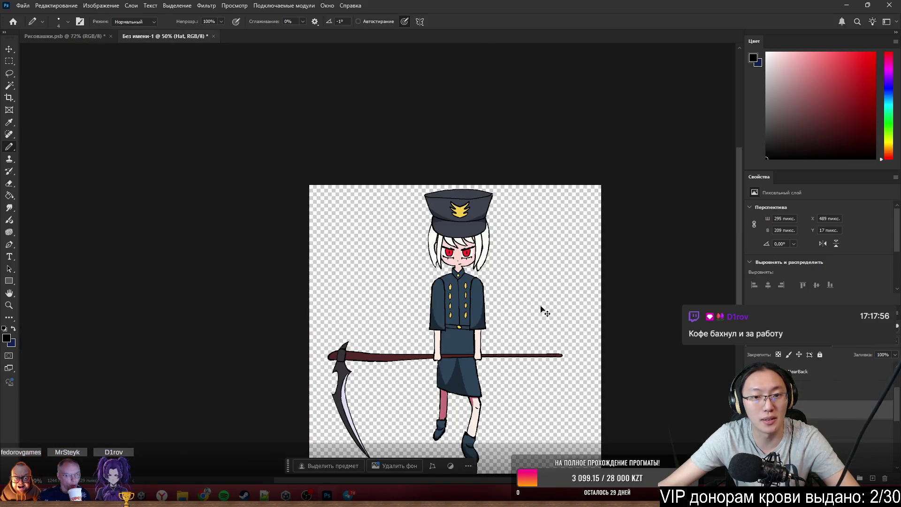
pyautogui.moveTo(427, 267); pyautogui.dragTo(496, 296)
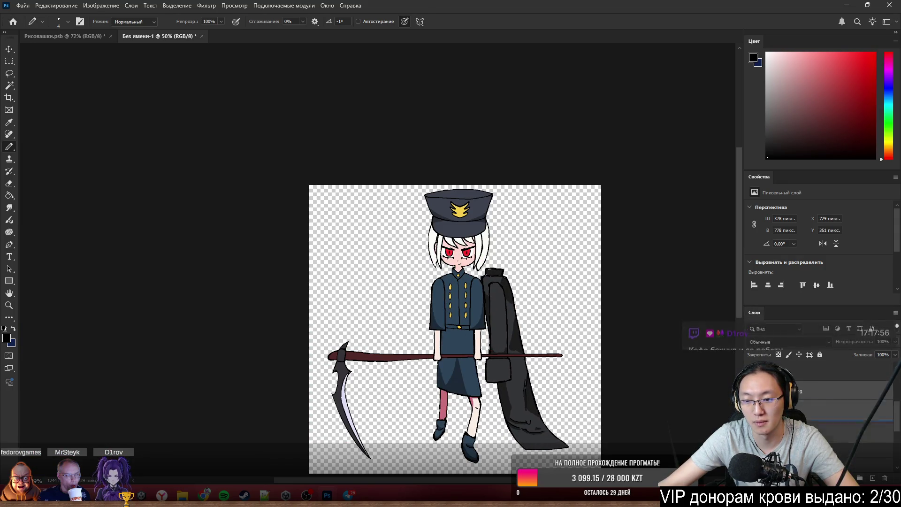
# Restack the new layer, pan to the torso and make the ClockThing sleeve layer active.
pyautogui.moveTo(809, 401); pyautogui.dragTo(819, 422)
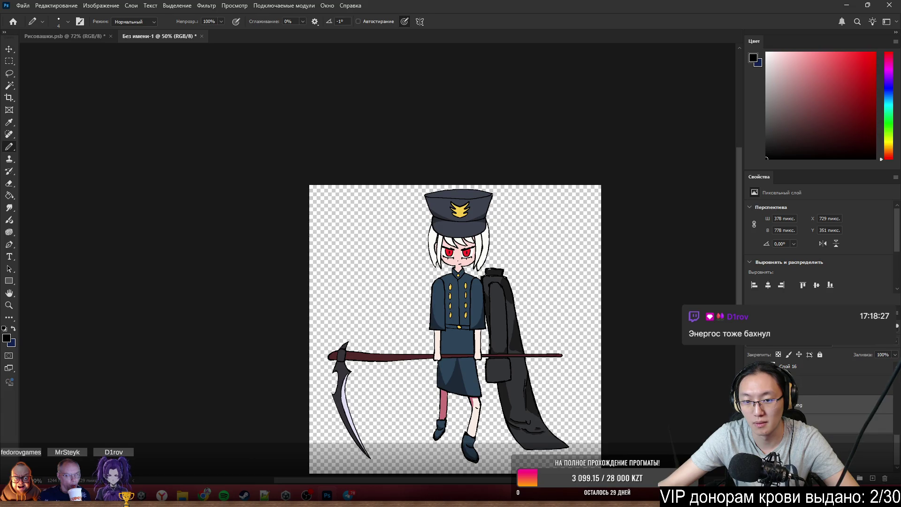
pyautogui.hscroll(-3, 530, 347)
pyautogui.scroll(3, 539, 341)
pyautogui.moveTo(578, 303)
pyautogui.mouseDown()
pyautogui.moveTo(533, 299)
pyautogui.moveTo(570, 268)
pyautogui.moveTo(581, 277)
pyautogui.mouseUp()
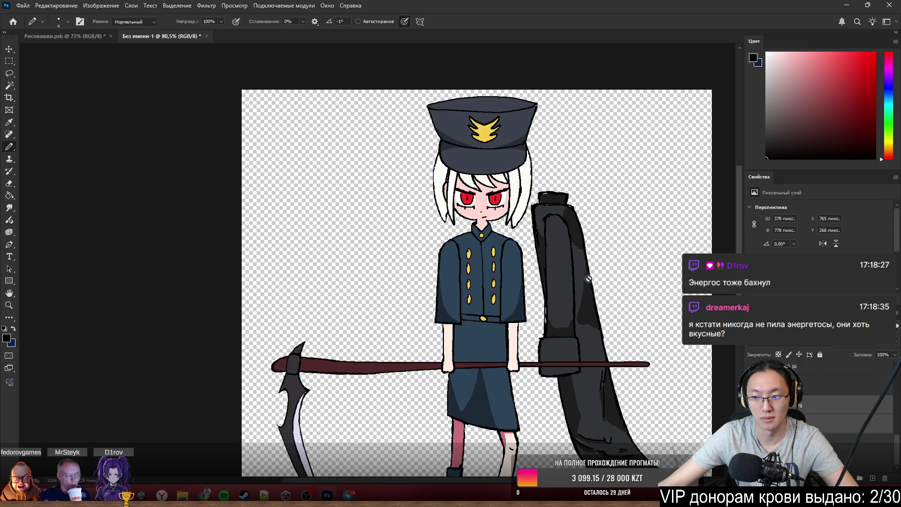
pyautogui.scroll(2, 540, 274)
pyautogui.scroll(-3, 563, 302)
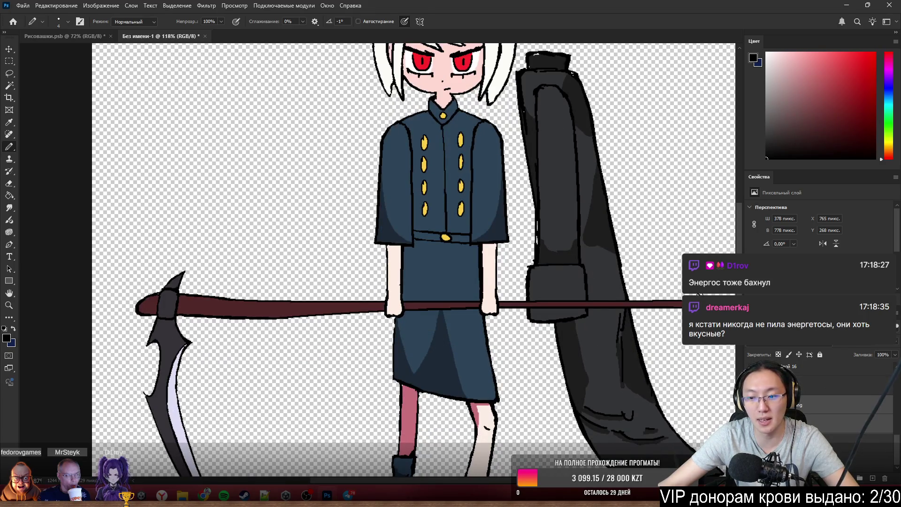
pyautogui.hotkey('alt', '[')
# Park the ClockThing sleeve at the far right and place the Clock cloak behind the character, fitting the view.
pyautogui.moveTo(566, 216); pyautogui.dragTo(739, 204)
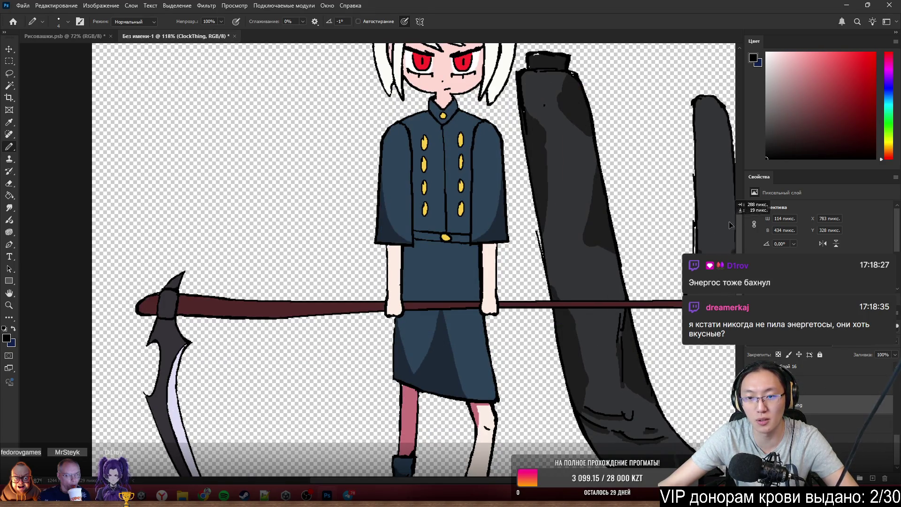
pyautogui.hotkey('alt', '[')
pyautogui.moveTo(619, 219); pyautogui.dragTo(560, 239)
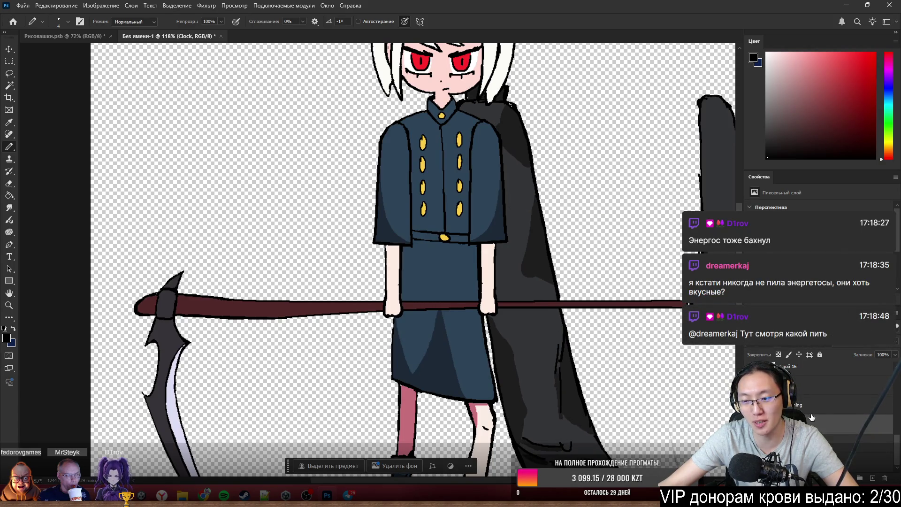
pyautogui.moveTo(817, 386); pyautogui.dragTo(823, 408)
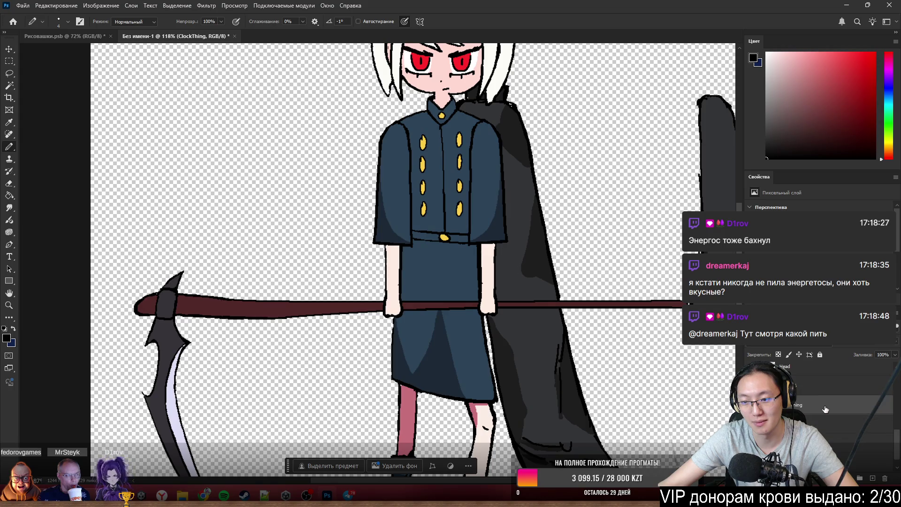
pyautogui.hotkey('ctrl', '0')
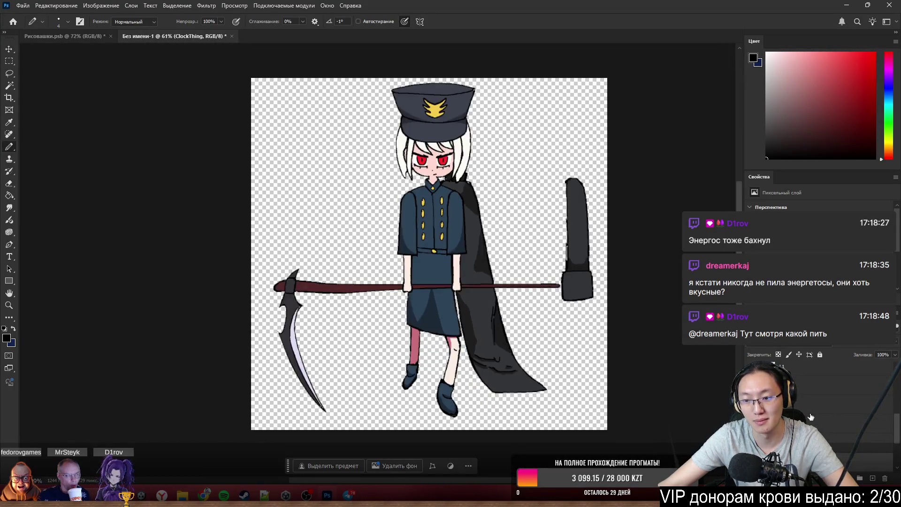
pyautogui.scroll(2, 802, 404)
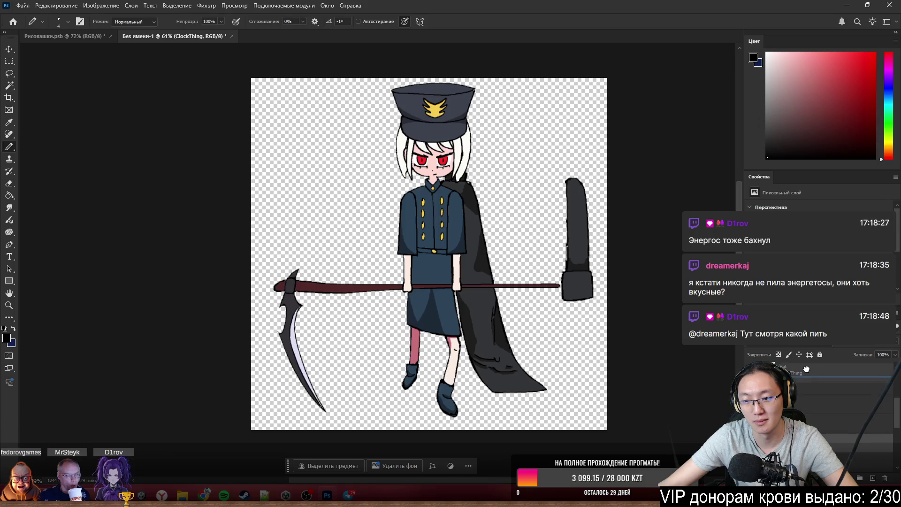
pyautogui.scroll(2, 803, 405)
# Restack the Clock cloak layer above the body so it drapes in front of her shoulder and side.
pyautogui.moveTo(802, 404); pyautogui.dragTo(804, 371)
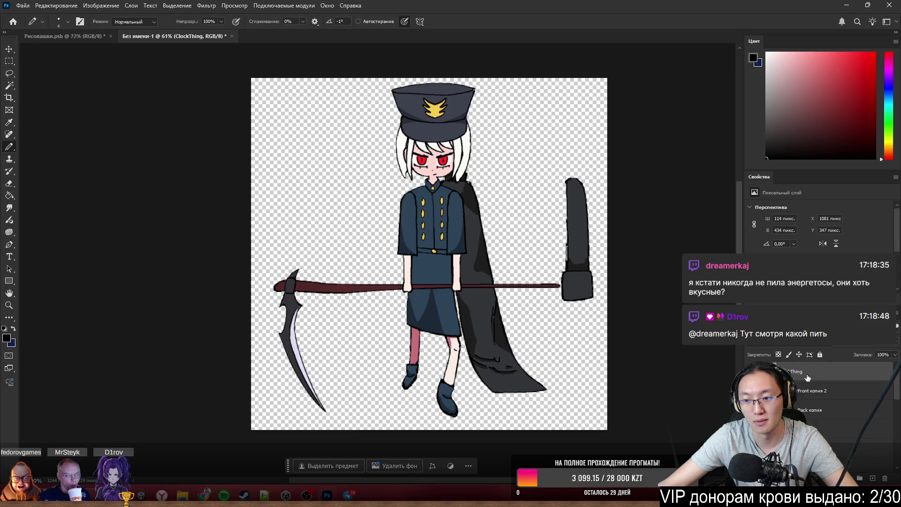
pyautogui.scroll(-3, 808, 380)
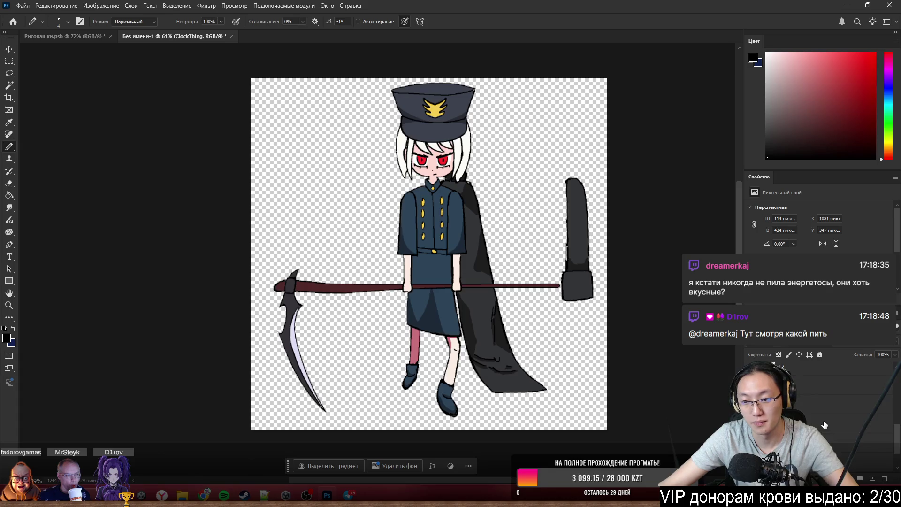
pyautogui.scroll(3, 820, 419)
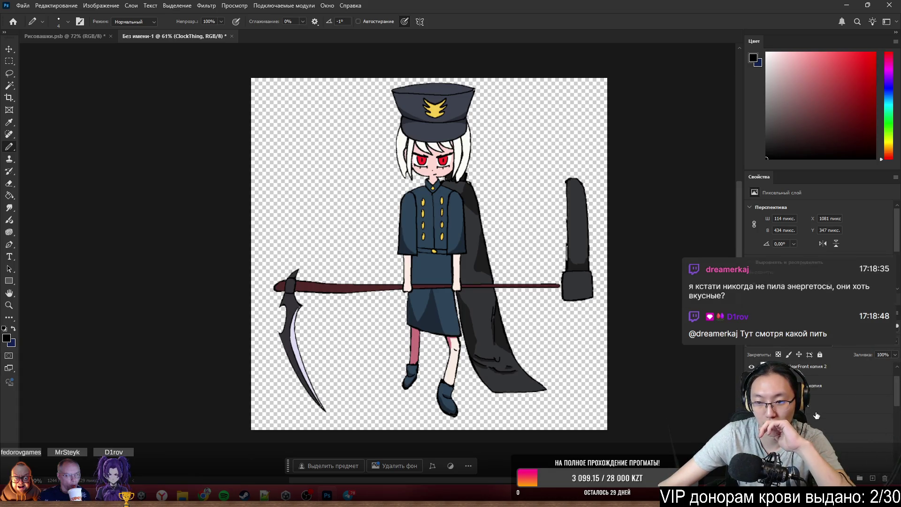
pyautogui.scroll(-2, 819, 421)
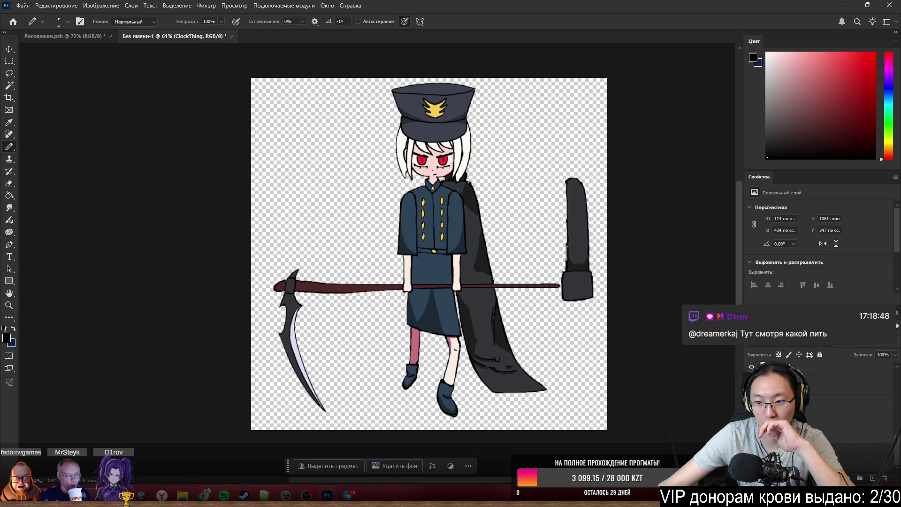
pyautogui.click(872, 478)
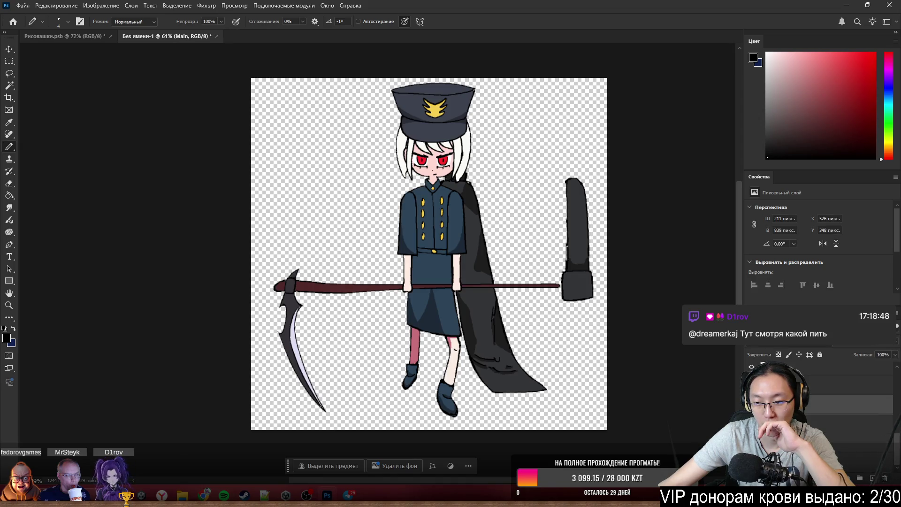
pyautogui.click(885, 479)
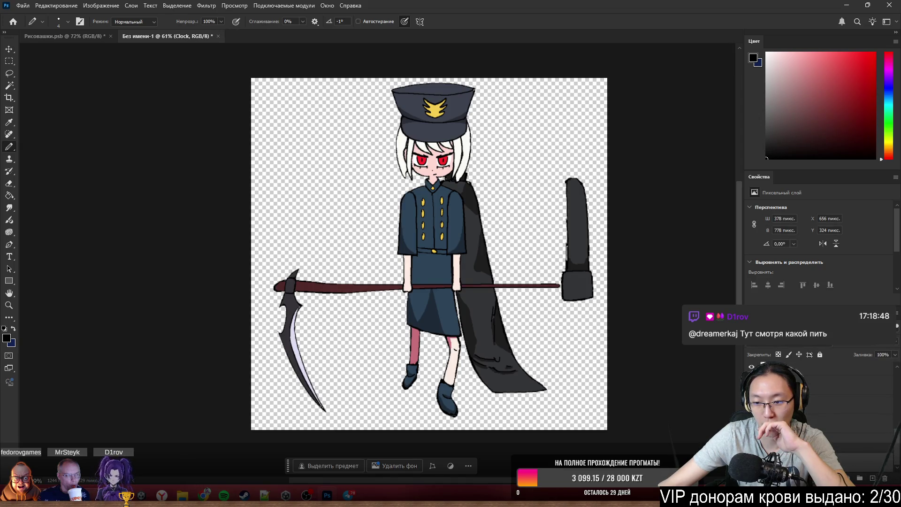
pyautogui.click(775, 367)
pyautogui.click(751, 367)
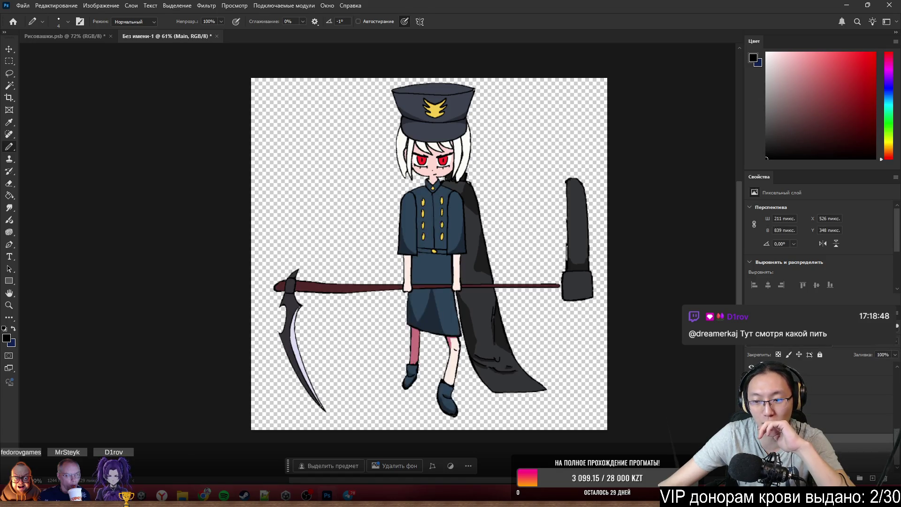
pyautogui.click(819, 381)
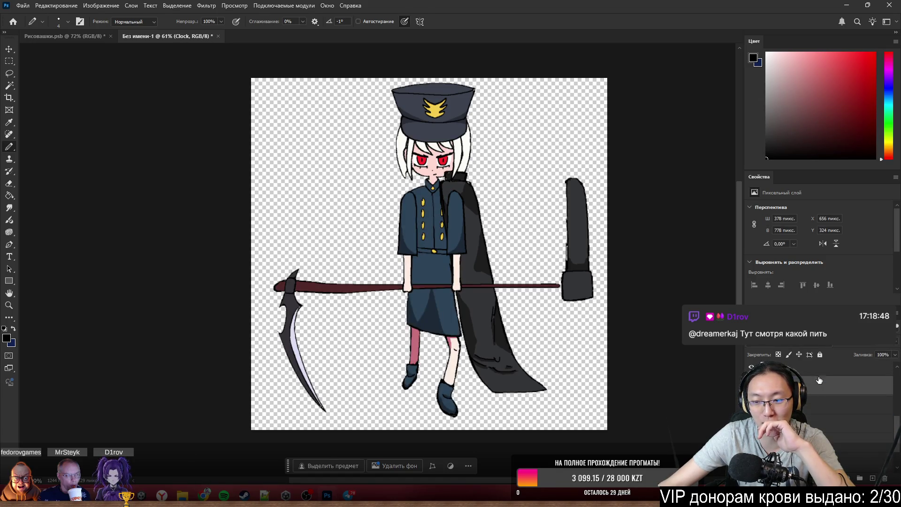
pyautogui.moveTo(818, 381)
pyautogui.mouseDown()
pyautogui.moveTo(809, 420)
pyautogui.moveTo(813, 389)
pyautogui.mouseUp()
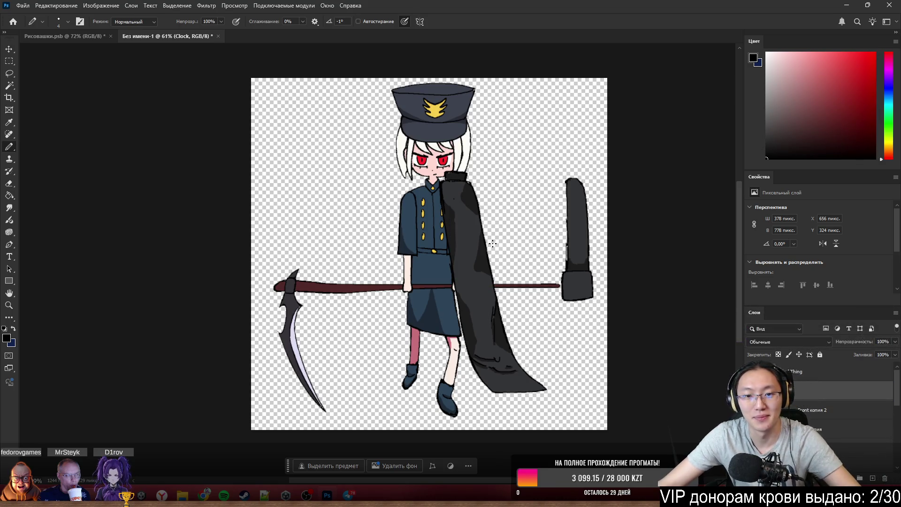
pyautogui.scroll(3, 495, 243)
# Duplicate the cloak, flip the copy horizontally onto her other side, and lay the sleeve over the right side.
pyautogui.moveTo(476, 251)
pyautogui.keyDown('ctrl'); pyautogui.mouseDown()
pyautogui.moveTo(501, 270)
pyautogui.moveTo(362, 272)
pyautogui.mouseUp(); pyautogui.keyUp('ctrl')
pyautogui.hotkey('ctrl', 'j')
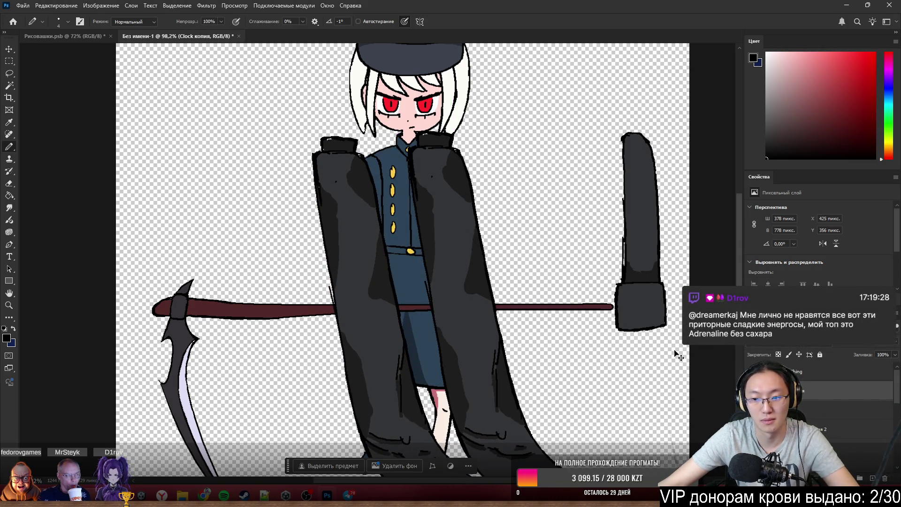
pyautogui.hotkey('ctrl', 't')
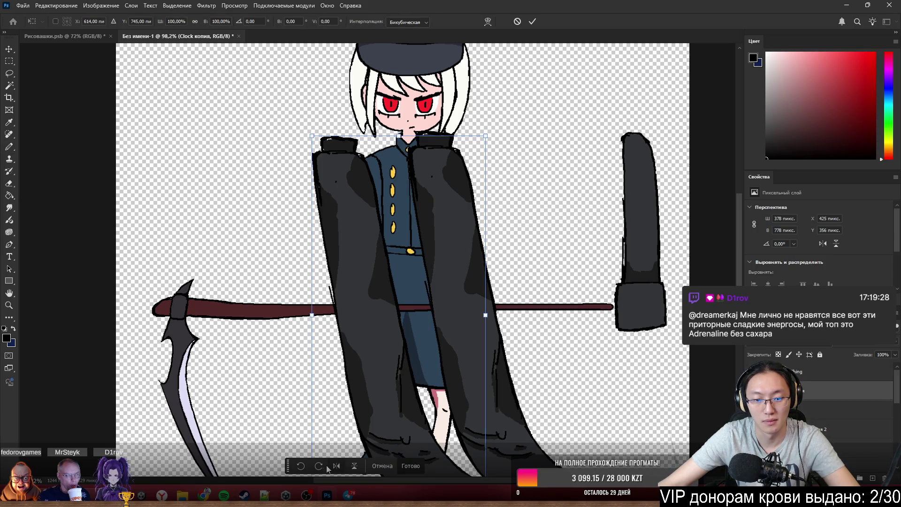
pyautogui.click(335, 466)
pyautogui.click(410, 467)
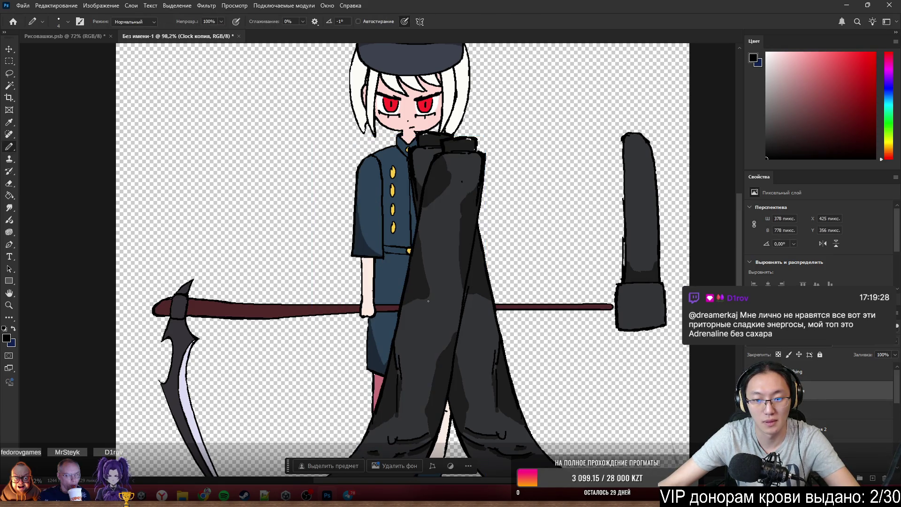
pyautogui.moveTo(444, 287); pyautogui.dragTo(356, 281)
pyautogui.scroll(-2, 436, 271)
pyautogui.scroll(-3, 437, 270)
pyautogui.scroll(1, 436, 271)
pyautogui.scroll(1, 450, 296)
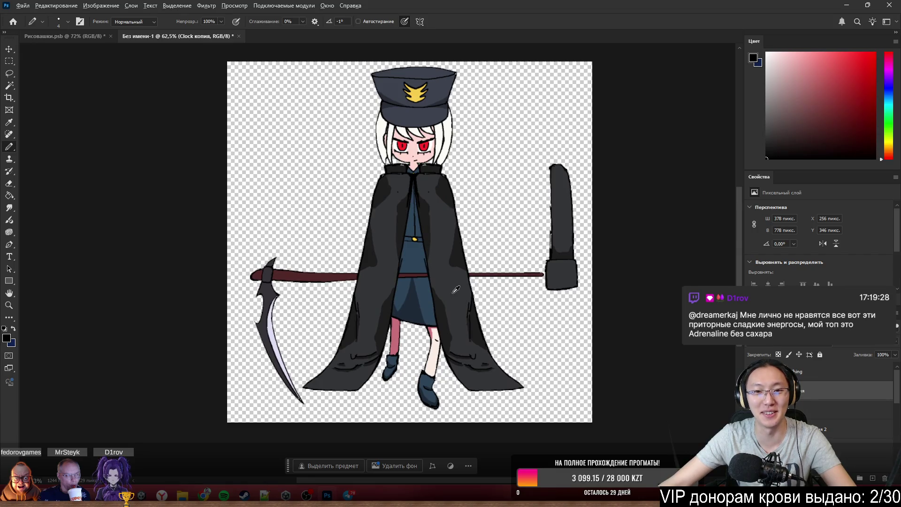
pyautogui.scroll(2, 451, 296)
pyautogui.scroll(-3, 532, 314)
pyautogui.scroll(3, 590, 267)
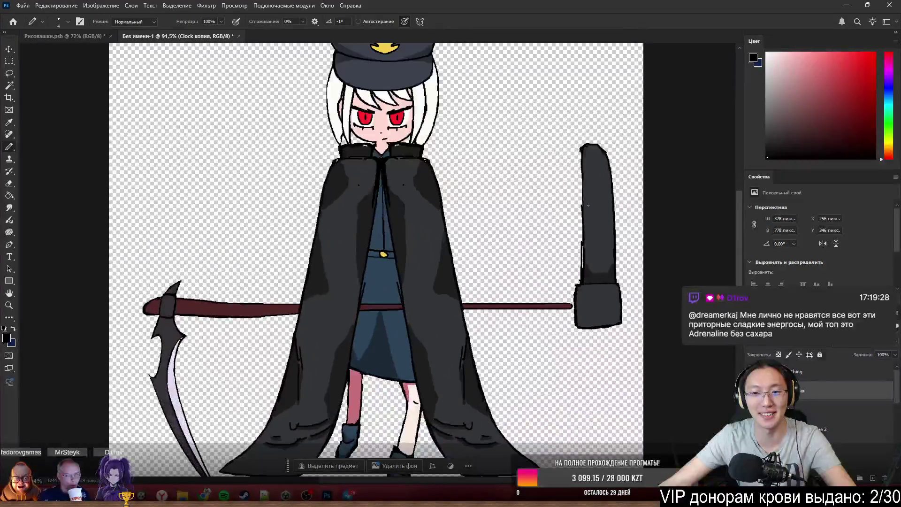
pyautogui.moveTo(610, 175); pyautogui.dragTo(439, 197)
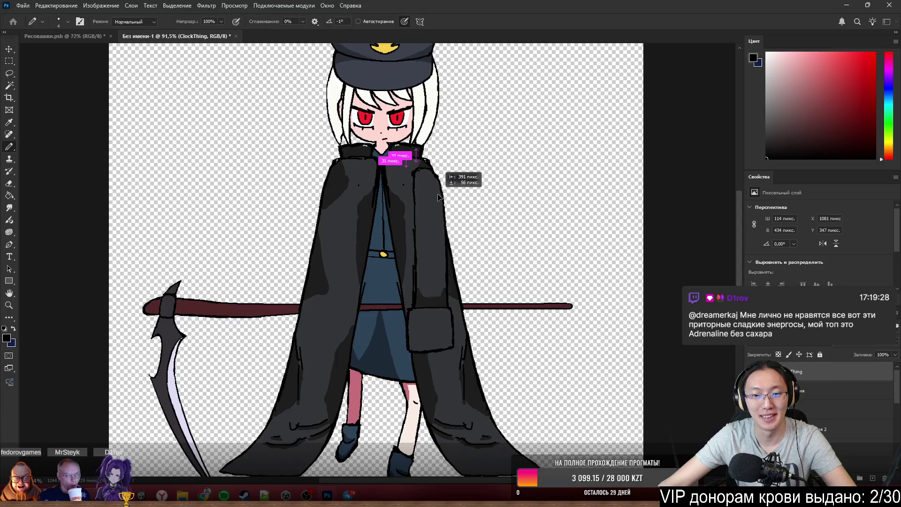
# Seat the sleeve on the cloak's right side and make a horizontally flipped copy on the left.
pyautogui.moveTo(439, 197); pyautogui.dragTo(441, 199)
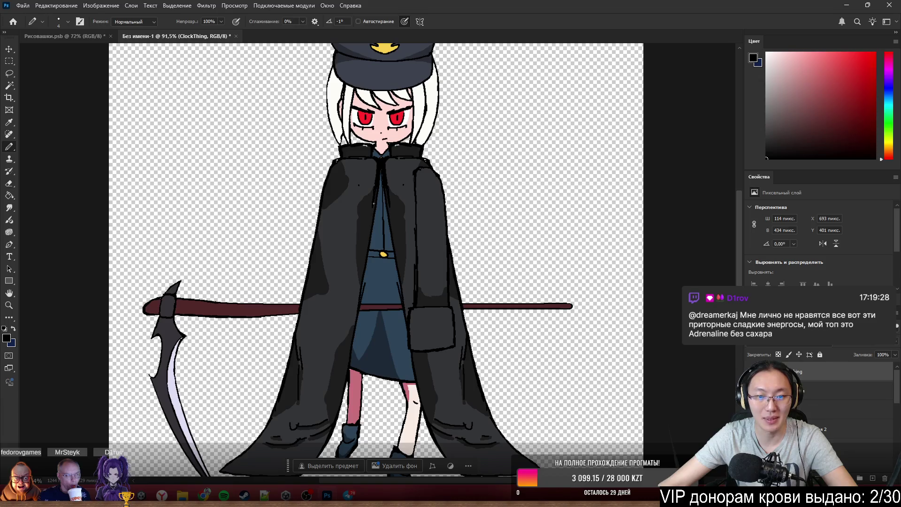
pyautogui.hotkey('ctrl', 'j')
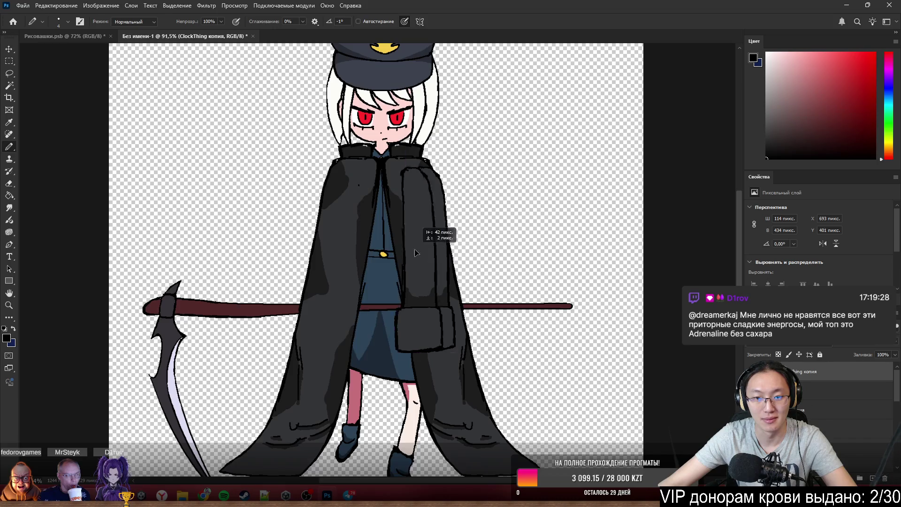
pyautogui.moveTo(432, 231); pyautogui.dragTo(341, 232)
pyautogui.hotkey('ctrl', 't')
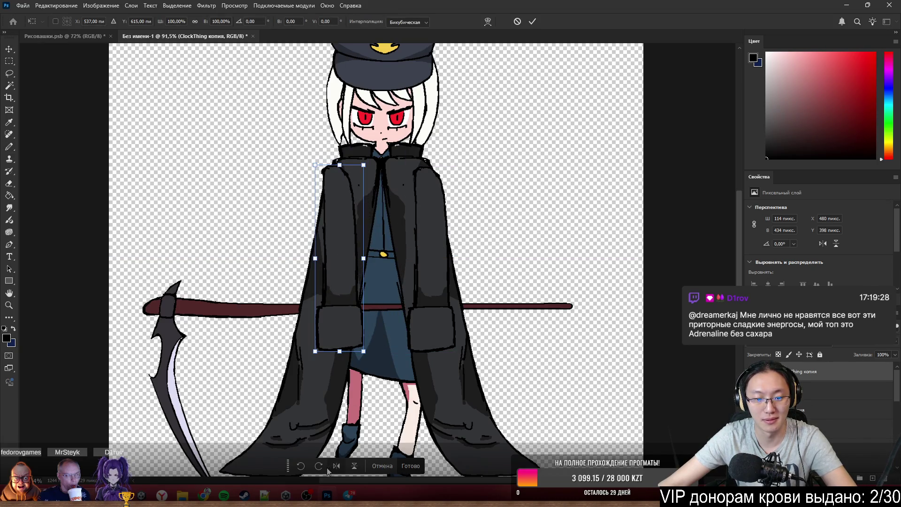
pyautogui.click(335, 465)
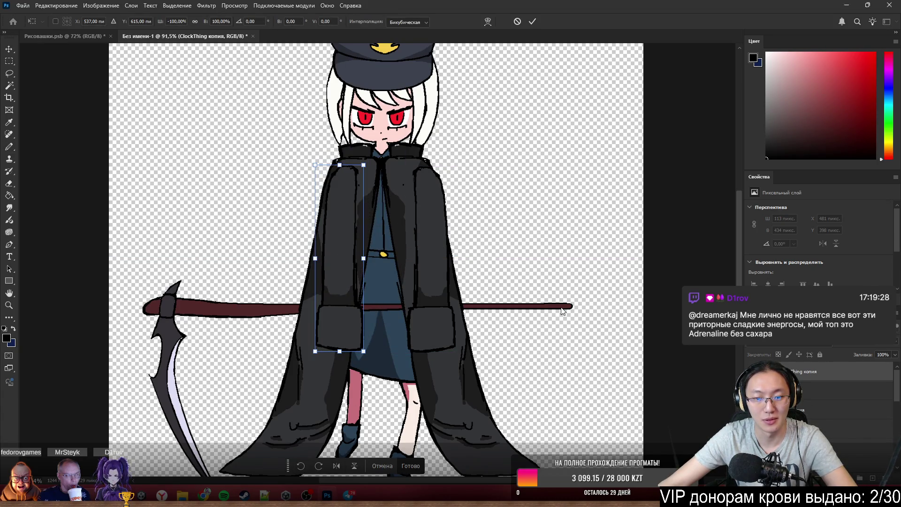
pyautogui.press('Return')
# Nudge the left sleeve into place and stack the copy below the original ClockThing layer.
pyautogui.moveTo(373, 223); pyautogui.dragTo(324, 204)
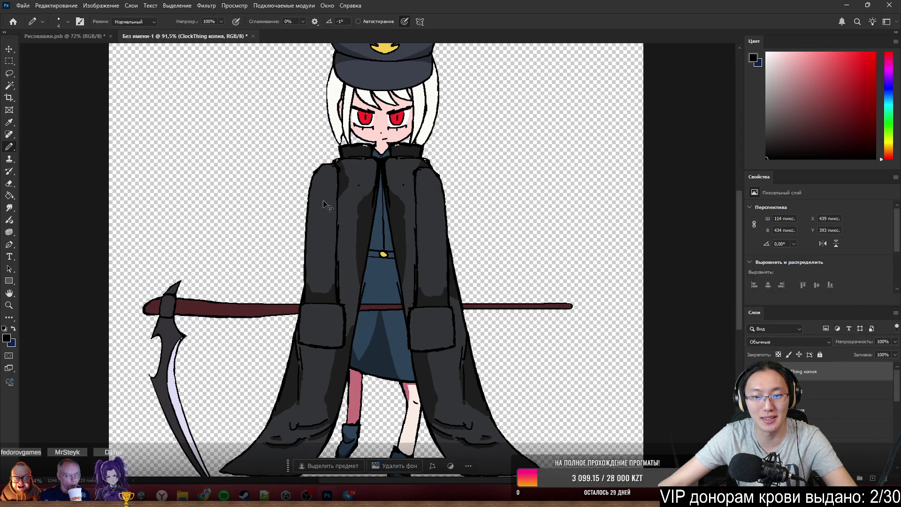
pyautogui.moveTo(810, 378); pyautogui.dragTo(798, 383)
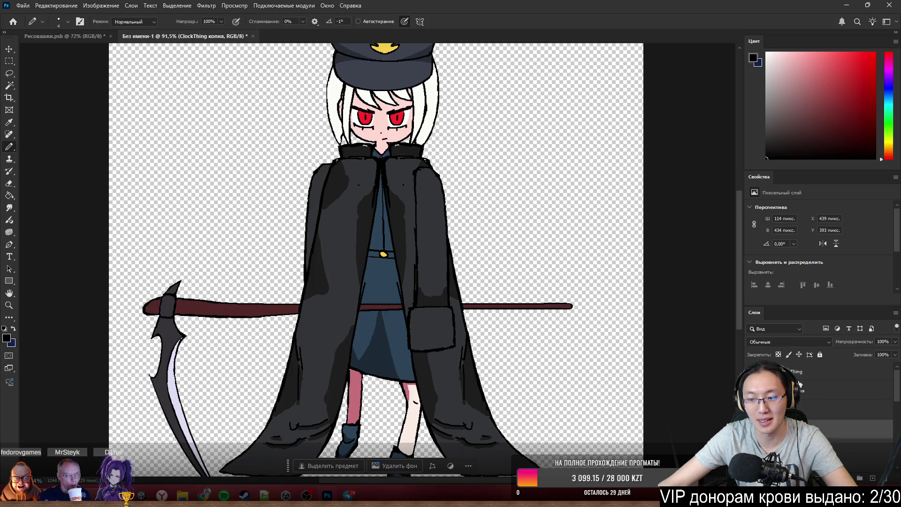
pyautogui.click(810, 409)
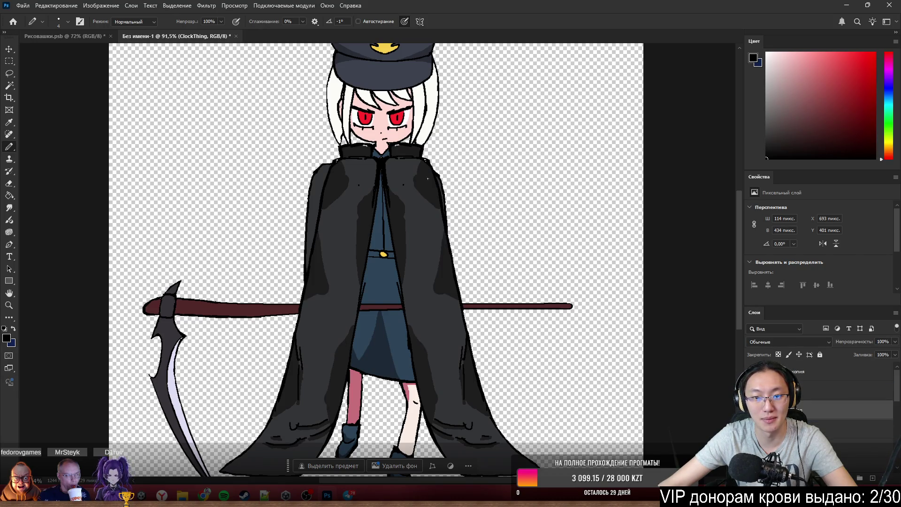
pyautogui.scroll(3, 398, 204)
# Shift the right sleeve slightly right and the 'Clock копия' half left, then select the cloak layers together.
pyautogui.moveTo(457, 169); pyautogui.dragTo(487, 173)
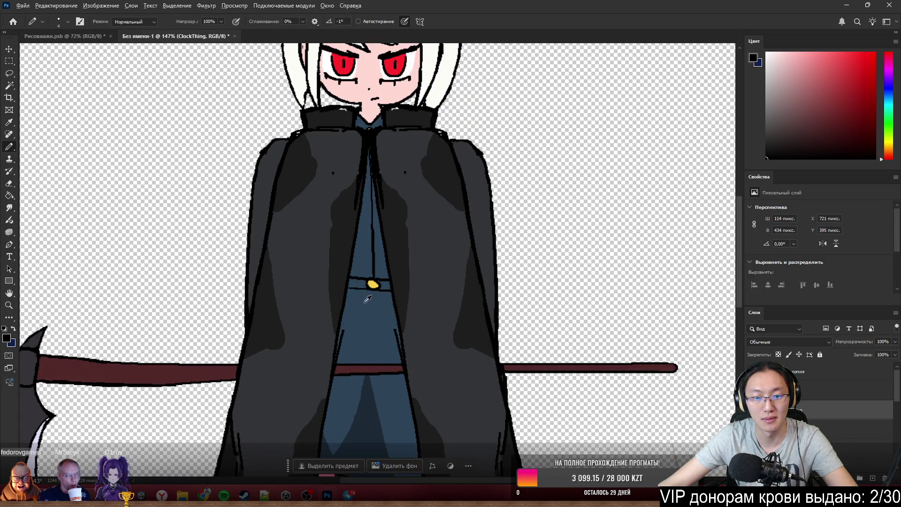
pyautogui.scroll(-3, 367, 300)
pyautogui.scroll(1, 363, 303)
pyautogui.scroll(2, 362, 303)
pyautogui.moveTo(330, 292)
pyautogui.mouseDown()
pyautogui.moveTo(276, 300)
pyautogui.moveTo(204, 285)
pyautogui.moveTo(308, 303)
pyautogui.mouseUp()
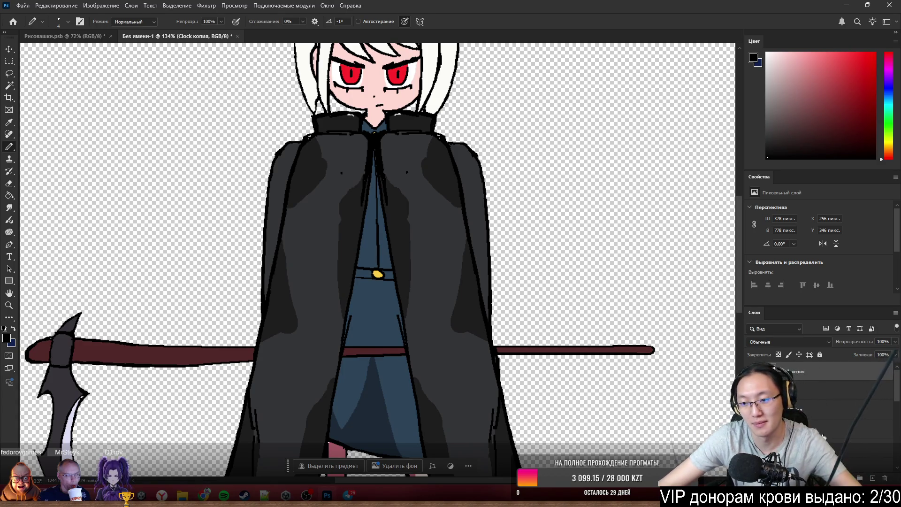
pyautogui.hotkey('ctrl', 'alt', 'a')
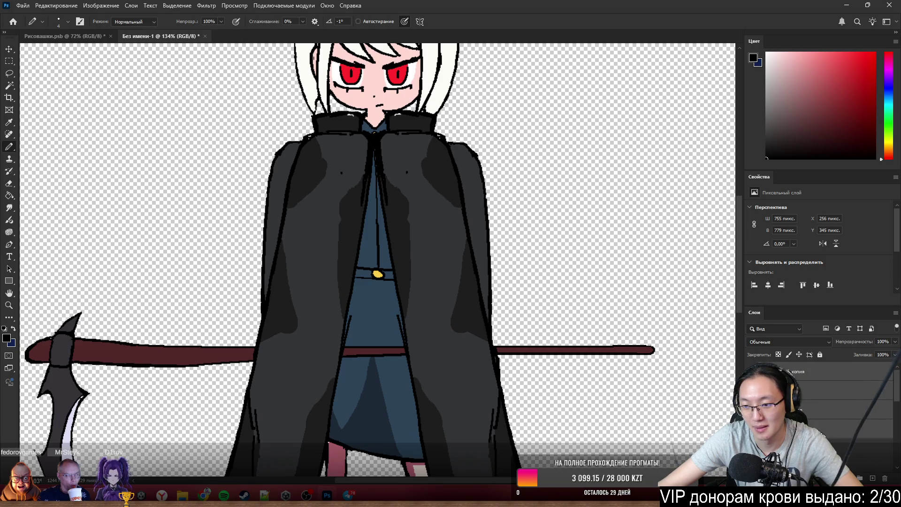
# Group the cloak layers with Ctrl+G and reorder the group behind the sleeves and arms, revealing the coat front.
pyautogui.hotkey('ctrl', 'g')
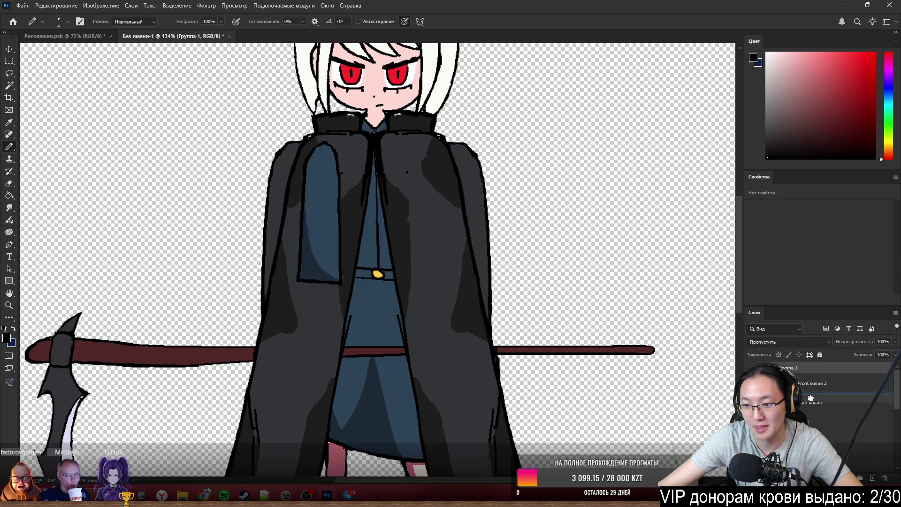
pyautogui.moveTo(806, 370); pyautogui.dragTo(845, 431)
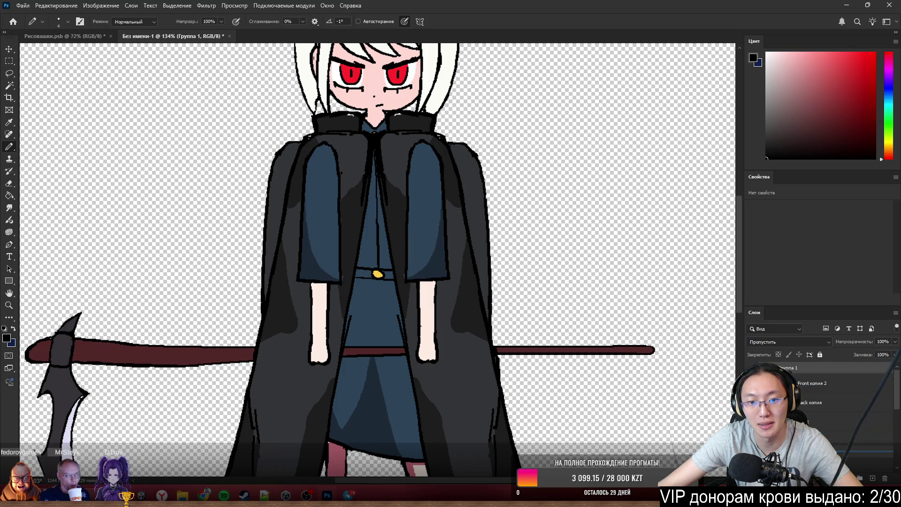
pyautogui.hotkey('ctrl', ']')
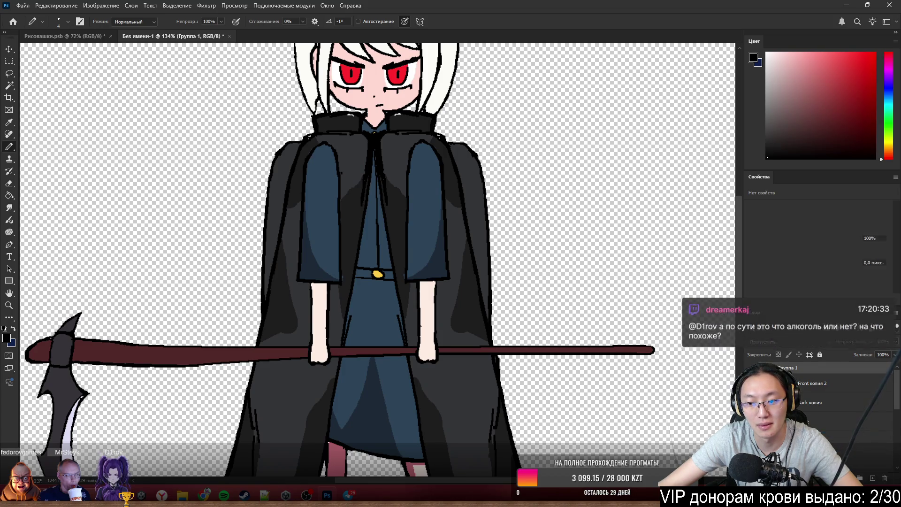
pyautogui.hotkey('ctrl', '[')
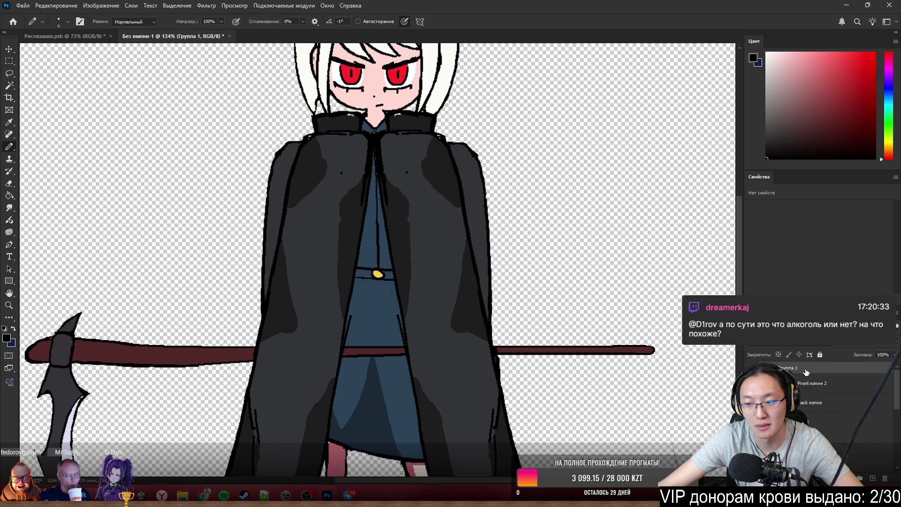
pyautogui.hotkey('ctrl', ']')
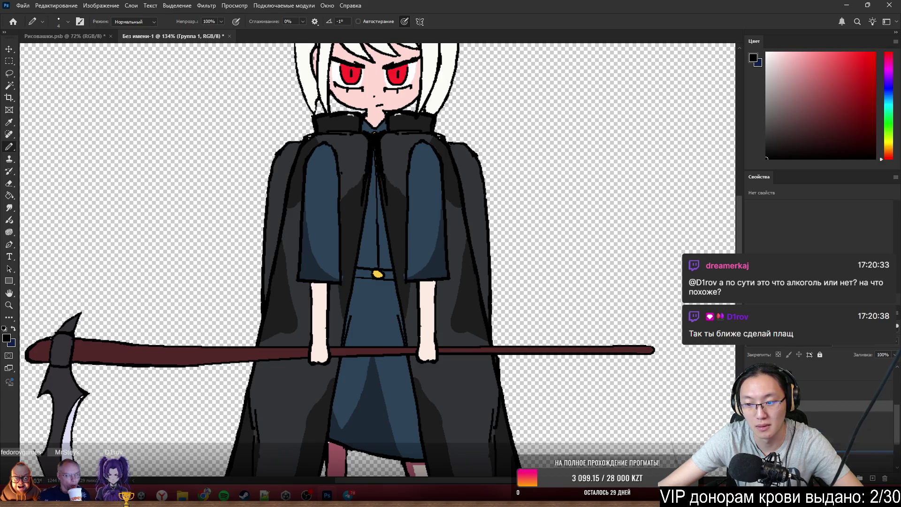
pyautogui.hotkey('alt', ']')
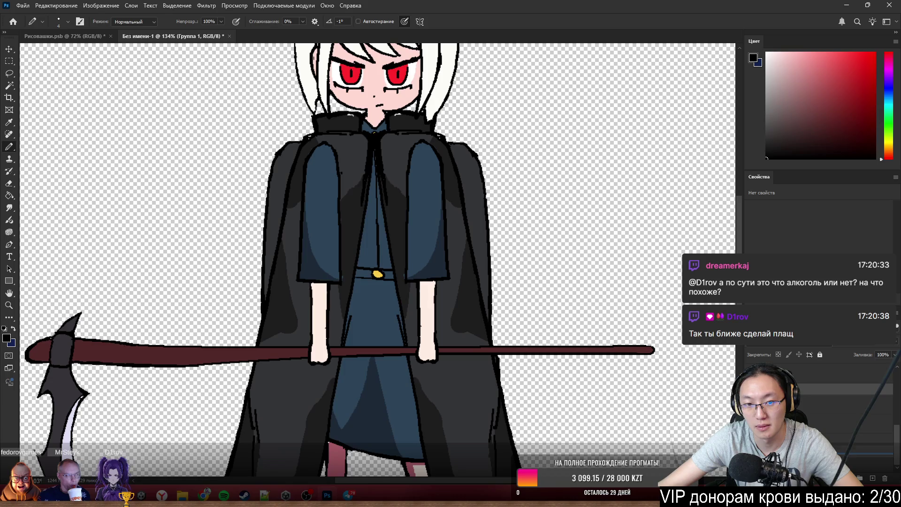
pyautogui.hotkey('ctrl', ',')
pyautogui.hotkey('ctrl', ',')
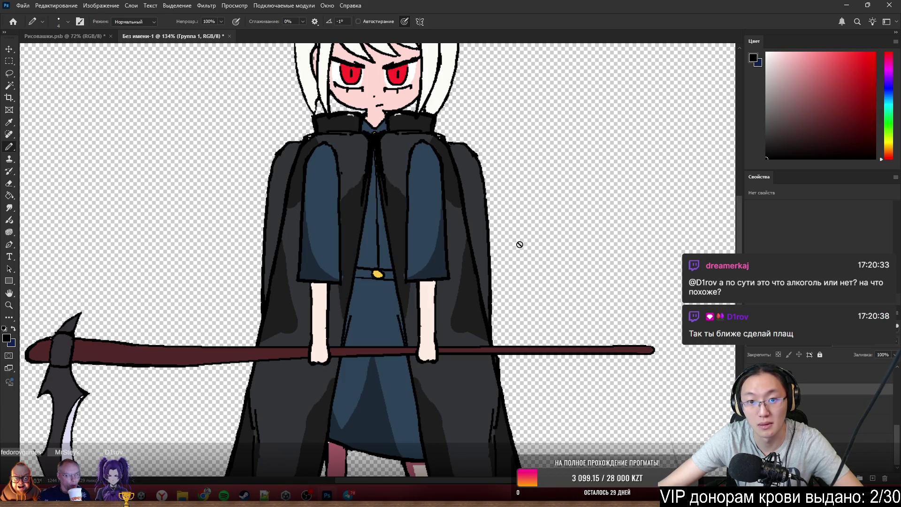
pyautogui.scroll(-3, 539, 253)
pyautogui.scroll(-1, 463, 204)
pyautogui.scroll(1, 464, 204)
pyautogui.scroll(1, 463, 205)
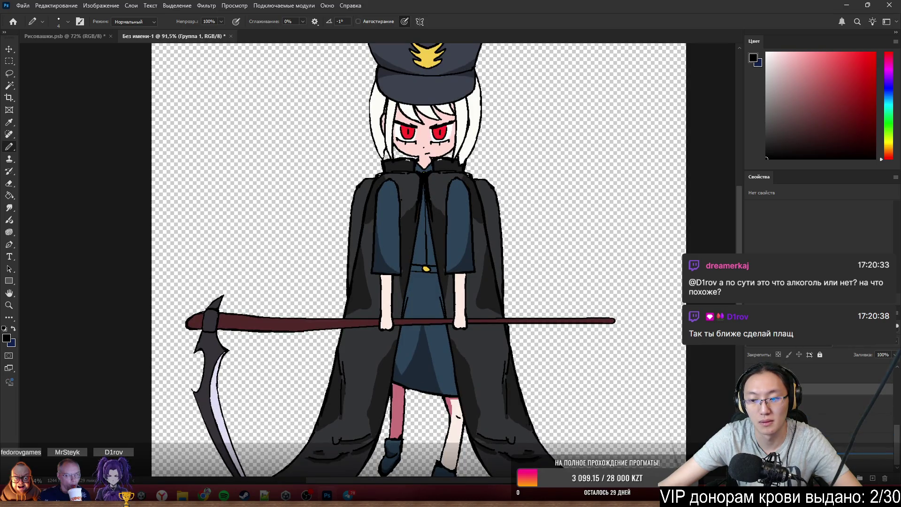
# Show the buttoned coat front with yellow buttons over the cloak on the chest.
pyautogui.hotkey('ctrl', ',')
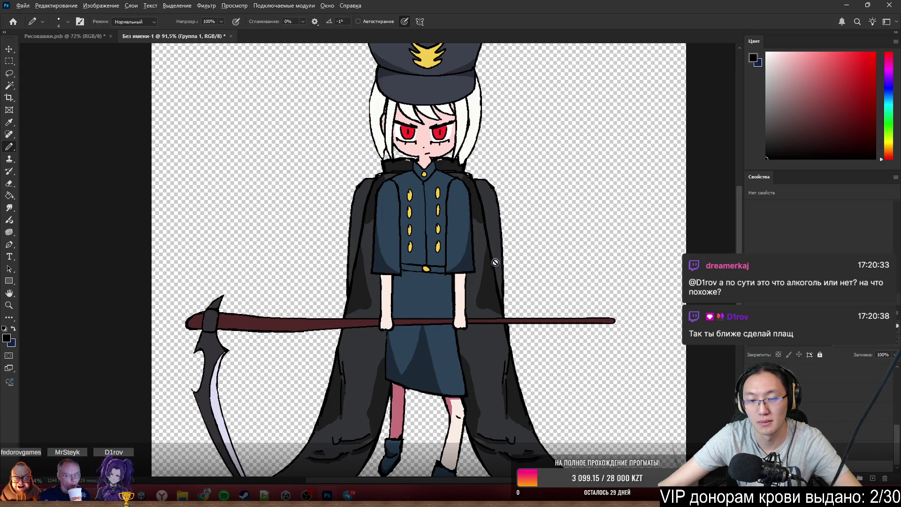
pyautogui.scroll(-2, 495, 262)
pyautogui.scroll(1, 492, 252)
pyautogui.scroll(2, 492, 253)
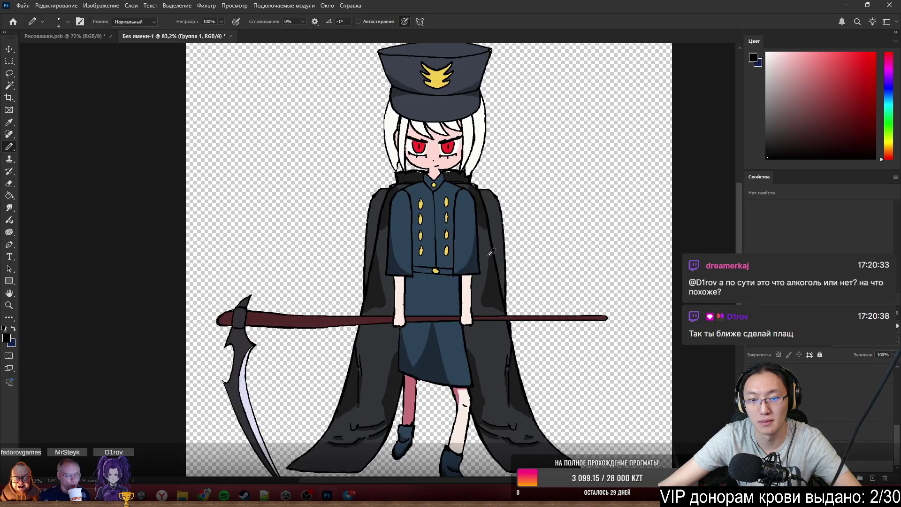
pyautogui.scroll(2, 492, 247)
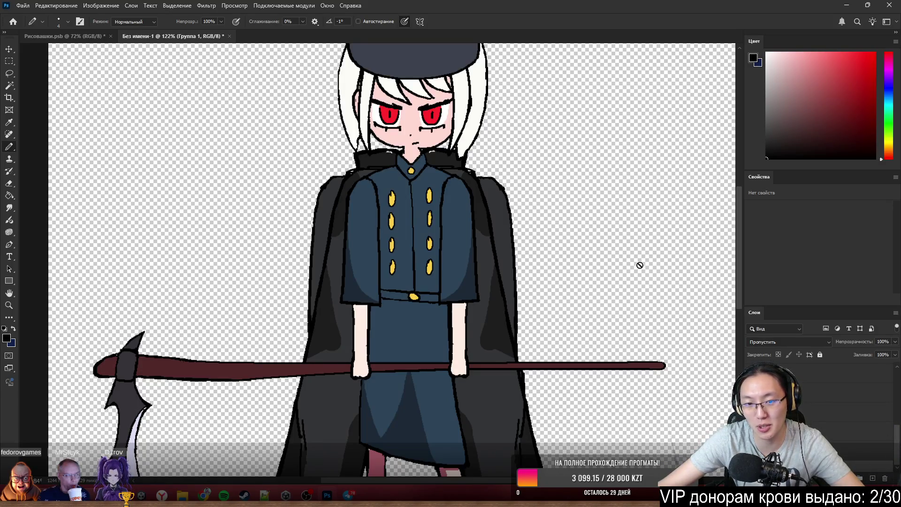
pyautogui.scroll(-3, 574, 286)
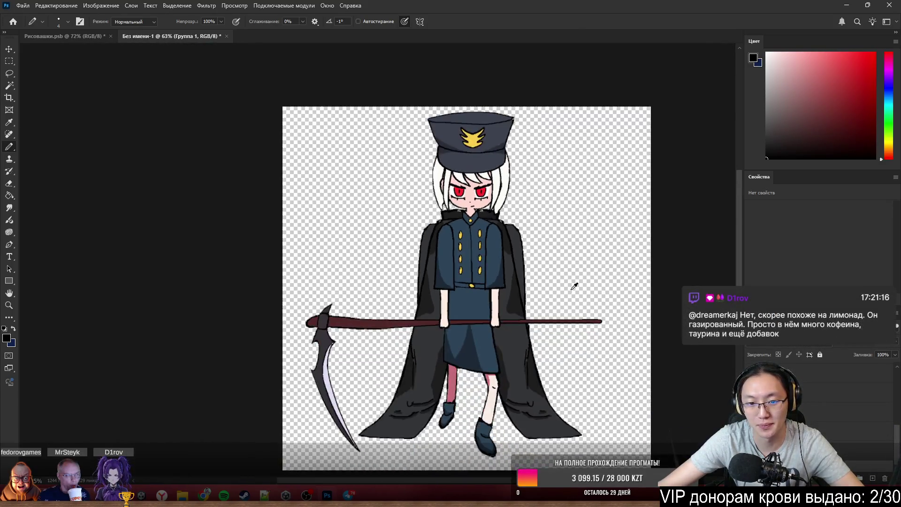
# Undo an accidental shift, then pull the cloak off to stand to the right of the character.
pyautogui.moveTo(514, 265); pyautogui.dragTo(613, 254)
pyautogui.hotkey('ctrl', 'z')
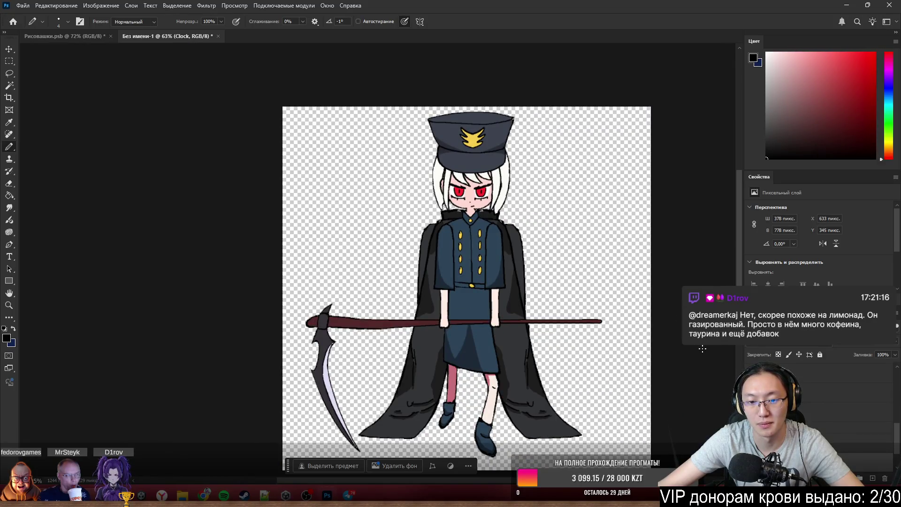
pyautogui.scroll(2, 514, 236)
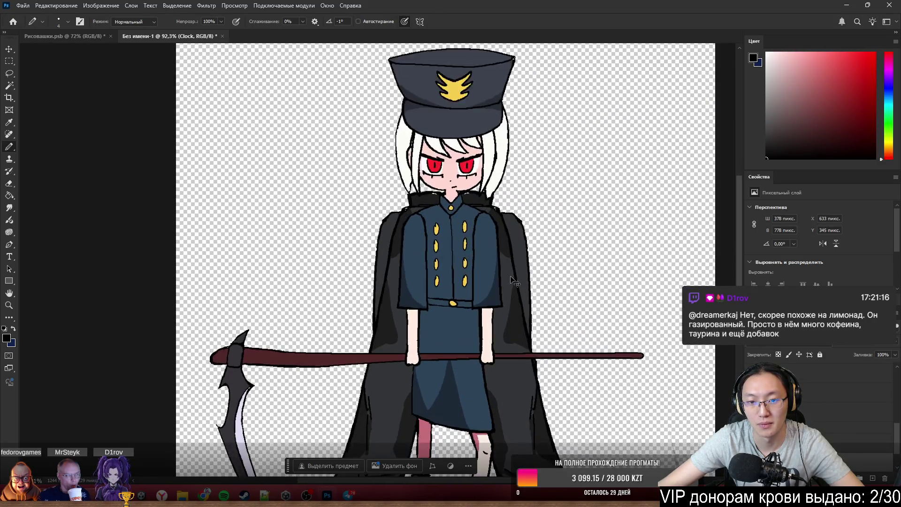
pyautogui.moveTo(535, 324); pyautogui.dragTo(812, 422)
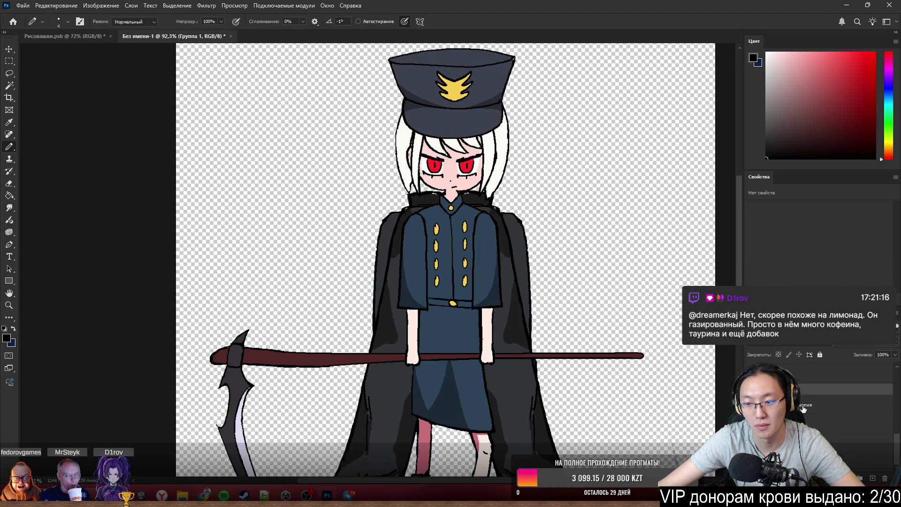
pyautogui.moveTo(518, 286); pyautogui.dragTo(664, 280)
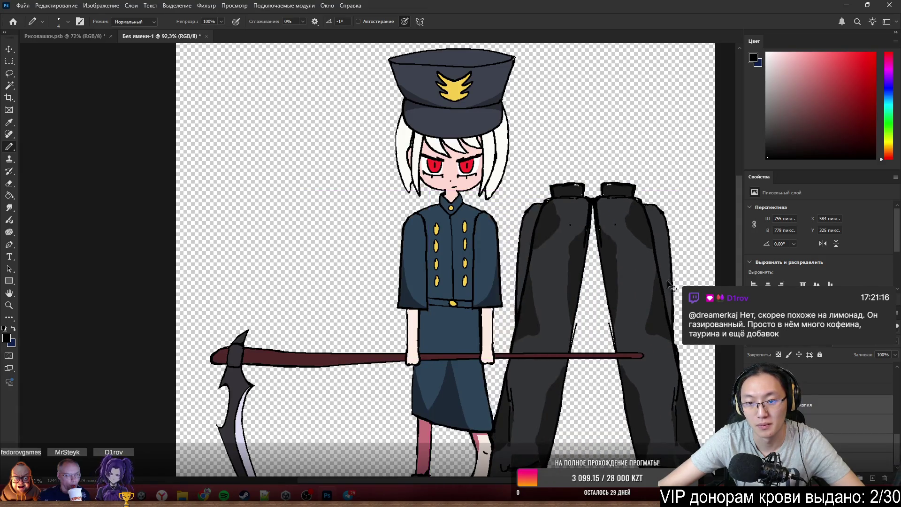
pyautogui.scroll(-2, 648, 292)
pyautogui.scroll(1, 650, 310)
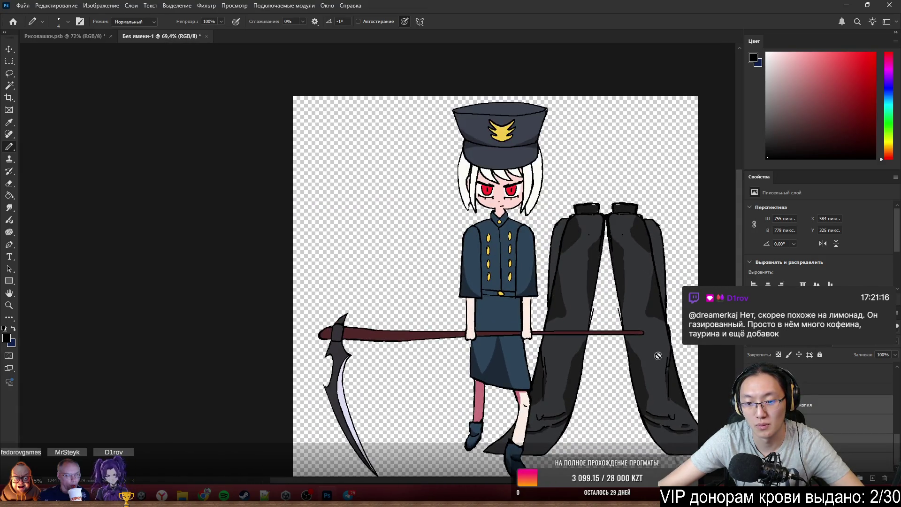
pyautogui.scroll(2, 657, 356)
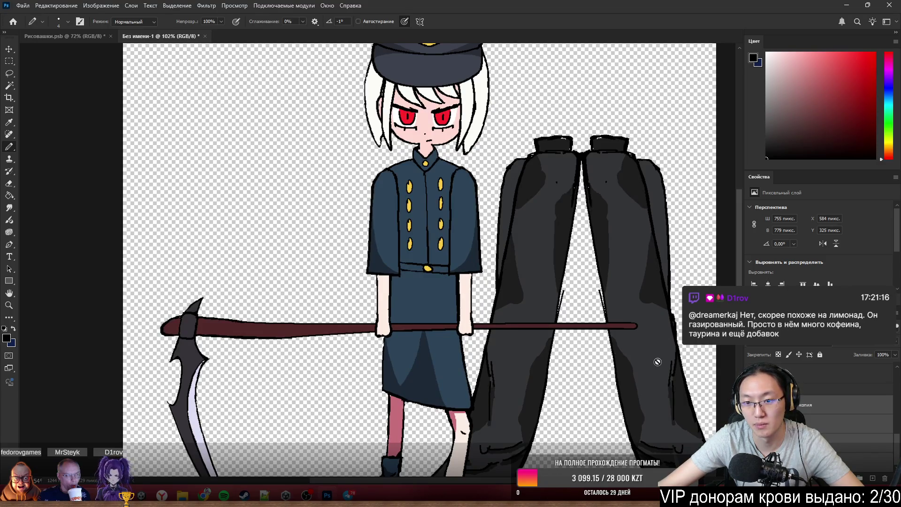
pyautogui.scroll(-3, 658, 362)
pyautogui.hscroll(3, 661, 352)
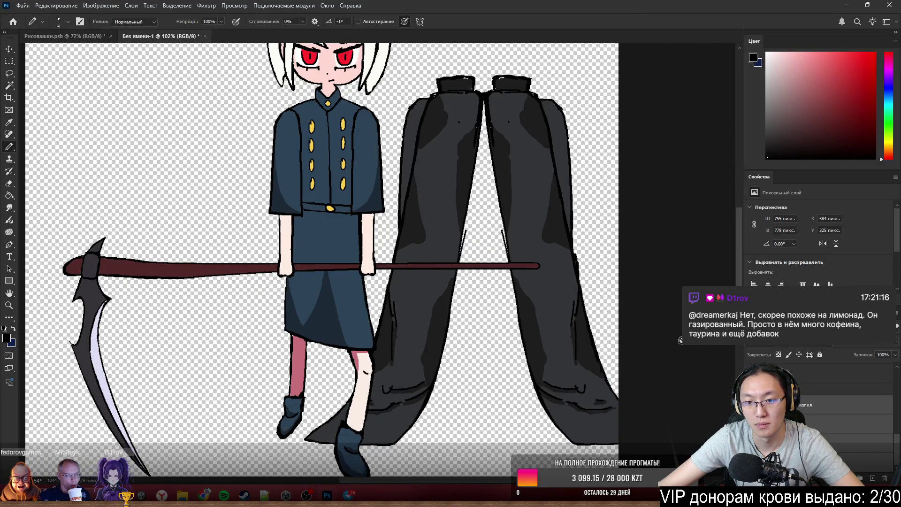
# Duplicate the ClockThing piece and return to the original ClockThing layer.
pyautogui.hotkey('alt', '[')
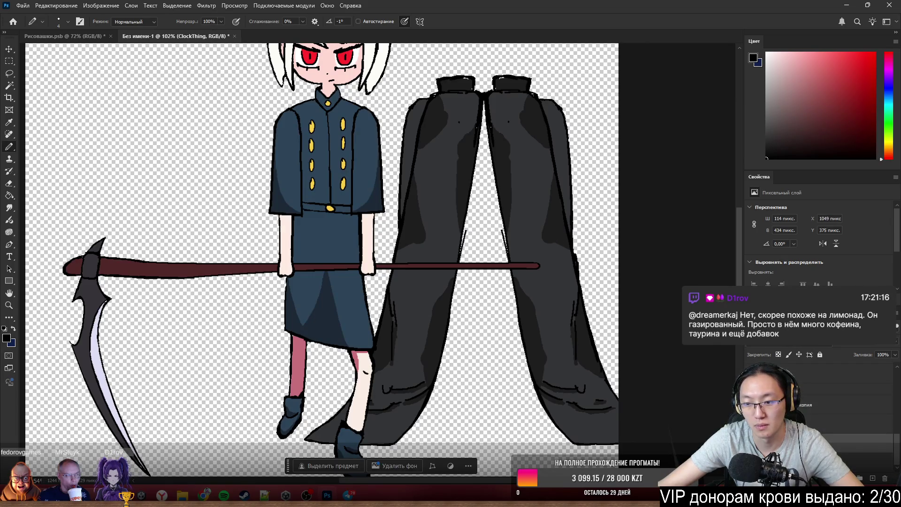
pyautogui.moveTo(852, 442); pyautogui.dragTo(867, 480)
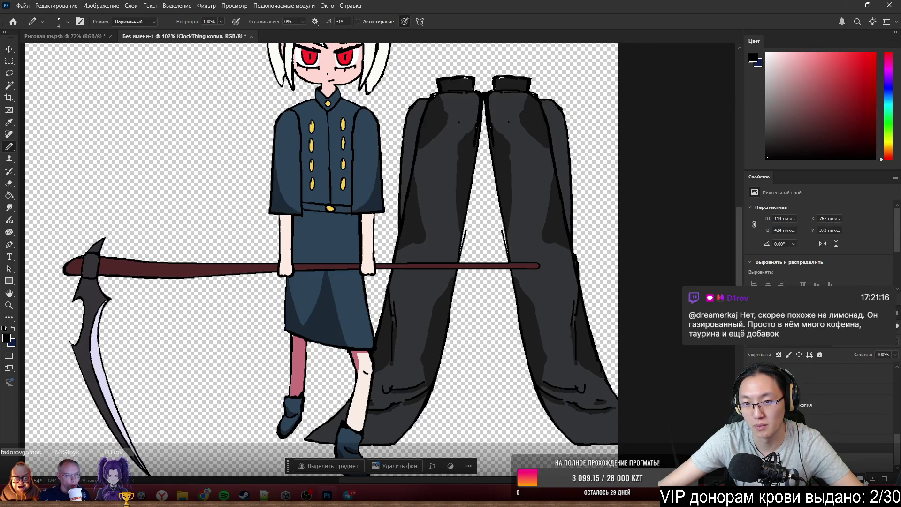
pyautogui.hotkey('alt', ']')
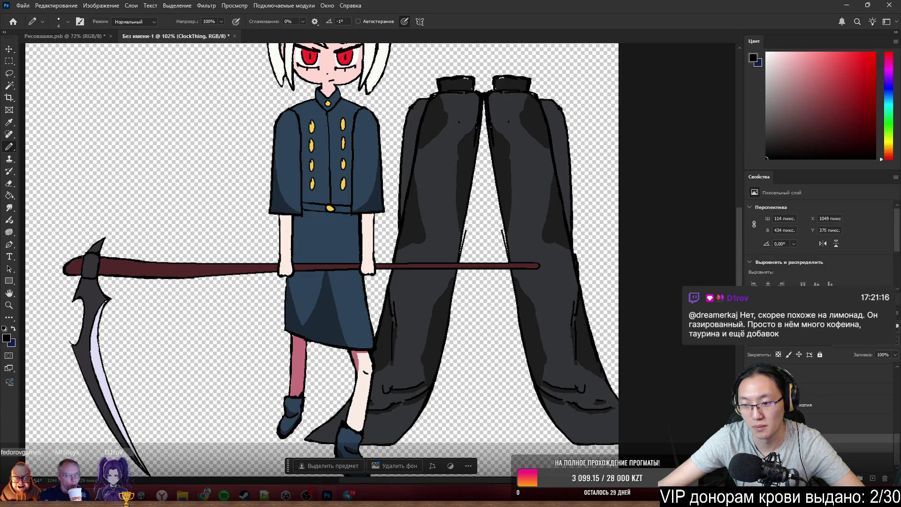
# Merge the cloak piece layers into one with Ctrl+E.
pyautogui.keyDown('shift'); pyautogui.click(819, 425); pyautogui.keyUp('shift')
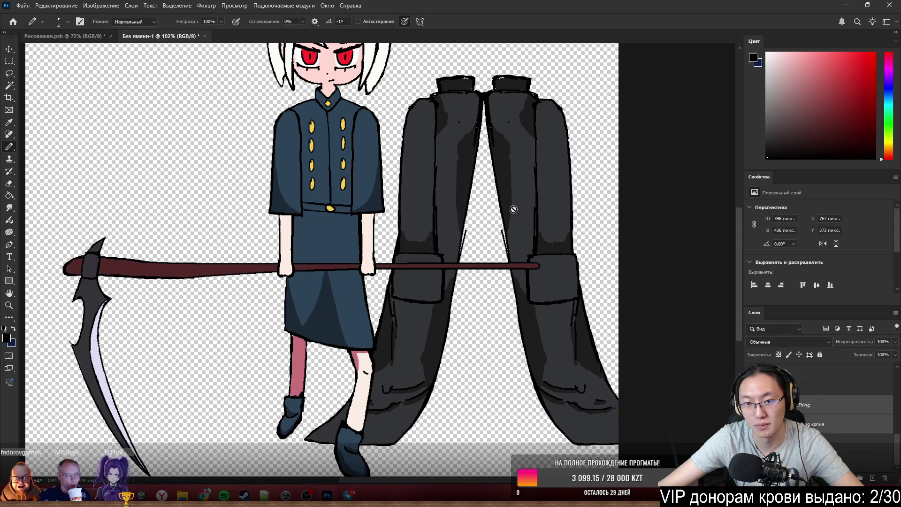
pyautogui.keyDown('shift'); pyautogui.click(845, 443); pyautogui.keyUp('shift')
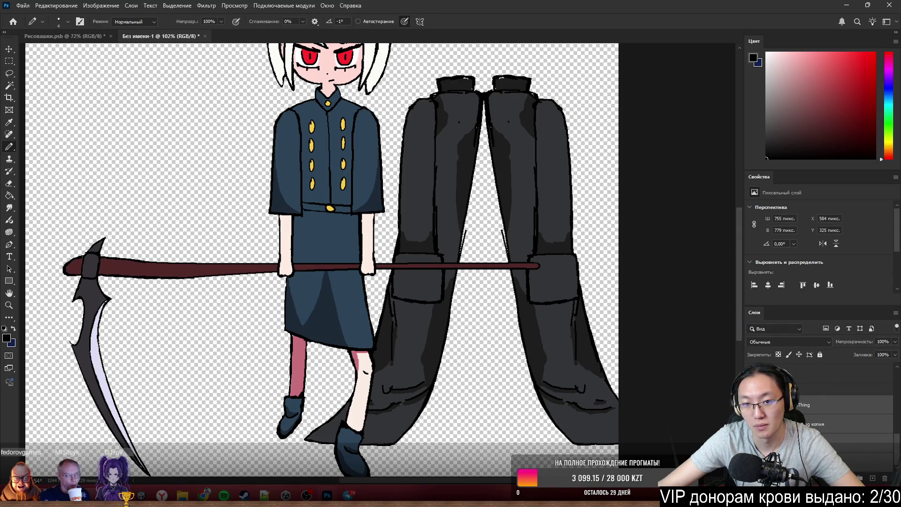
pyautogui.hotkey('ctrl', 'e')
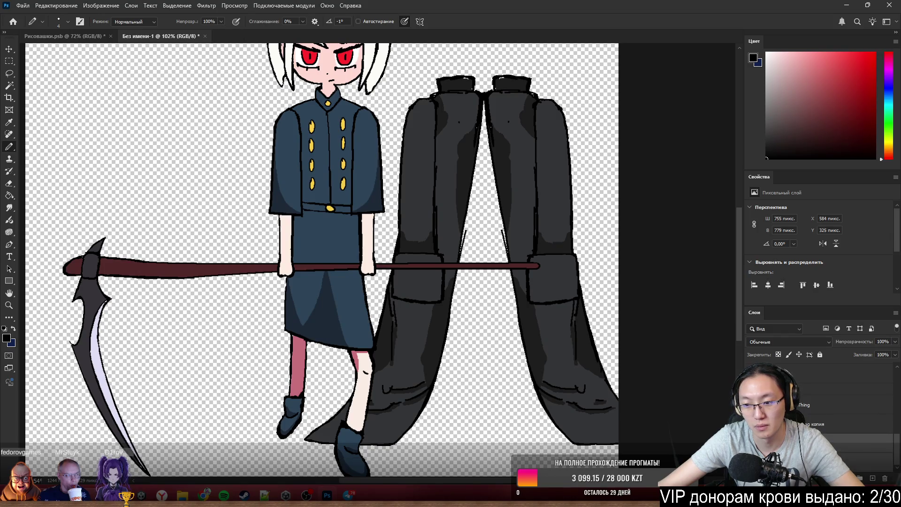
# Paint the gap between the standalone cloak halves solid dark on a new layer, then activate 'Clock копия'.
pyautogui.keyDown('alt'); pyautogui.click(498, 169); pyautogui.keyUp('alt')
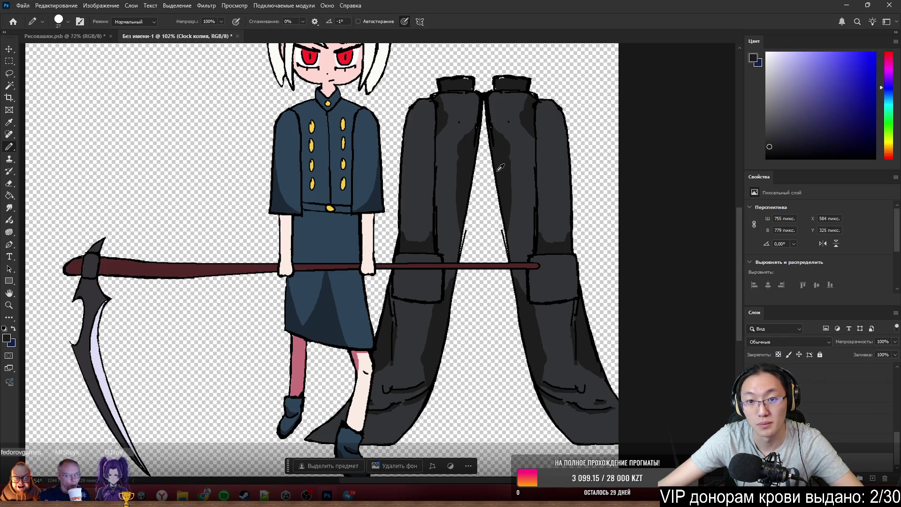
pyautogui.click(871, 478)
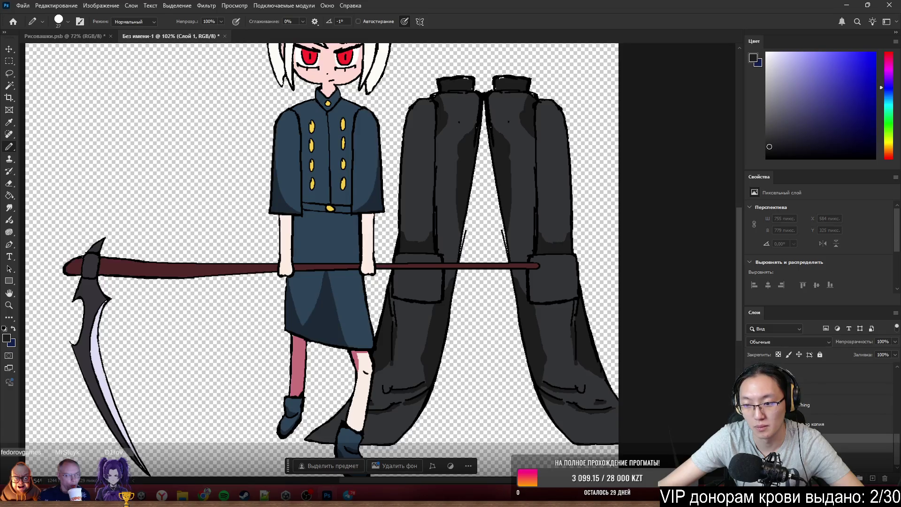
pyautogui.moveTo(482, 204); pyautogui.dragTo(513, 181)
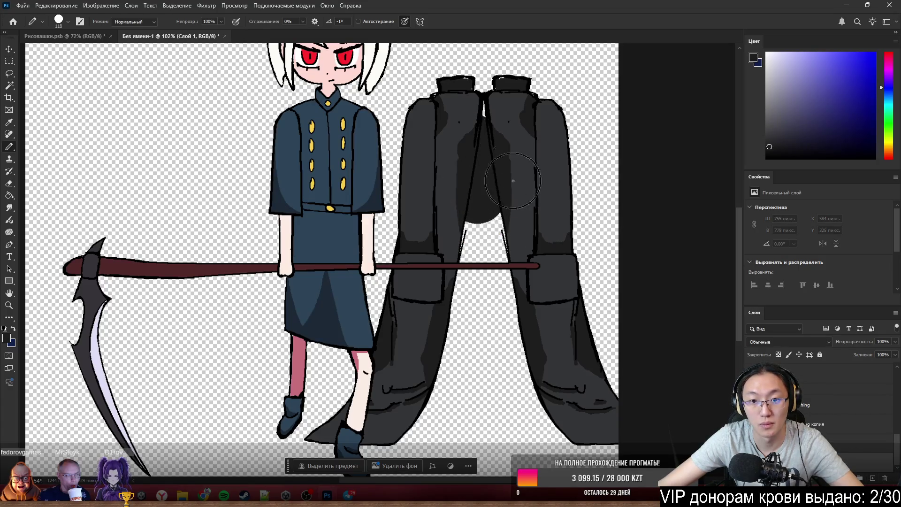
pyautogui.moveTo(489, 129)
pyautogui.mouseDown()
pyautogui.moveTo(484, 417)
pyautogui.moveTo(500, 266)
pyautogui.mouseUp()
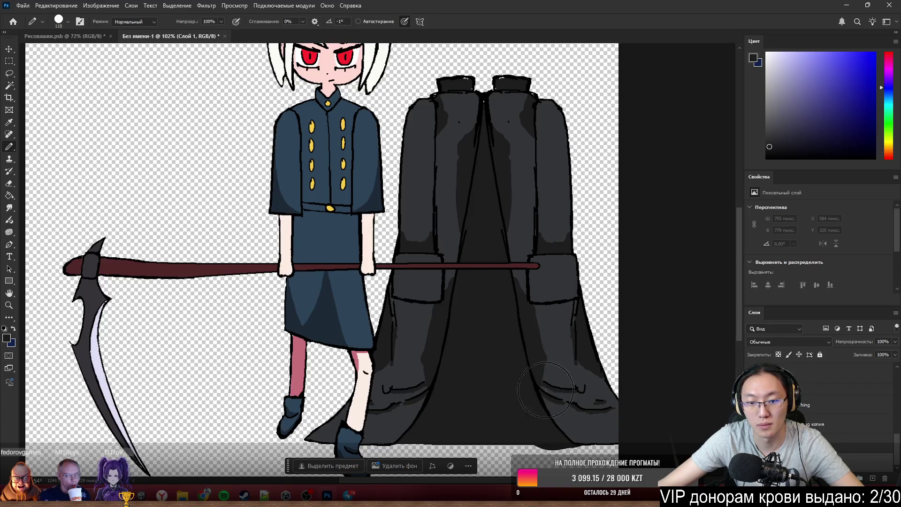
pyautogui.click(823, 423)
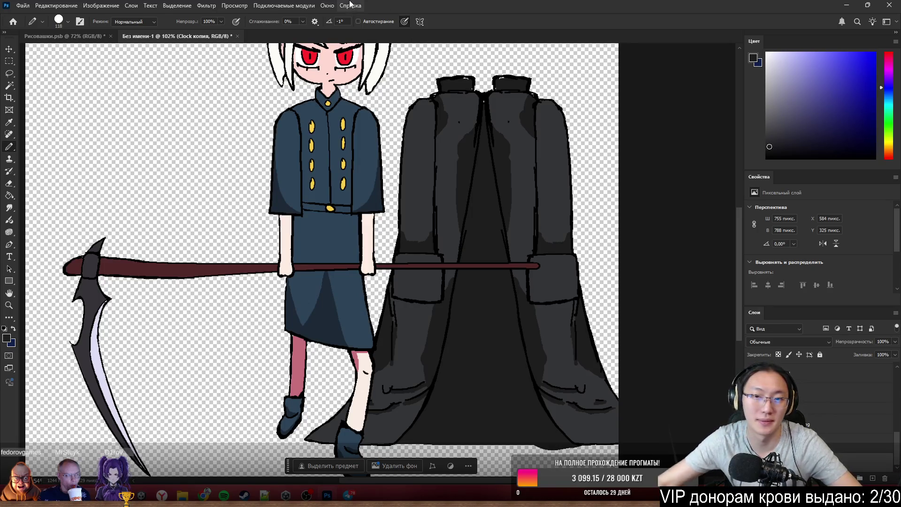
pyautogui.keyDown('alt'); pyautogui.scroll(-3, 472, 206); pyautogui.keyUp('alt')
pyautogui.keyDown('alt'); pyautogui.scroll(-3, 472, 205); pyautogui.keyUp('alt')
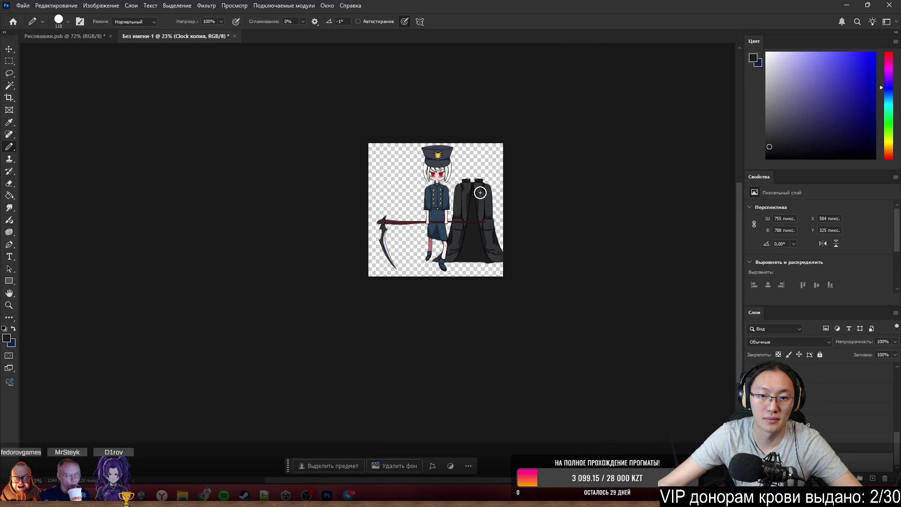
pyautogui.keyDown('alt'); pyautogui.scroll(2, 481, 192); pyautogui.keyUp('alt')
pyautogui.keyDown('alt'); pyautogui.scroll(3, 480, 191); pyautogui.keyUp('alt')
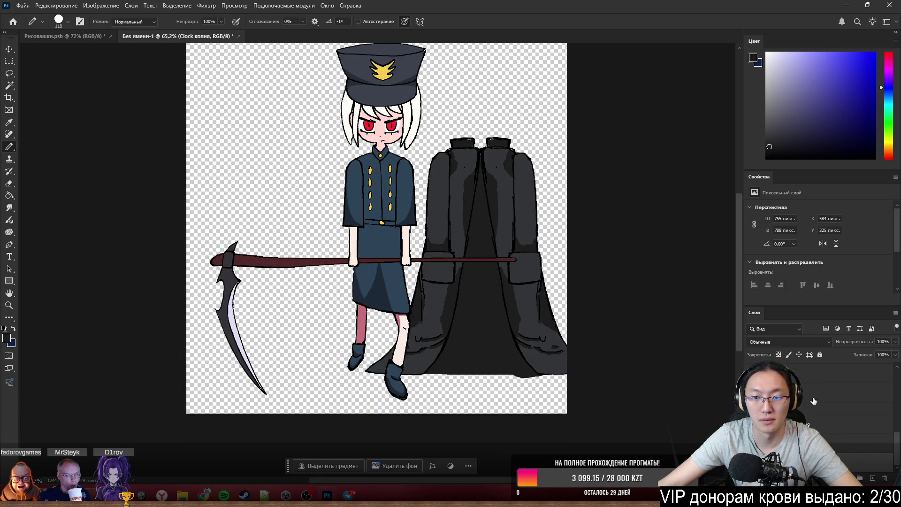
# Move the merged coat behind the character, cancel a quick PNG export and start Save As for the sprite.
pyautogui.click(821, 424)
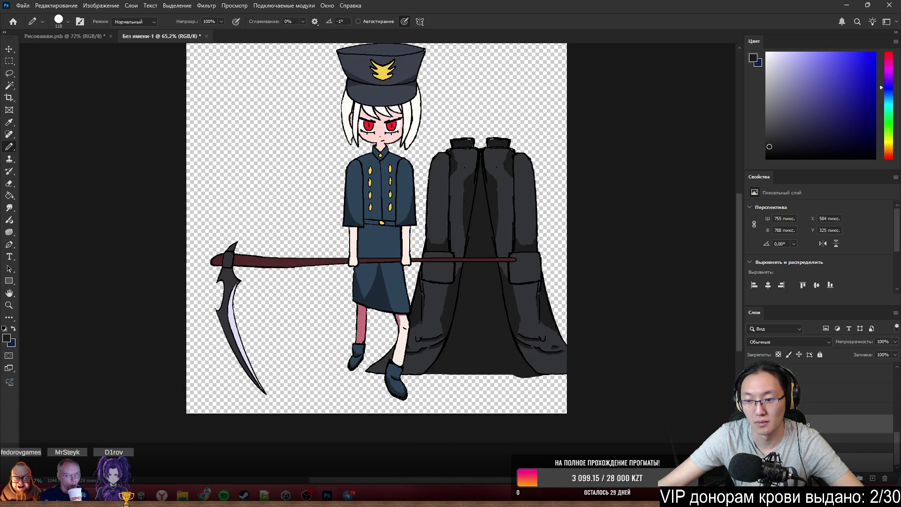
pyautogui.moveTo(506, 204); pyautogui.dragTo(402, 209)
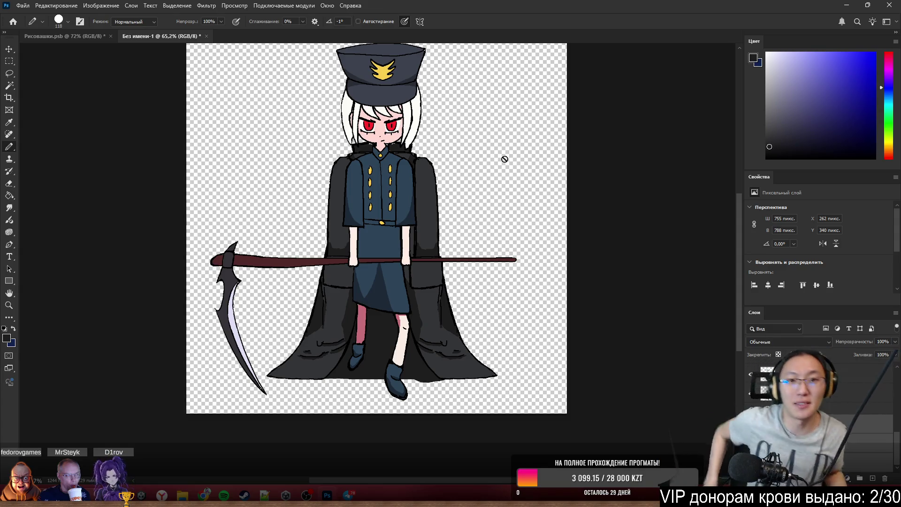
pyautogui.scroll(2, 215, 249)
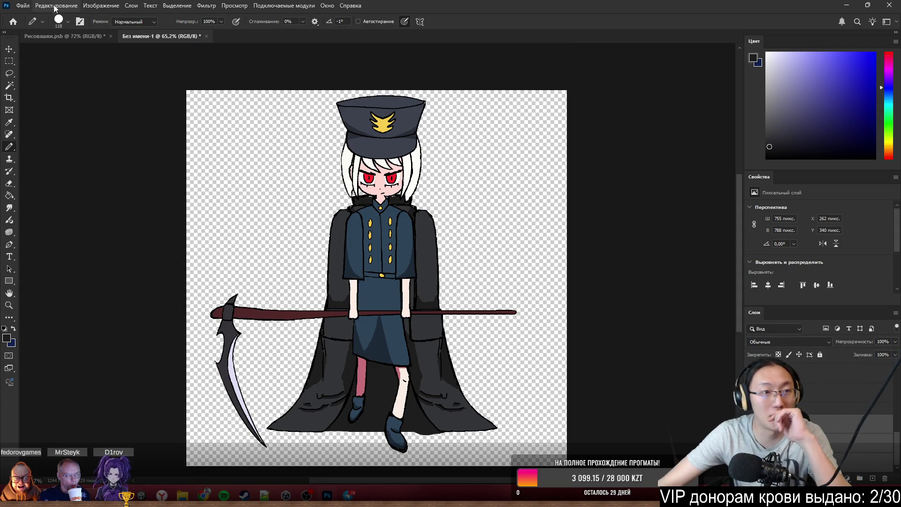
pyautogui.click(26, 6)
pyautogui.moveTo(44, 152)
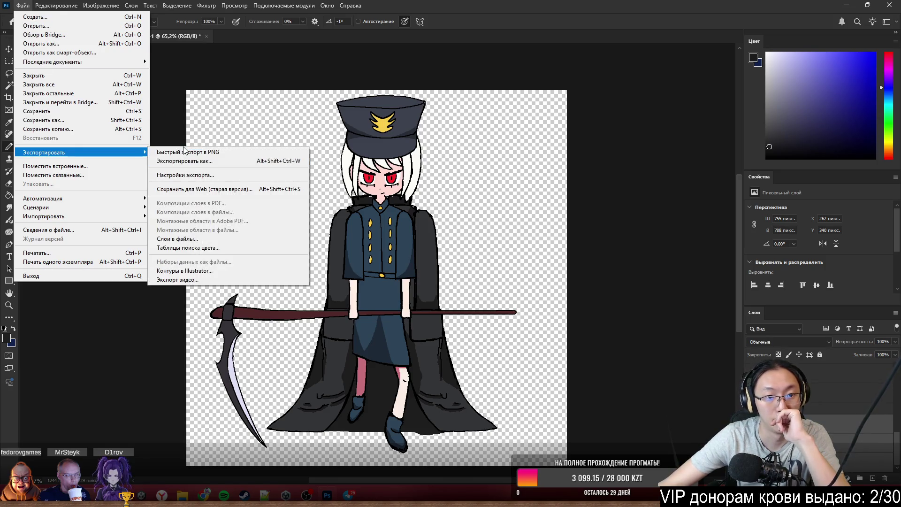
pyautogui.click(184, 152)
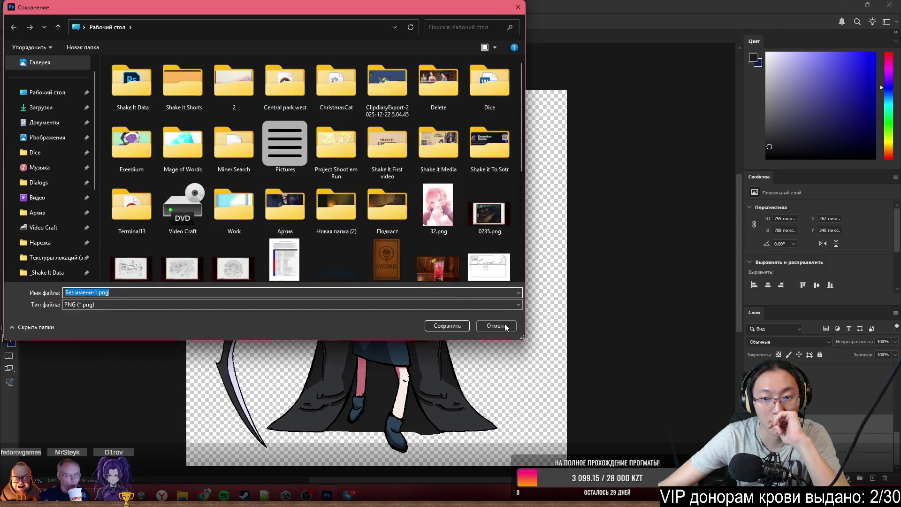
pyautogui.click(496, 325)
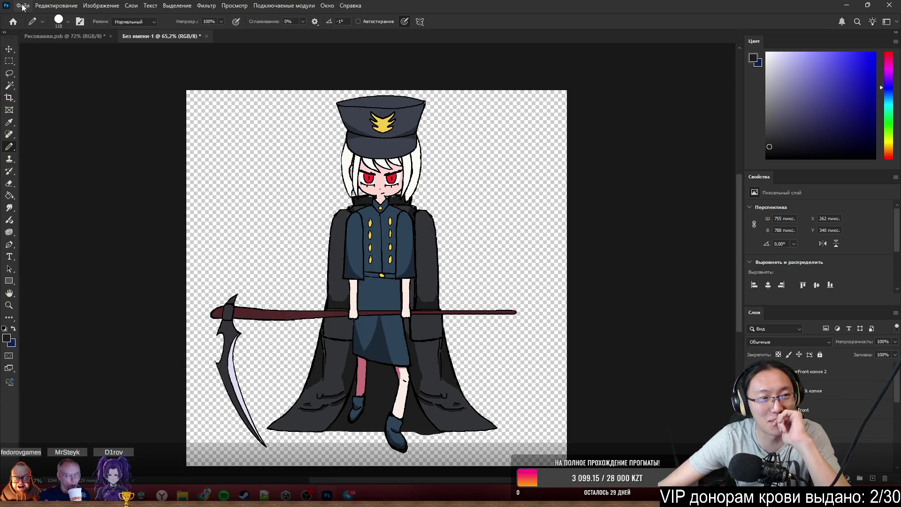
pyautogui.click(23, 6)
pyautogui.click(63, 122)
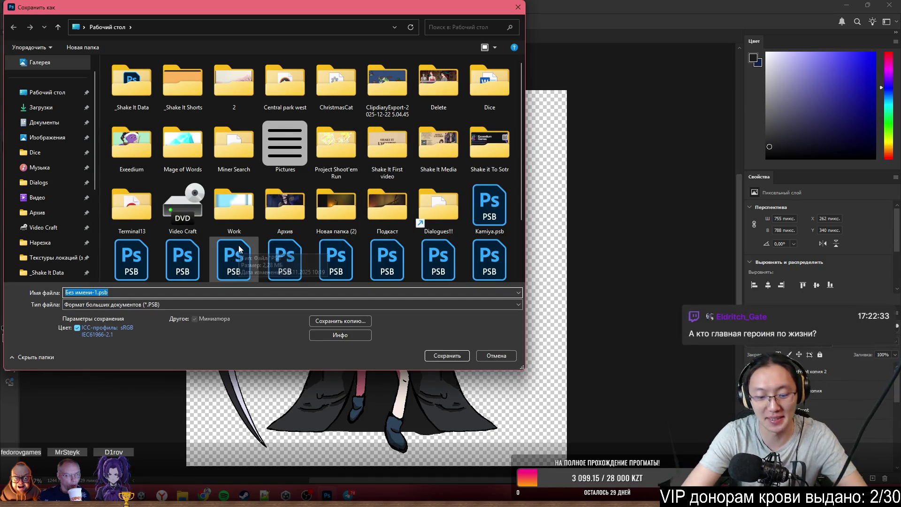
pyautogui.write('Tanya')
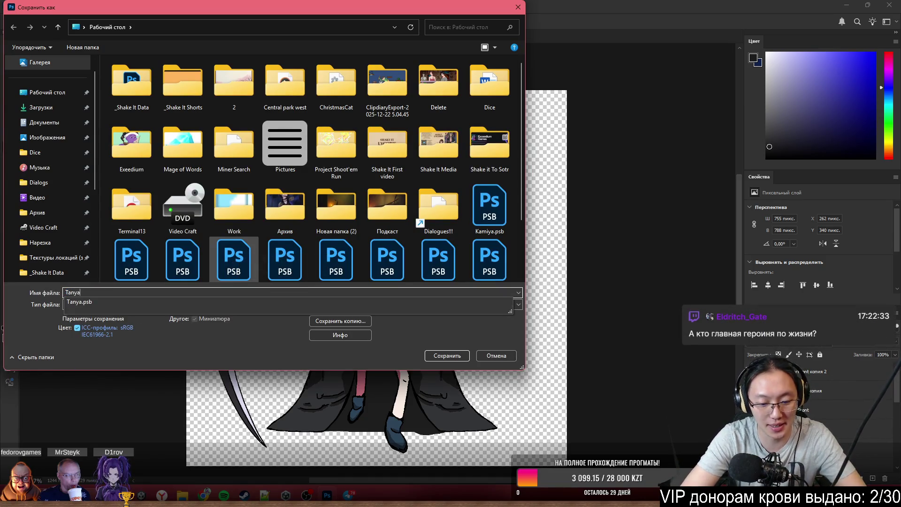
pyautogui.write('Cutscene')
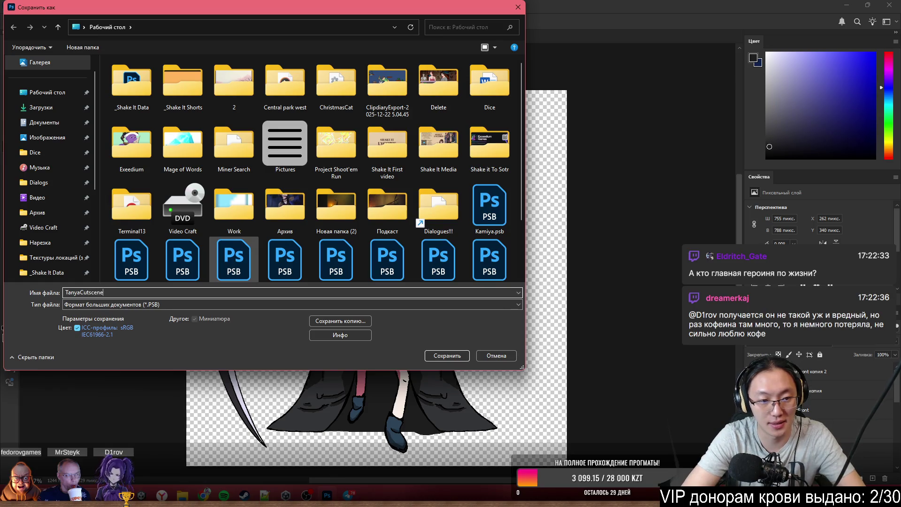
# Save the drawing as TanyaCutscene.psb with maximum compatibility, then quit Photoshop discarding the other document.
pyautogui.press('Return')
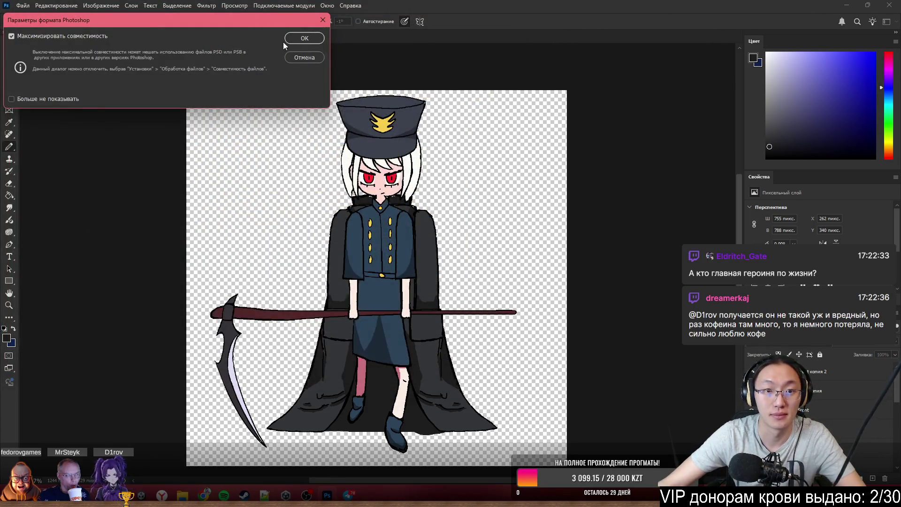
pyautogui.click(293, 39)
pyautogui.click(889, 4)
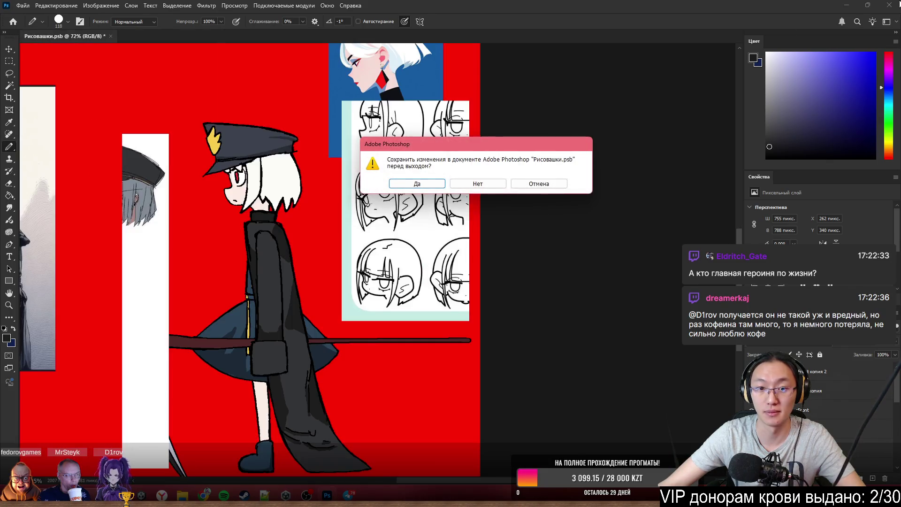
pyautogui.click(489, 184)
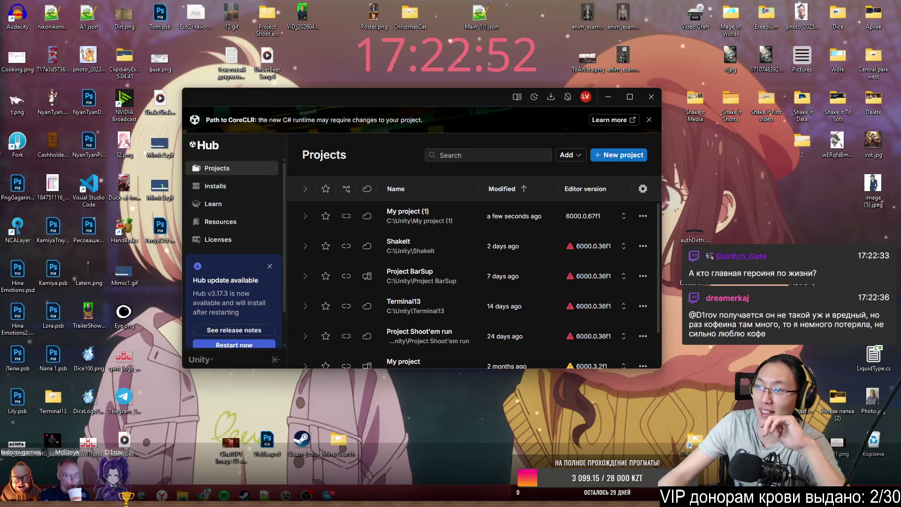
# Launch 'My project (1)' from the Unity Hub projects list.
pyautogui.click(416, 216)
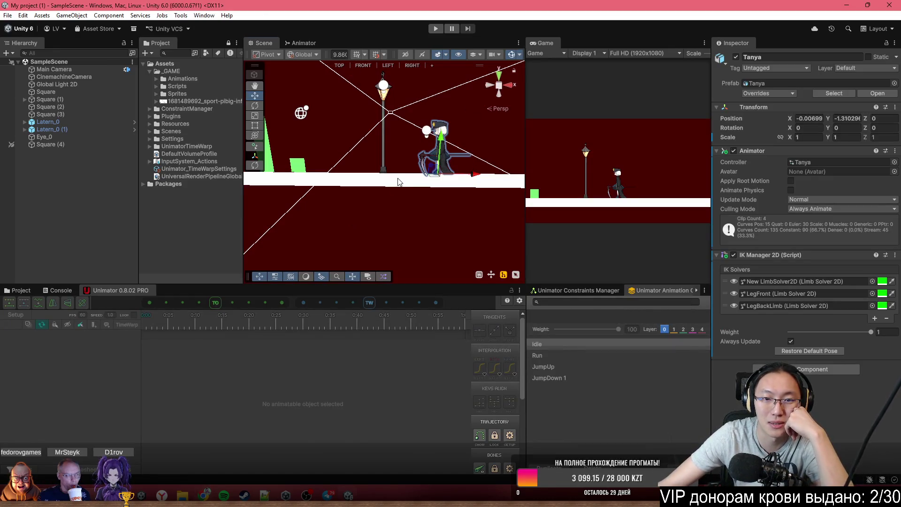
pyautogui.scroll(-3, 443, 147)
# Switch the Scene view to 2D and drag TanyaCutscene.psb from the desktop into Assets/_GAME/Sprites.
pyautogui.click(405, 53)
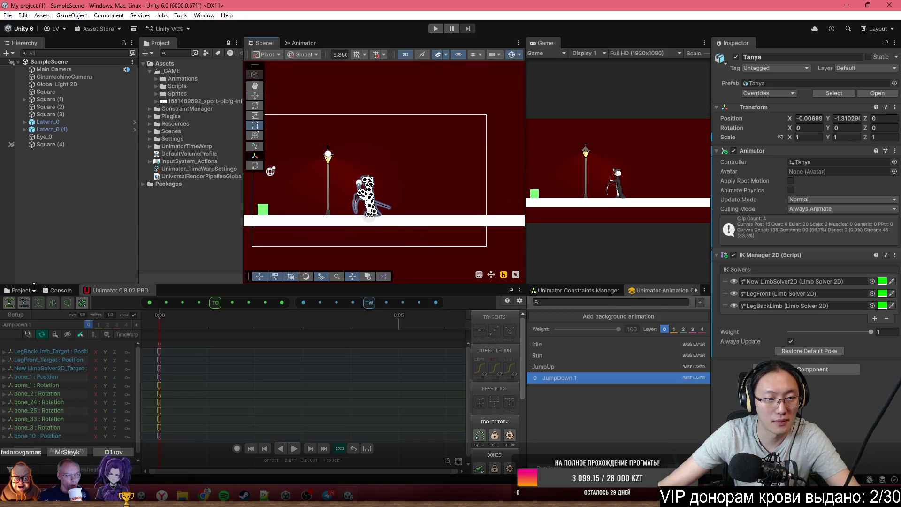
pyautogui.click(22, 290)
pyautogui.scroll(-2, 398, 246)
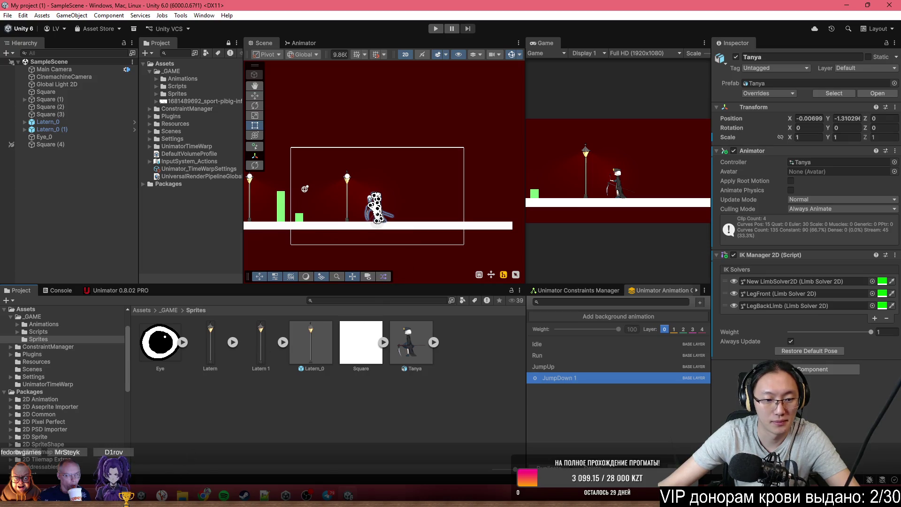
pyautogui.doubleClick(272, 15)
pyautogui.moveTo(152, 238); pyautogui.dragTo(518, 454)
pyautogui.moveTo(668, 60); pyautogui.dragTo(496, 4)
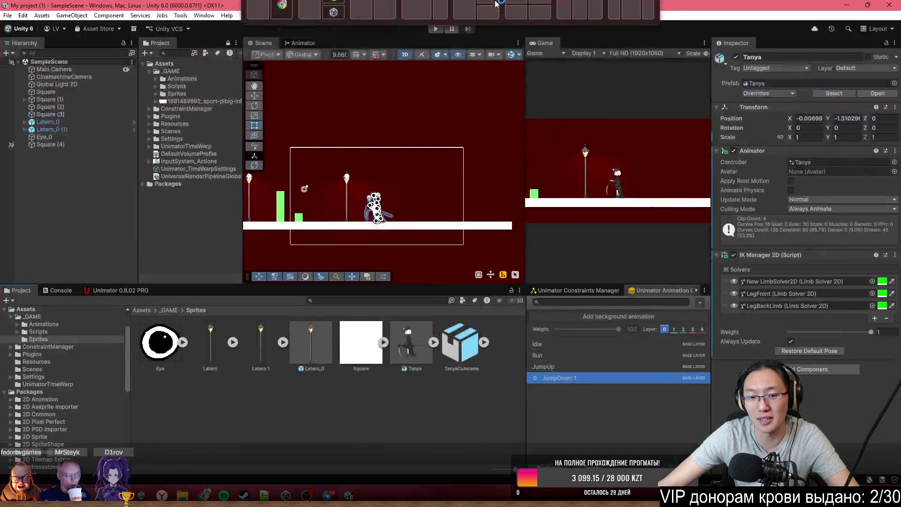
pyautogui.scroll(2, 381, 161)
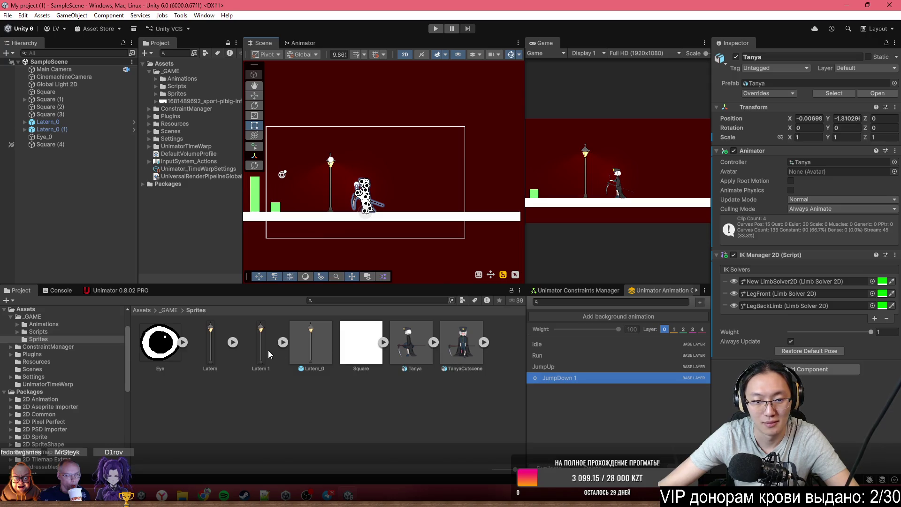
# Drag the TanyaCutscene sprite into SampleScene and move it well below the level's platform.
pyautogui.moveTo(450, 349); pyautogui.dragTo(364, 256)
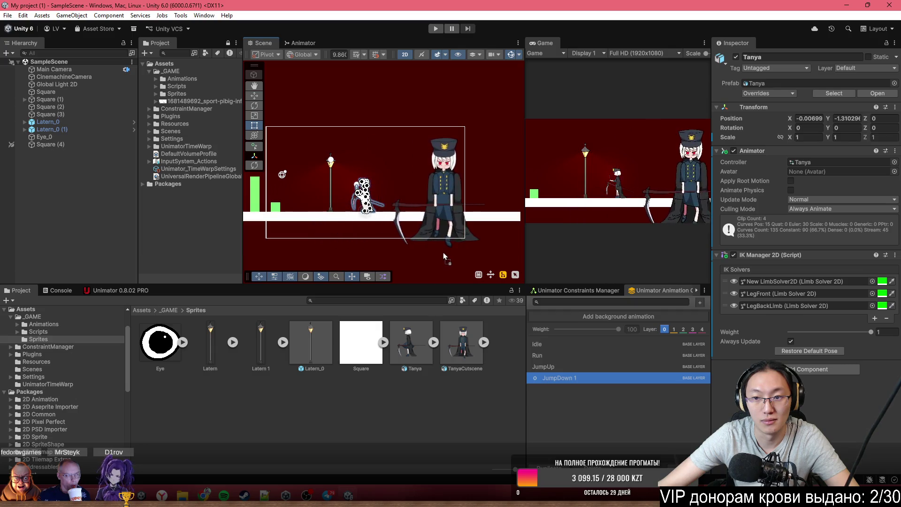
pyautogui.moveTo(364, 255)
pyautogui.mouseDown()
pyautogui.moveTo(493, 246)
pyautogui.moveTo(481, 124)
pyautogui.mouseUp()
pyautogui.press('f')
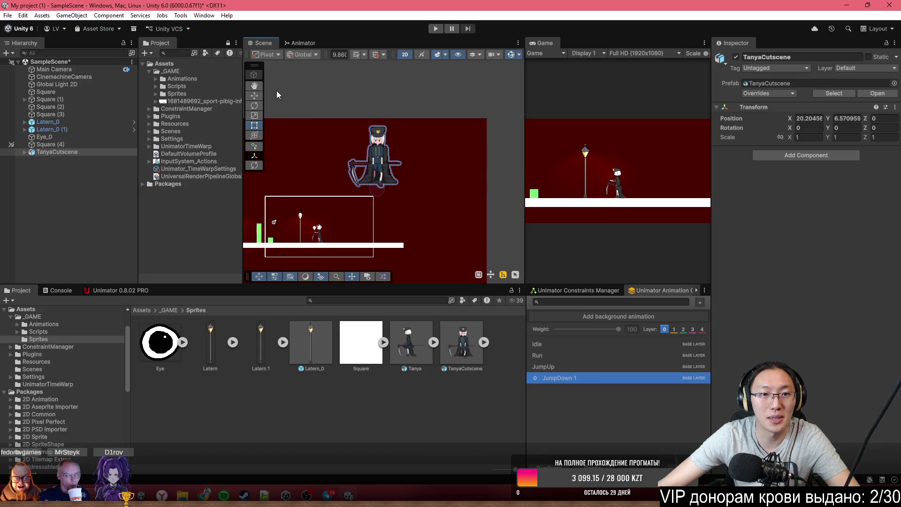
pyautogui.scroll(-2, 261, 104)
pyautogui.moveTo(384, 113); pyautogui.dragTo(390, 233)
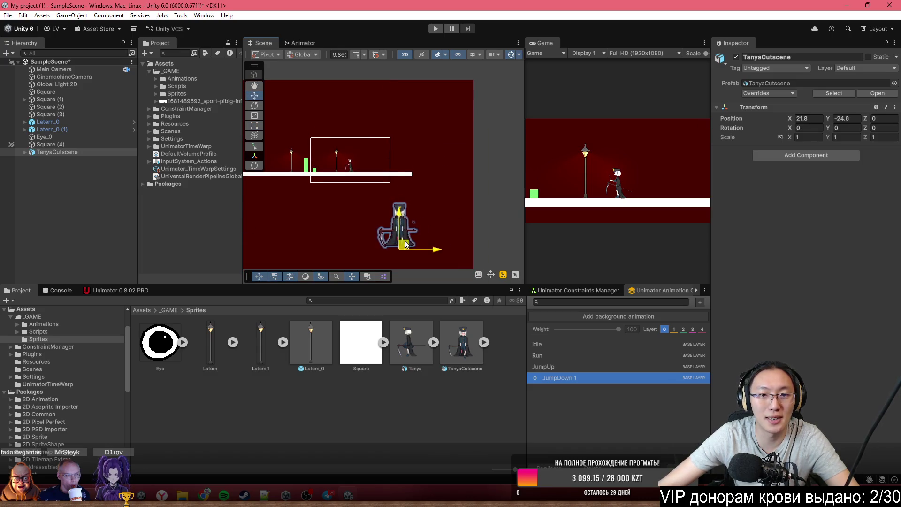
pyautogui.press('f')
pyautogui.moveTo(390, 157); pyautogui.dragTo(369, 247)
pyautogui.doubleClick(56, 151)
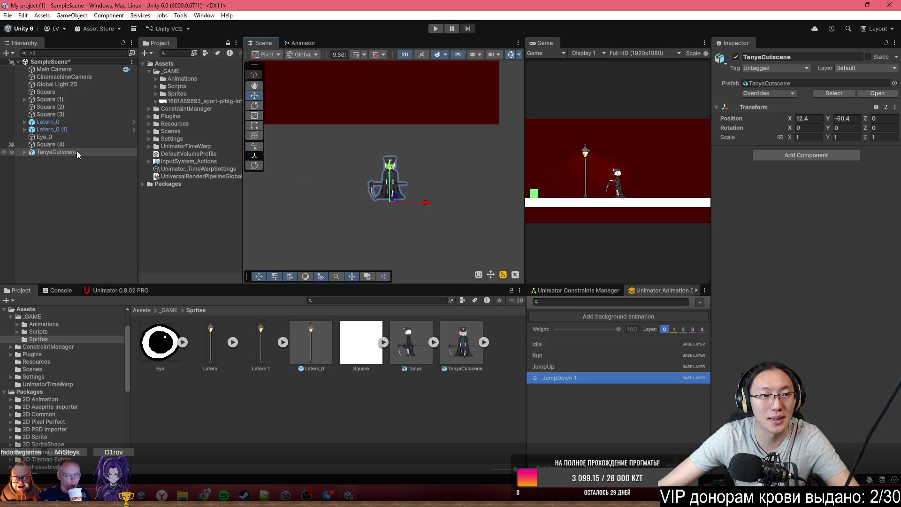
pyautogui.rightClick(56, 152)
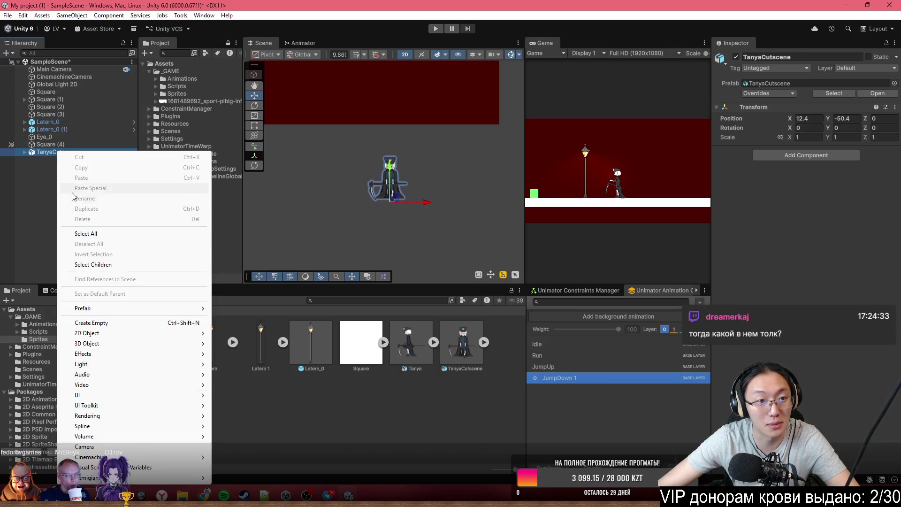
# Create a second Cinemachine Camera, CinemachineCamera (1), from the Hierarchy context menu.
pyautogui.click(74, 78)
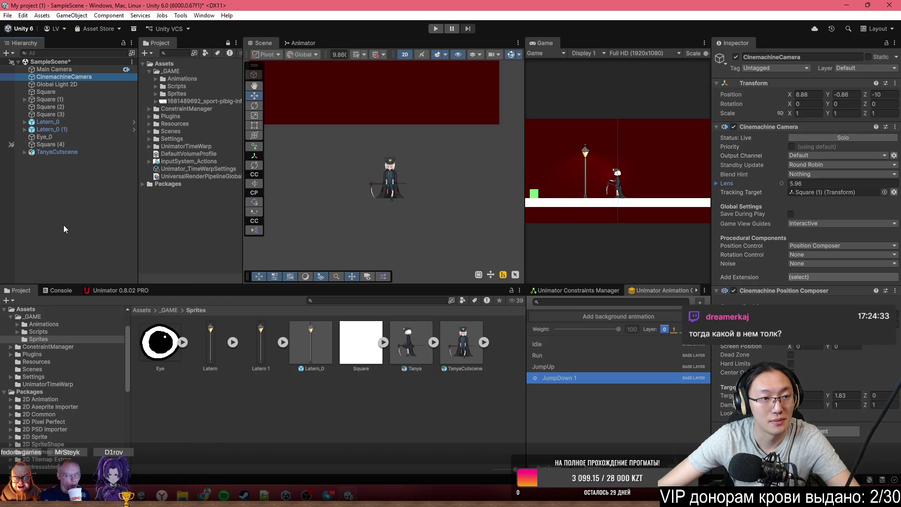
pyautogui.rightClick(64, 225)
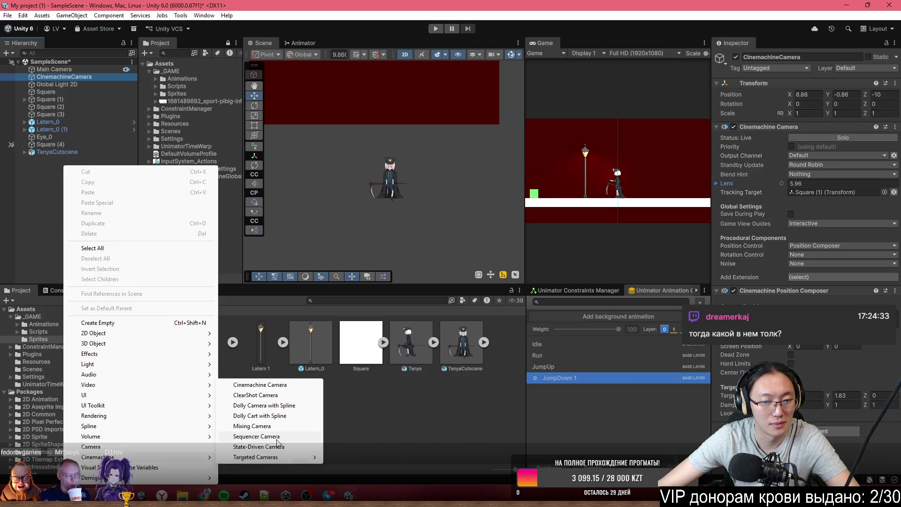
pyautogui.click(282, 386)
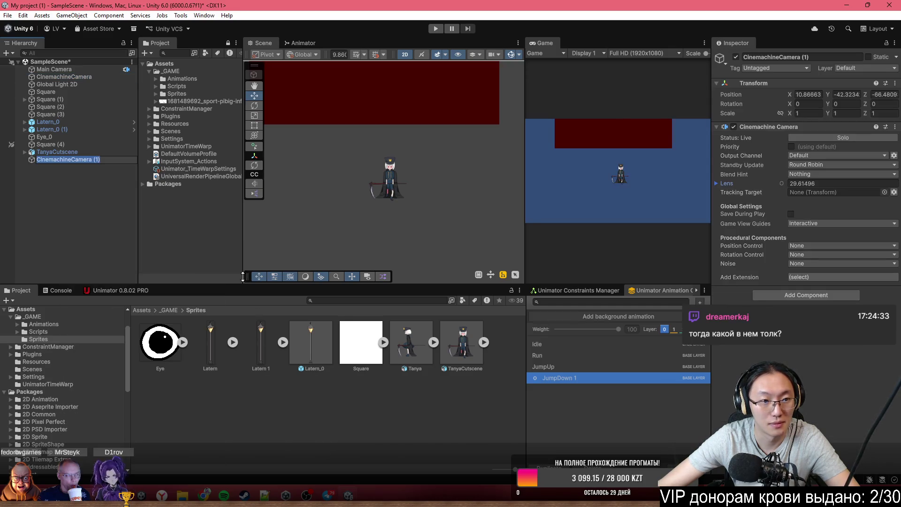
pyautogui.click(821, 286)
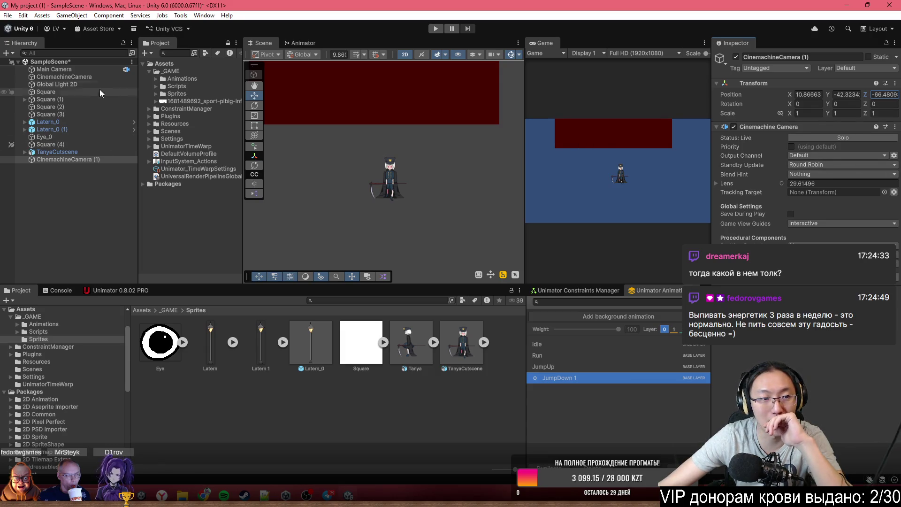
pyautogui.click(102, 72)
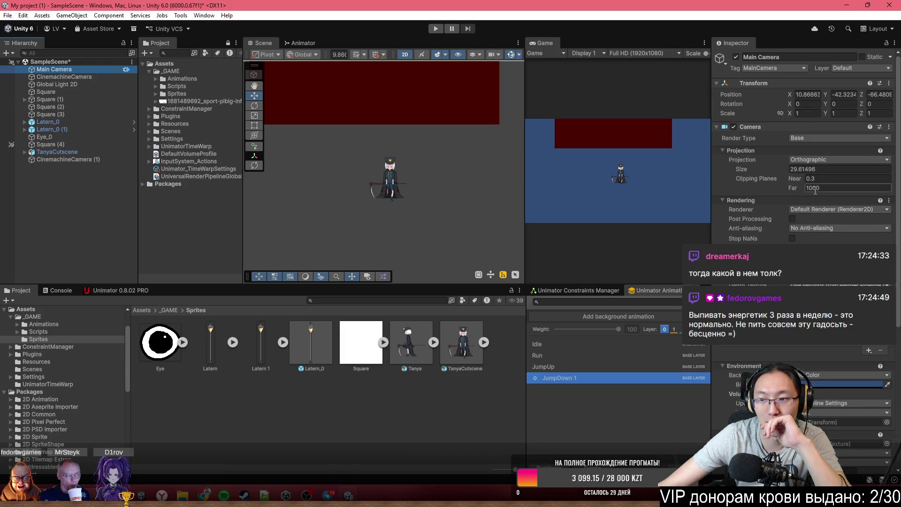
pyautogui.scroll(-5, 424, 145)
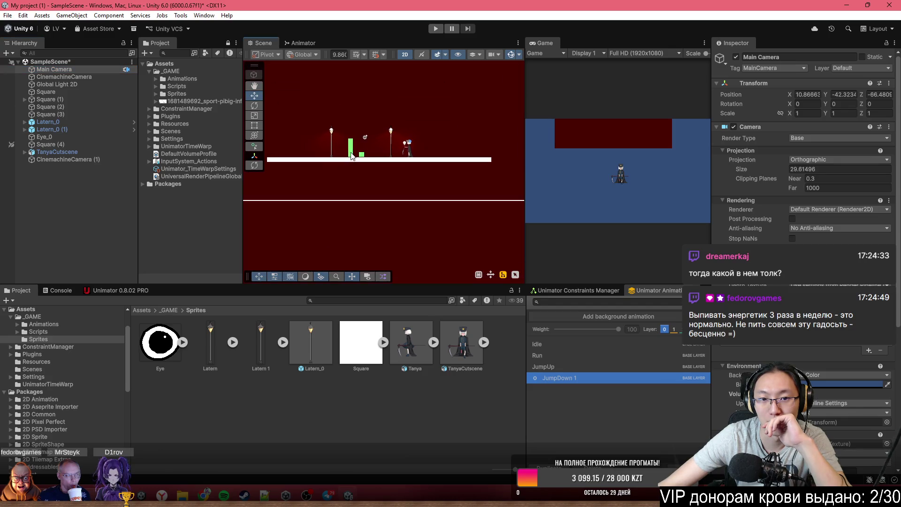
# Set the Main Camera's projection to Perspective in its Camera component.
pyautogui.click(831, 159)
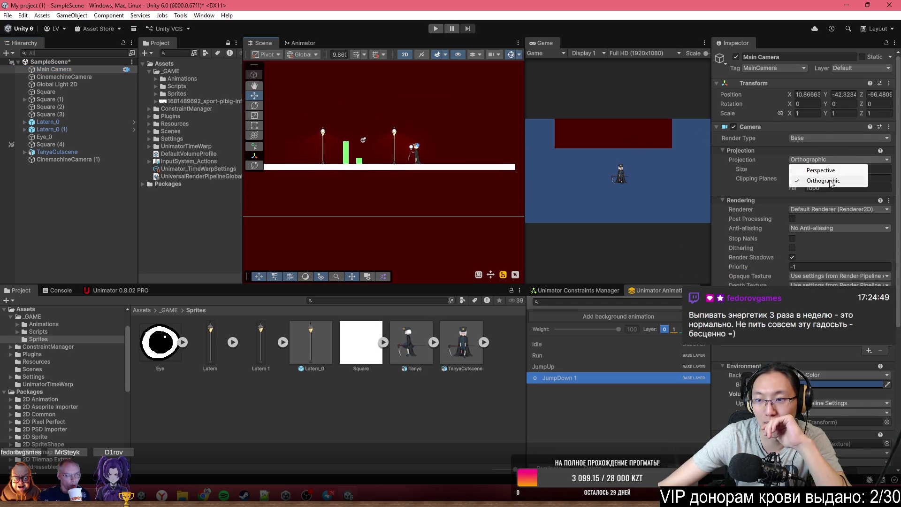
pyautogui.click(880, 92)
pyautogui.write('-10')
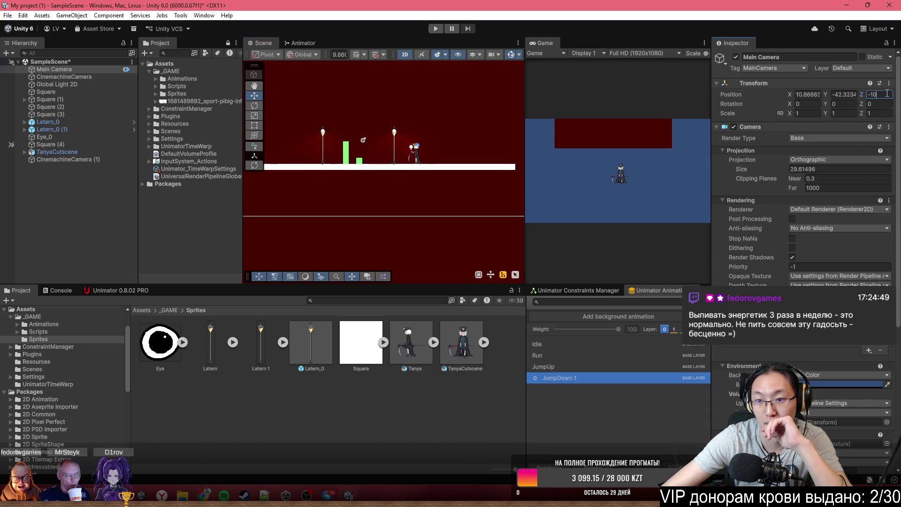
pyautogui.click(807, 160)
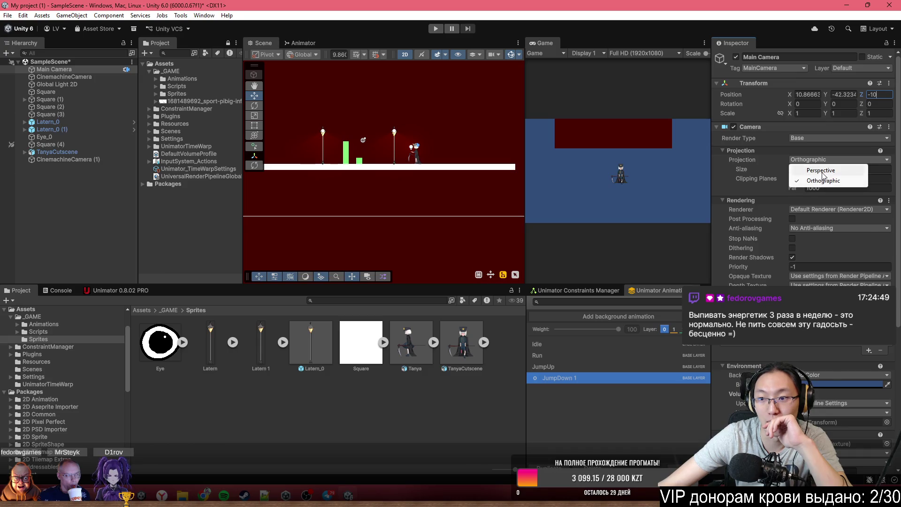
pyautogui.click(815, 169)
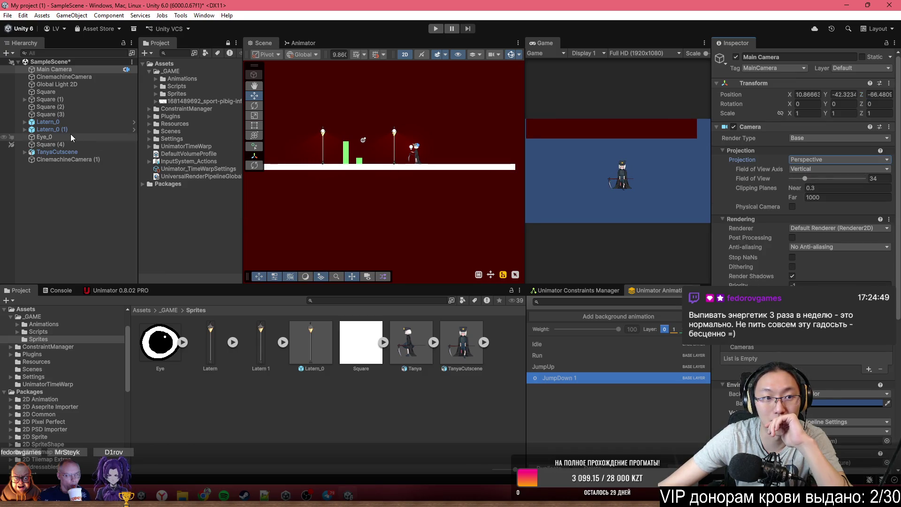
pyautogui.click(72, 158)
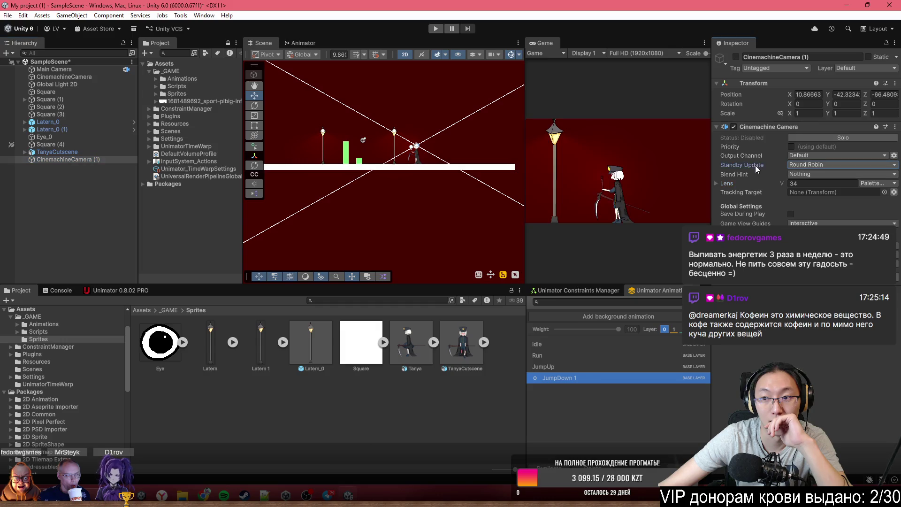
# Widen the CinemachineCamera lens to 50 so the whole platform fits the game view.
pyautogui.click(74, 74)
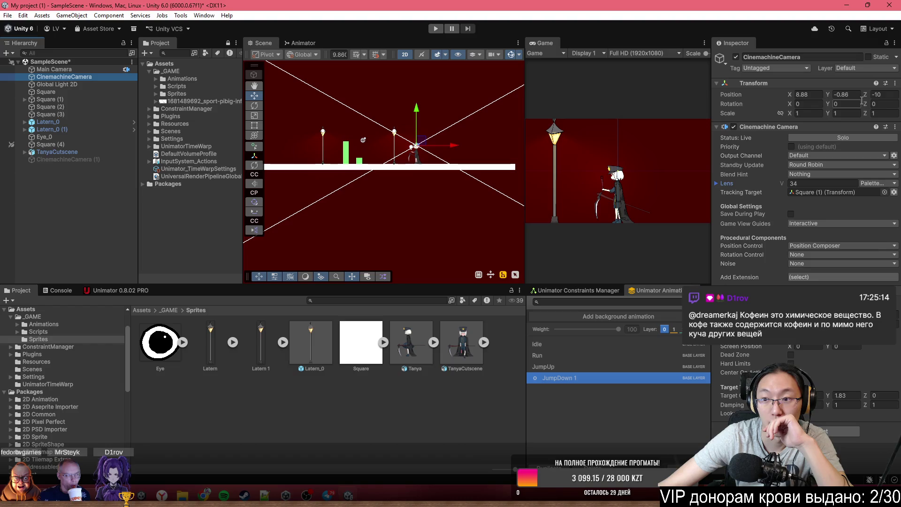
pyautogui.moveTo(767, 183)
pyautogui.mouseDown()
pyautogui.moveTo(55, 191)
pyautogui.moveTo(833, 195)
pyautogui.mouseUp()
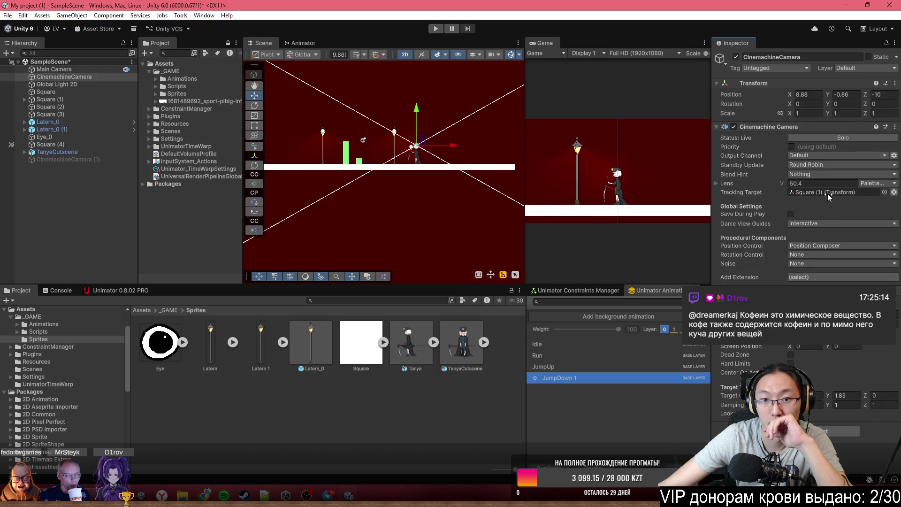
pyautogui.moveTo(833, 195)
pyautogui.mouseDown()
pyautogui.moveTo(813, 187)
pyautogui.moveTo(825, 186)
pyautogui.mouseUp()
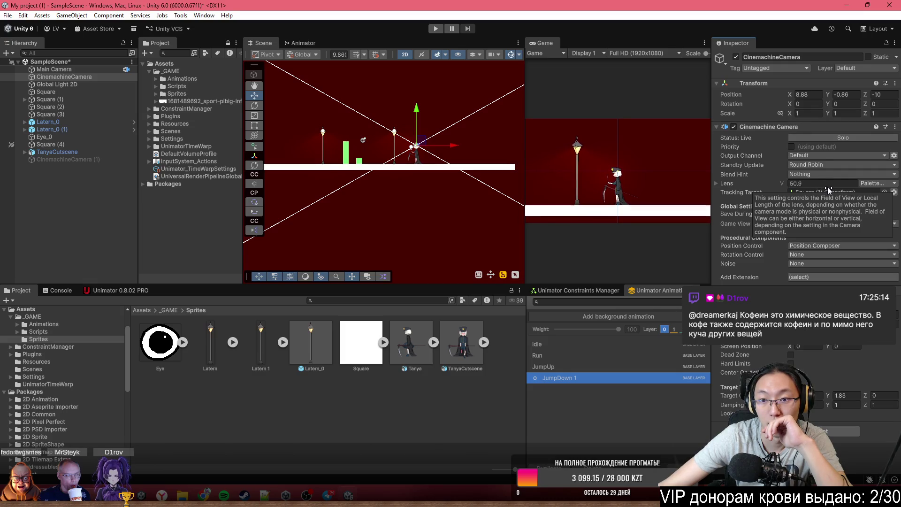
pyautogui.doubleClick(539, 43)
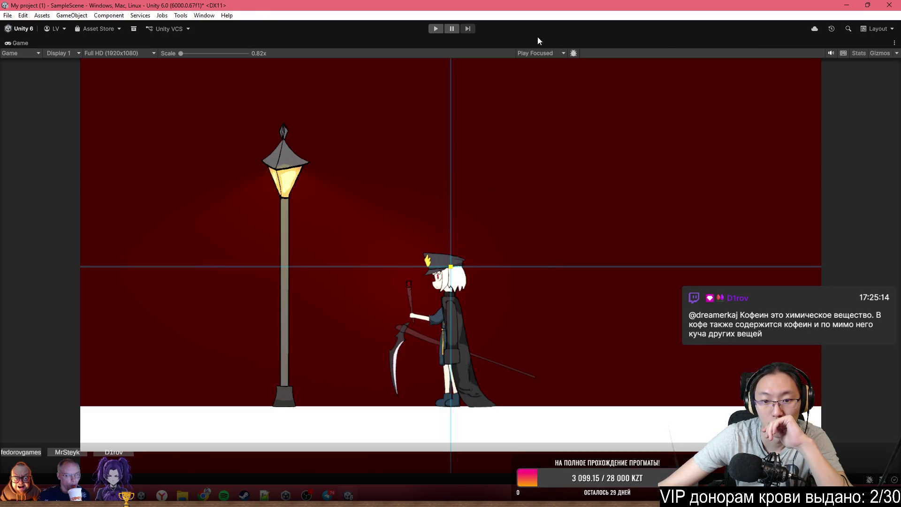
pyautogui.doubleClick(407, 42)
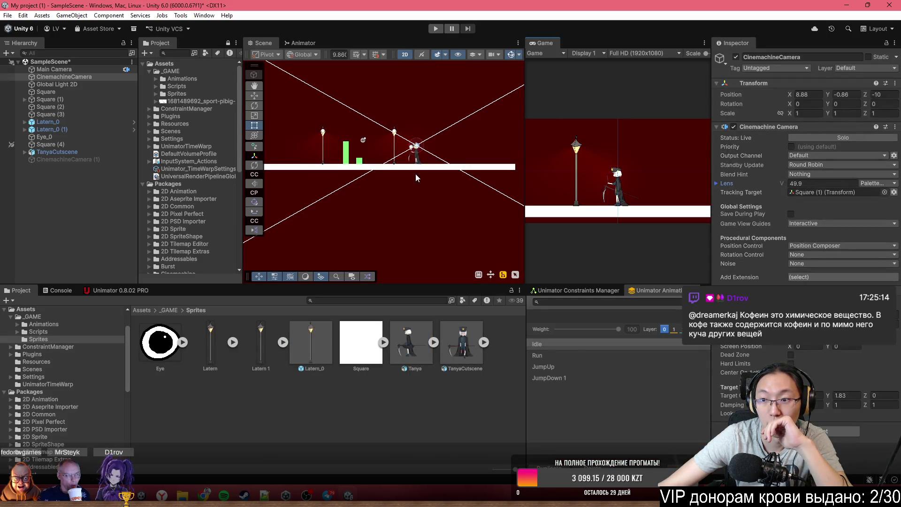
pyautogui.doubleClick(816, 183)
pyautogui.write('50')
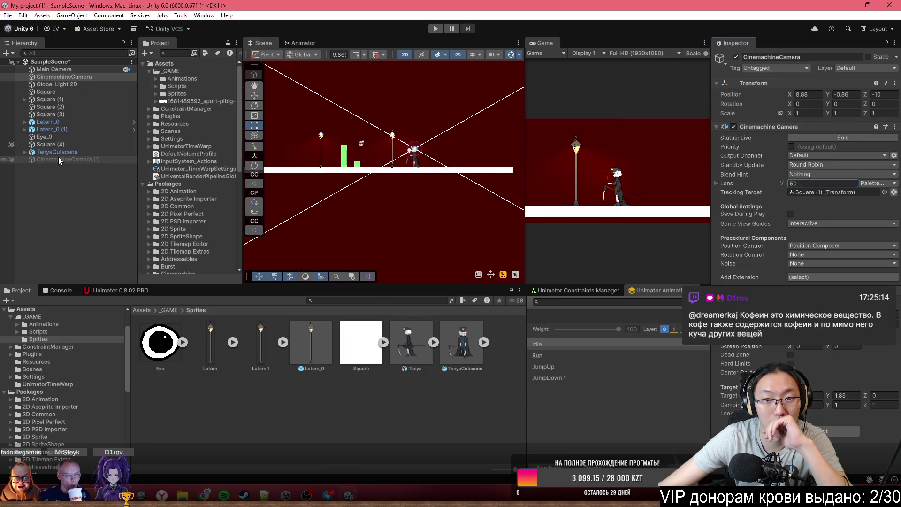
pyautogui.click(88, 160)
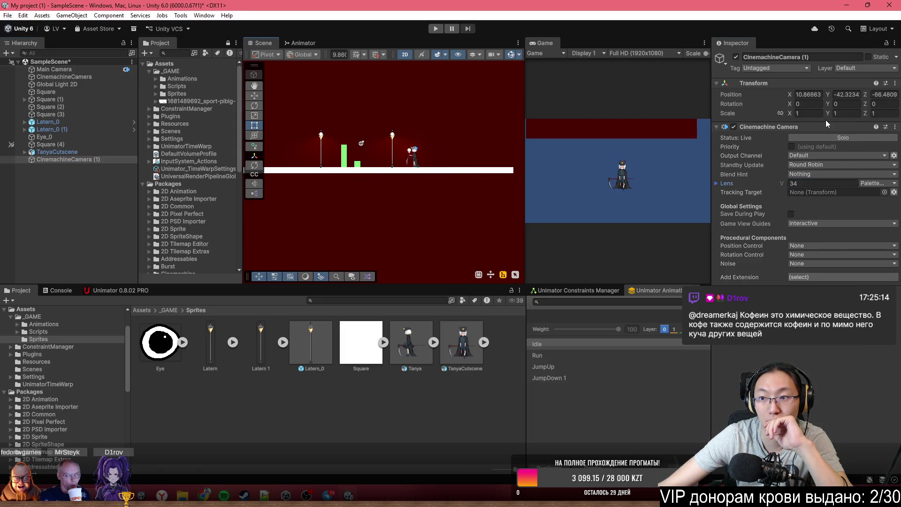
# Position CinemachineCamera (1) at X 0, Y 50, Z -10 and move TanyaCutscene up into its frame.
pyautogui.click(880, 94)
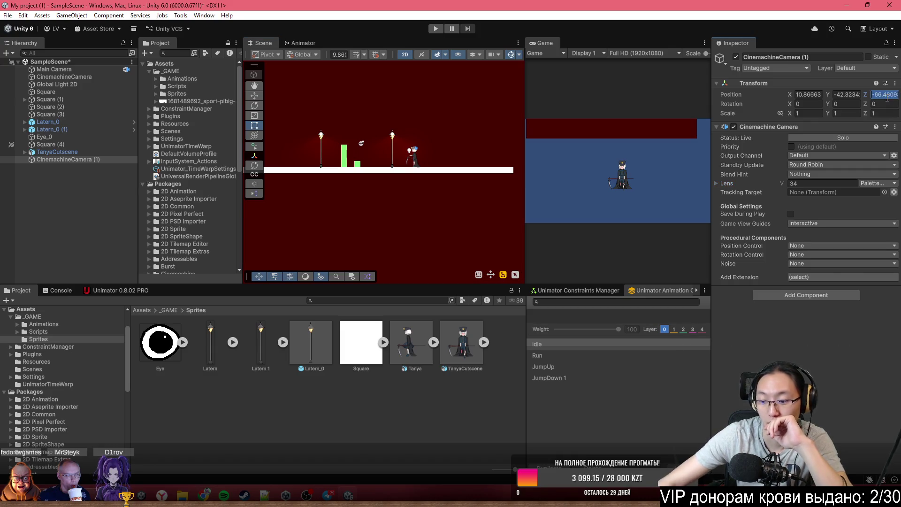
pyautogui.write('-10')
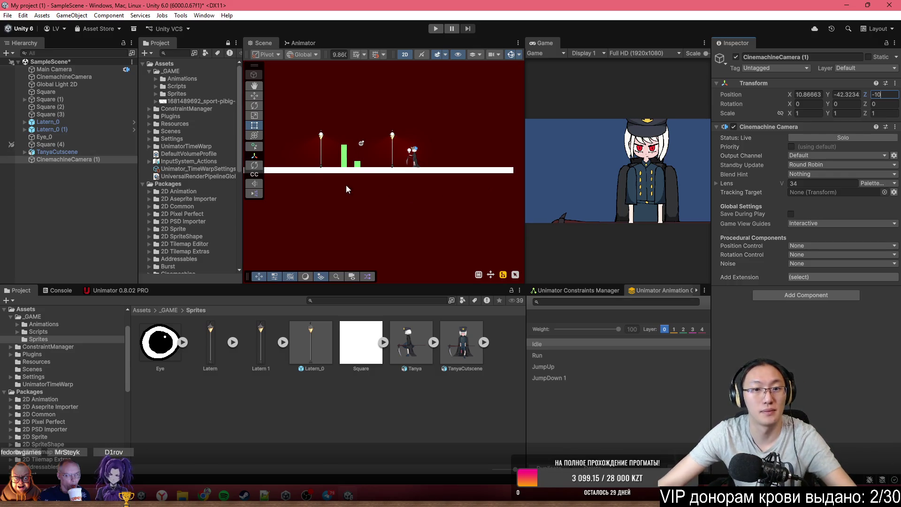
pyautogui.scroll(-2, 472, 179)
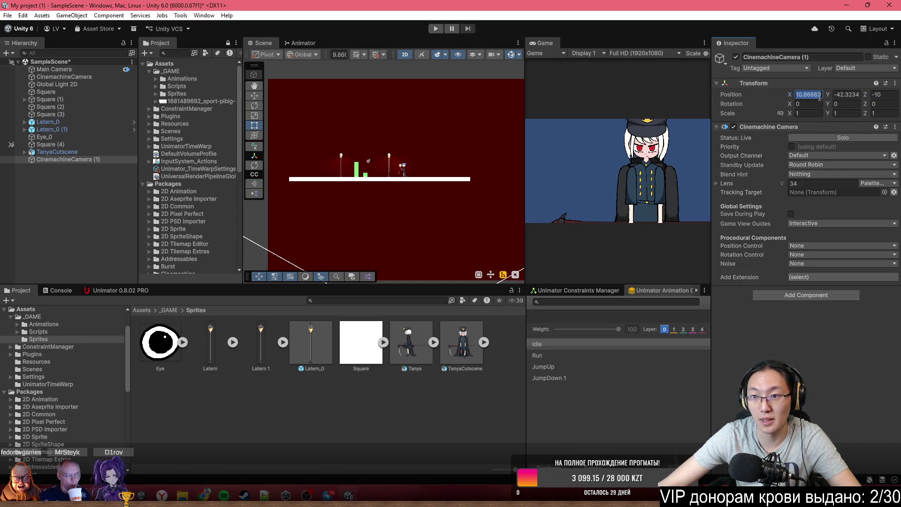
pyautogui.click(854, 96)
pyautogui.write('50')
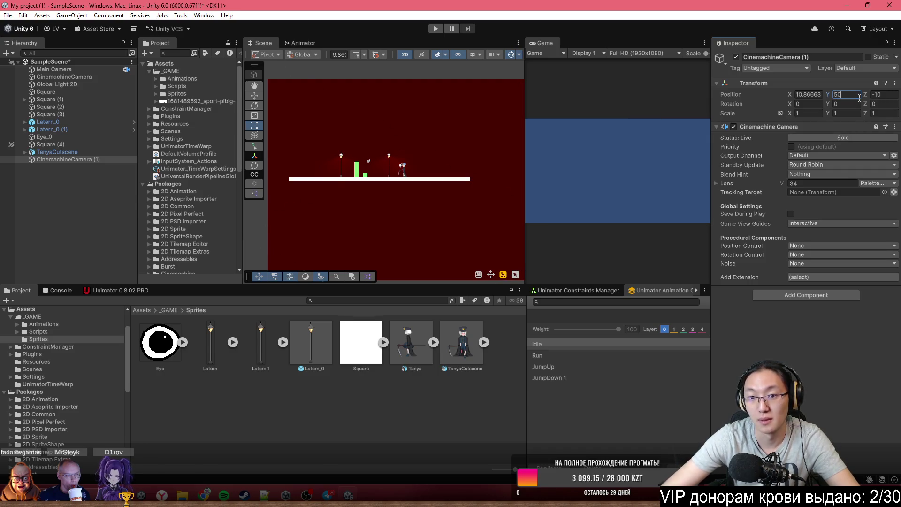
pyautogui.scroll(-3, 470, 153)
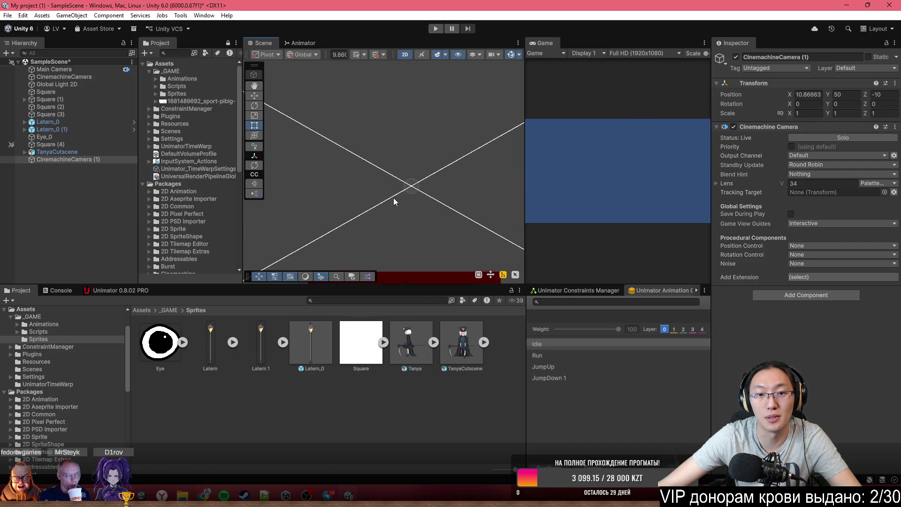
pyautogui.doubleClick(82, 155)
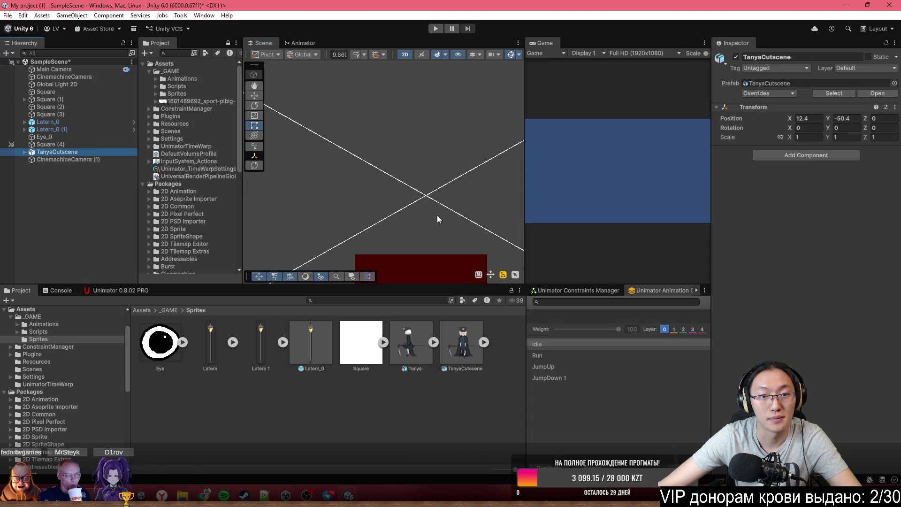
pyautogui.moveTo(418, 227); pyautogui.dragTo(408, 205)
pyautogui.moveTo(379, 246); pyautogui.dragTo(375, 65)
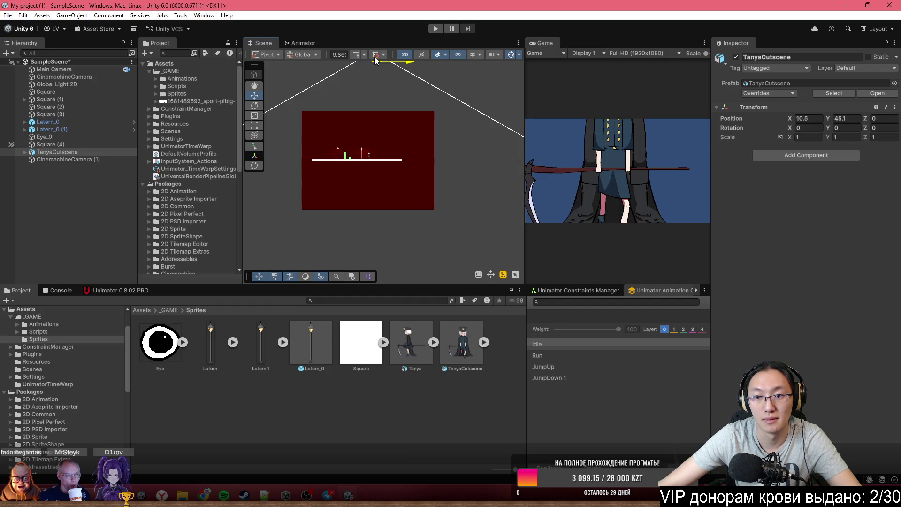
pyautogui.moveTo(375, 61); pyautogui.dragTo(390, 124)
pyautogui.scroll(2, 414, 123)
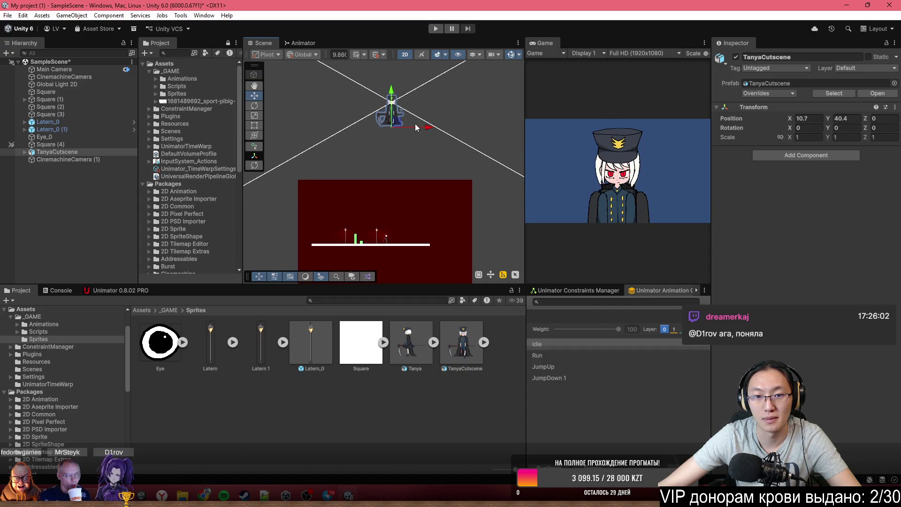
pyautogui.scroll(2, 414, 123)
pyautogui.scroll(3, 374, 180)
pyautogui.moveTo(366, 188); pyautogui.dragTo(344, 176)
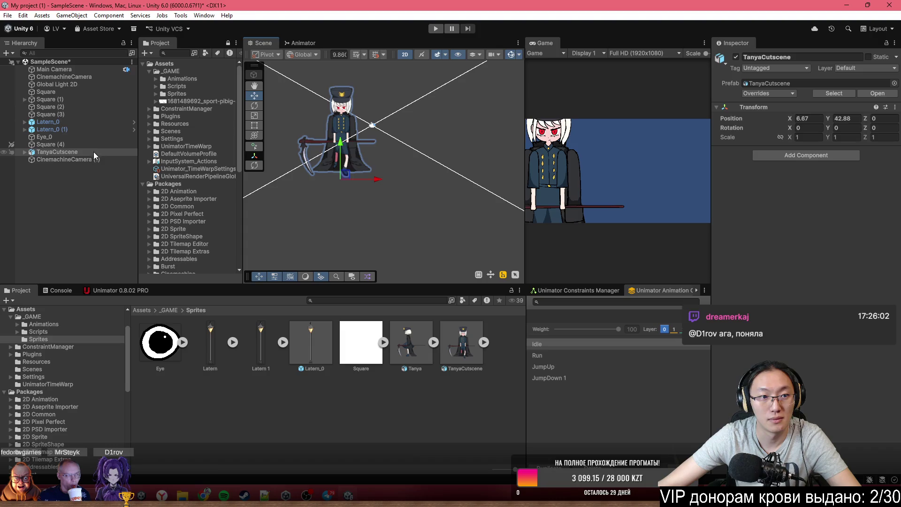
# Widen the CinemachineCamera (1) lens to 57.5 and slide TanyaCutscene toward the frame centre.
pyautogui.click(78, 160)
pyautogui.moveTo(777, 182); pyautogui.dragTo(845, 198)
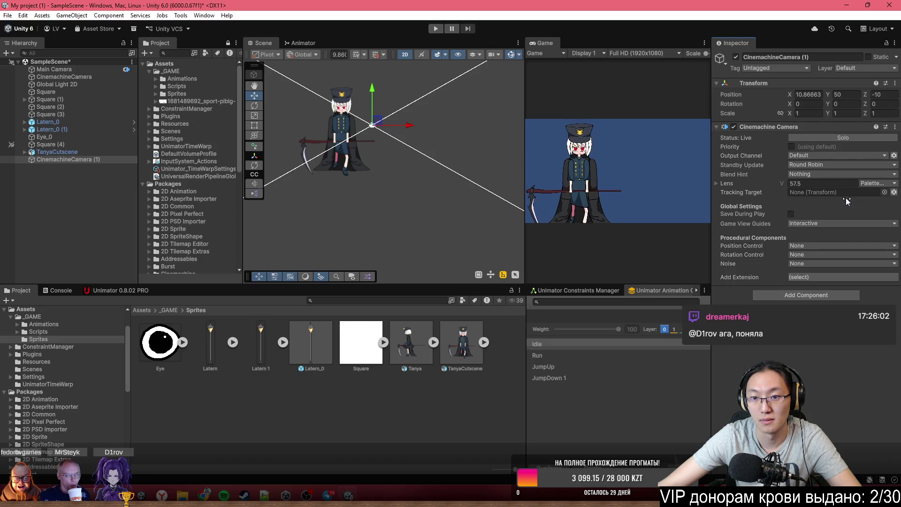
pyautogui.scroll(2, 381, 166)
pyautogui.moveTo(381, 166); pyautogui.dragTo(390, 176)
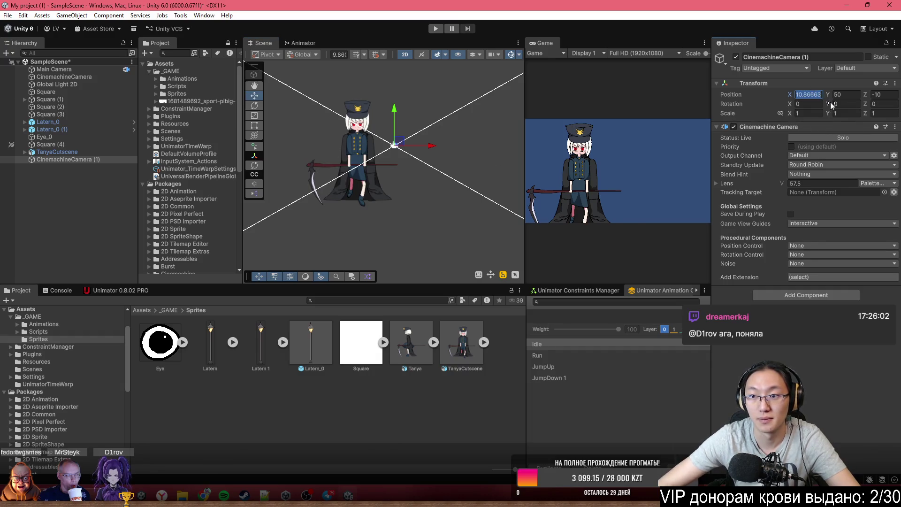
pyautogui.write('0')
pyautogui.click(323, 184)
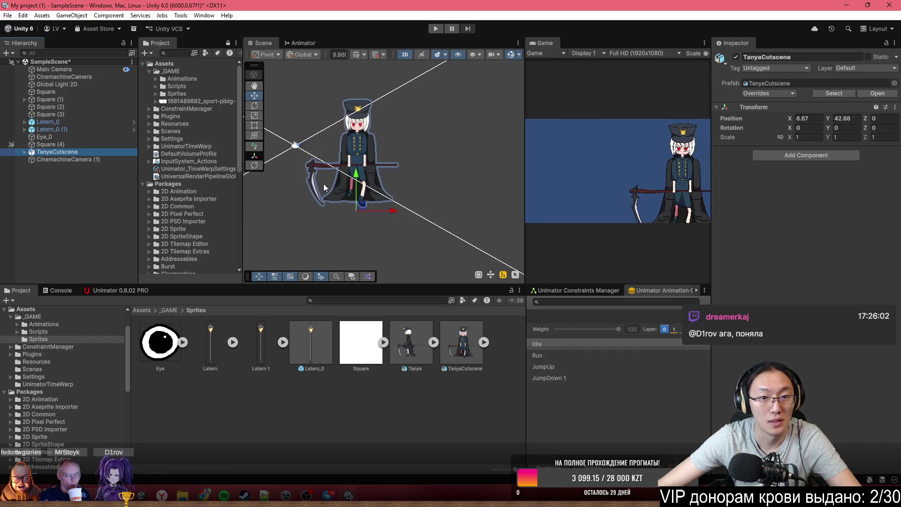
pyautogui.moveTo(392, 217)
pyautogui.mouseDown()
pyautogui.moveTo(285, 210)
pyautogui.moveTo(336, 205)
pyautogui.mouseUp()
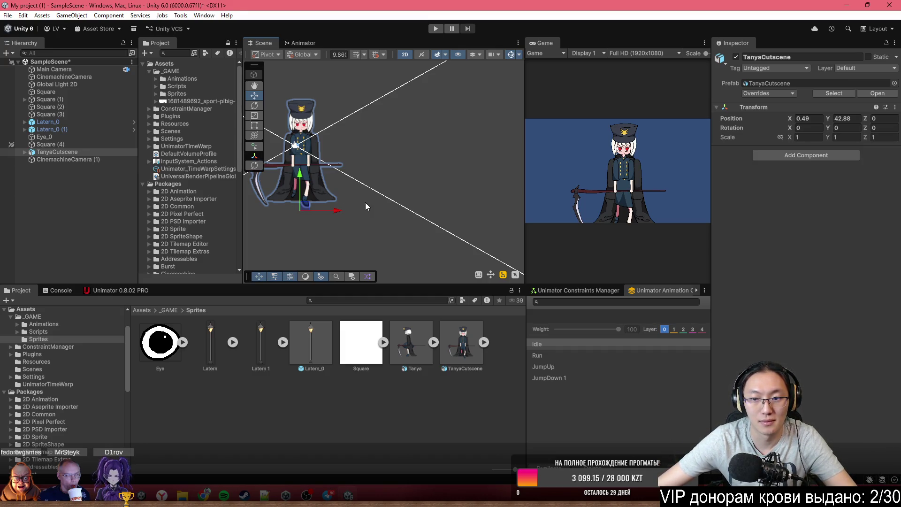
pyautogui.scroll(3, 324, 174)
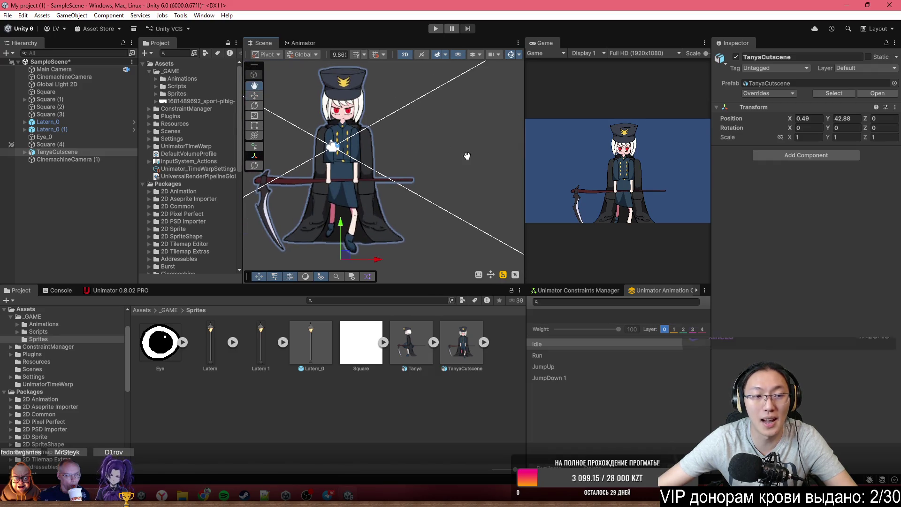
# Open the TanyaCutscene sprite in the Skinning Editor and show its mesh edges.
pyautogui.click(460, 347)
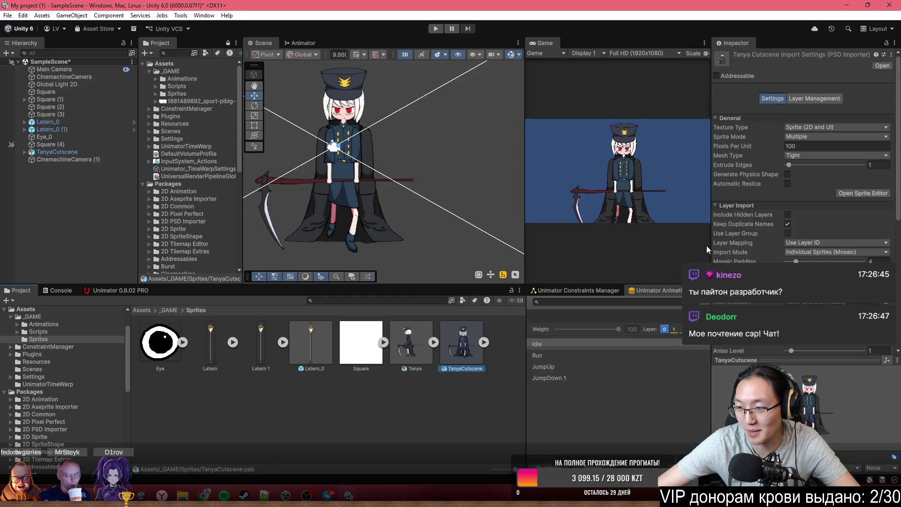
pyautogui.click(855, 192)
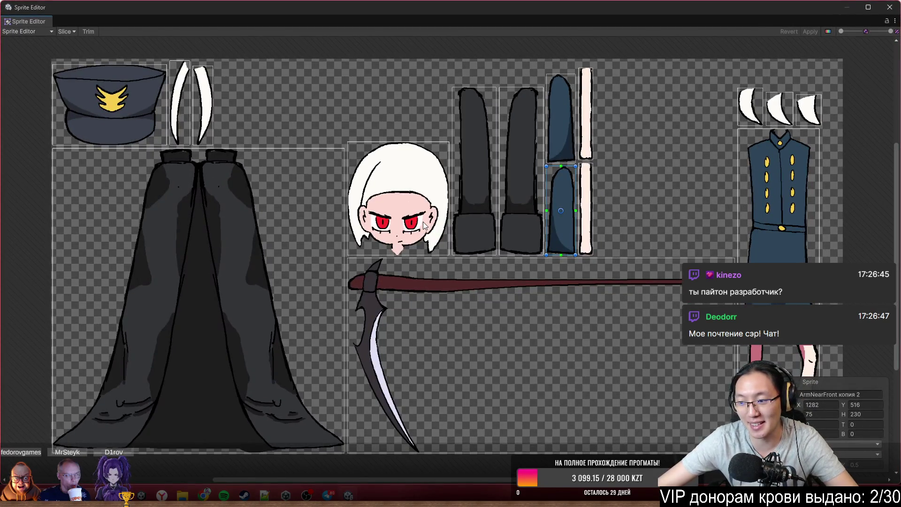
pyautogui.click(21, 31)
pyautogui.click(28, 85)
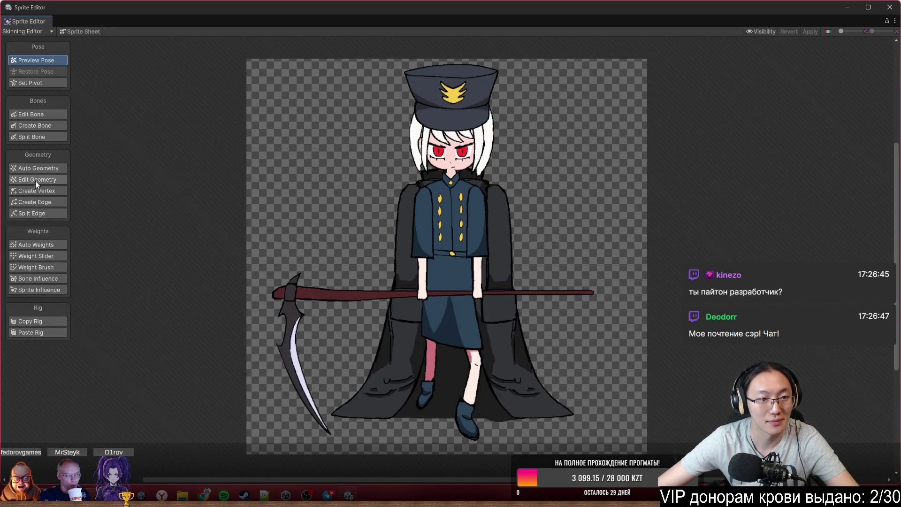
pyautogui.click(41, 203)
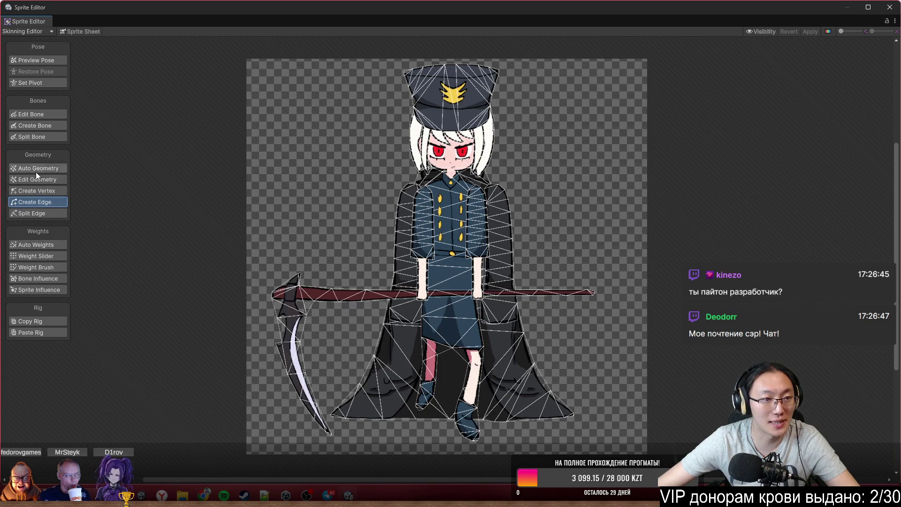
pyautogui.click(32, 126)
pyautogui.scroll(2, 453, 314)
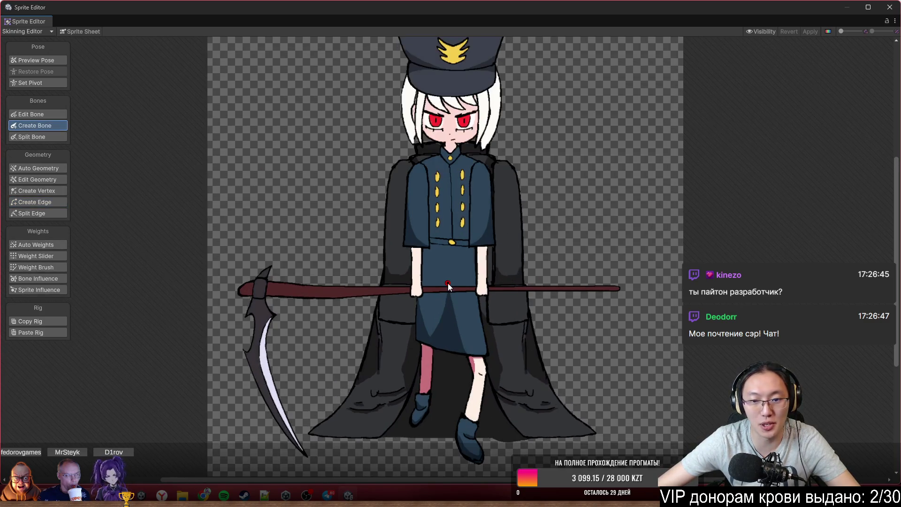
# Create a bone chain from the waist through chest and neck to the hat emblem, then start a hair bone on the brim.
pyautogui.click(447, 282)
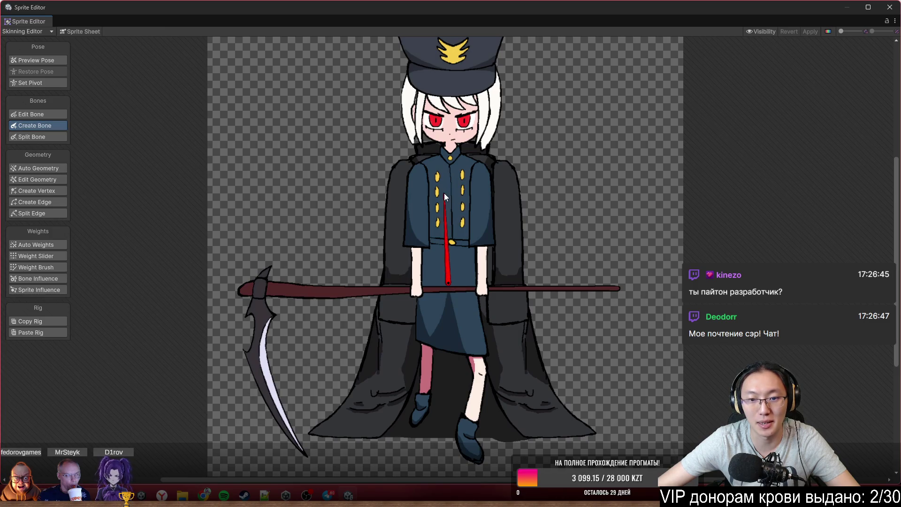
pyautogui.click(448, 240)
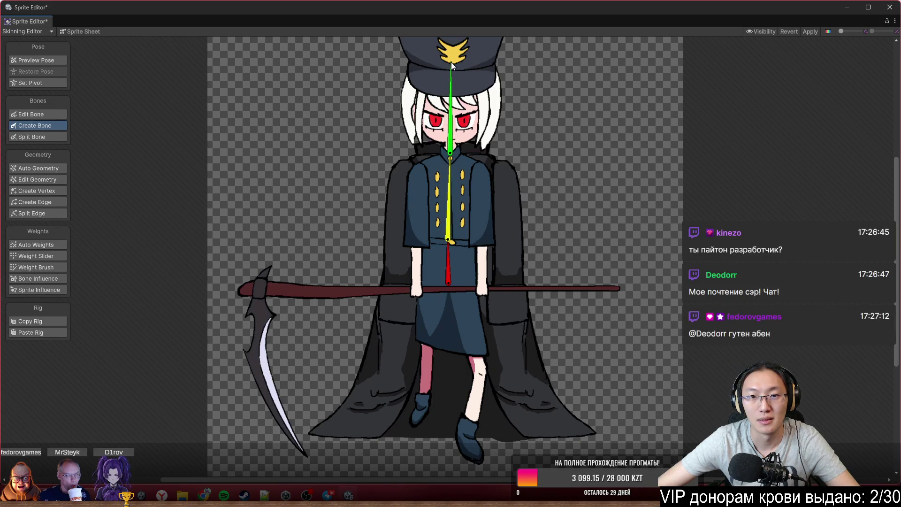
pyautogui.scroll(3, 470, 306)
pyautogui.click(443, 294)
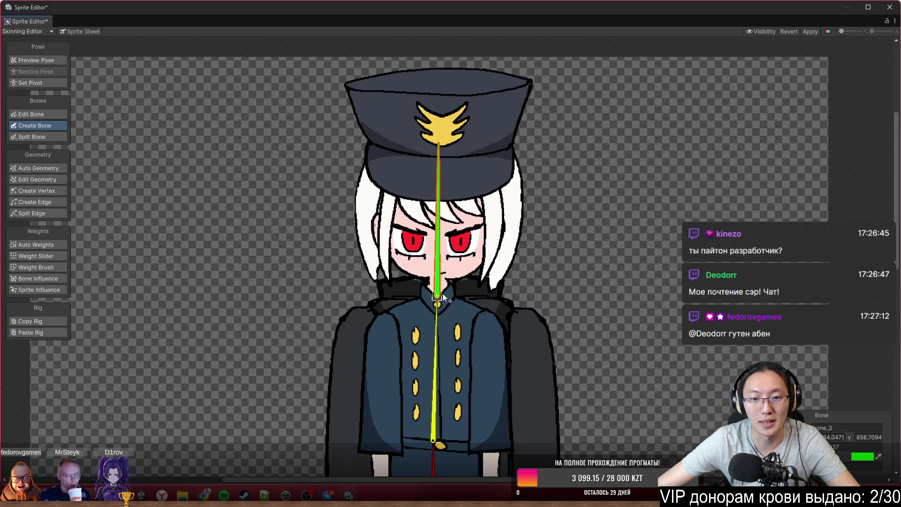
pyautogui.scroll(2, 436, 131)
pyautogui.scroll(1, 441, 123)
pyautogui.click(440, 119)
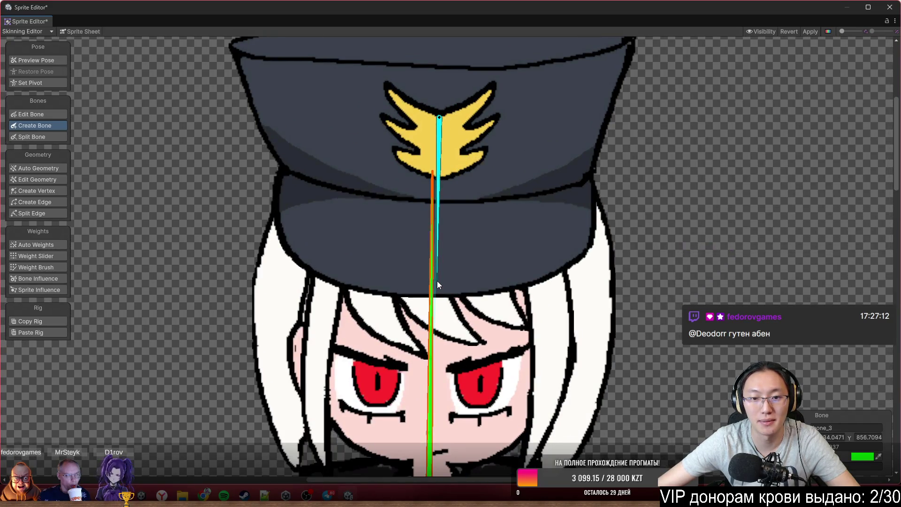
pyautogui.scroll(2, 394, 307)
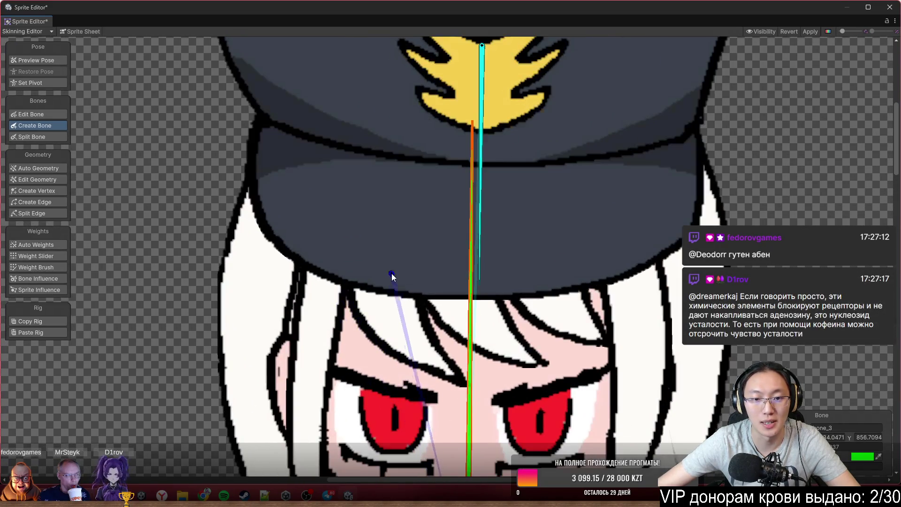
pyautogui.click(384, 194)
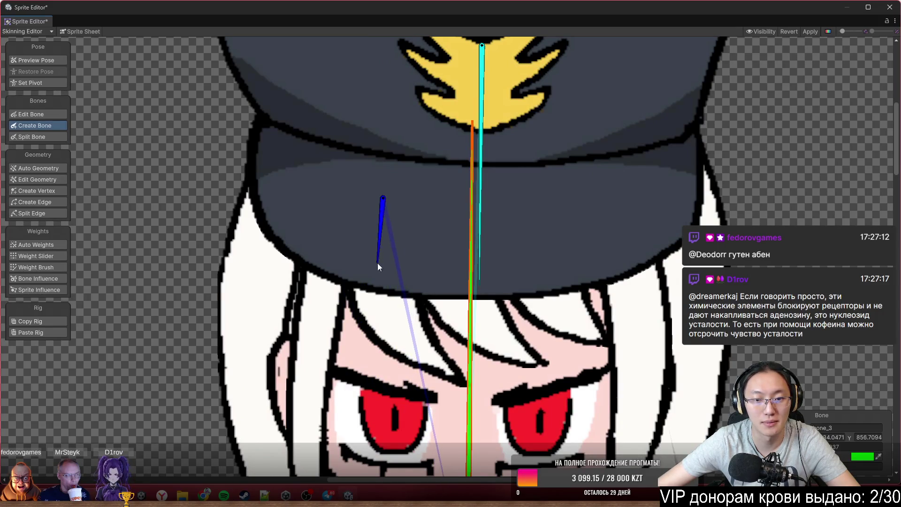
# Add a three-segment bone chain down a fringe strand, undoing a misplaced purple bone on the hat.
pyautogui.click(381, 261)
pyautogui.click(394, 316)
pyautogui.click(450, 378)
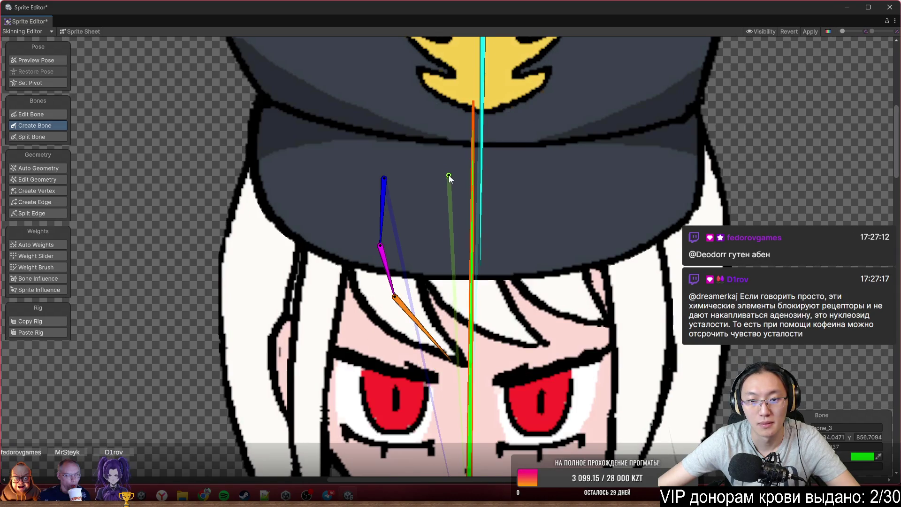
pyautogui.click(538, 343)
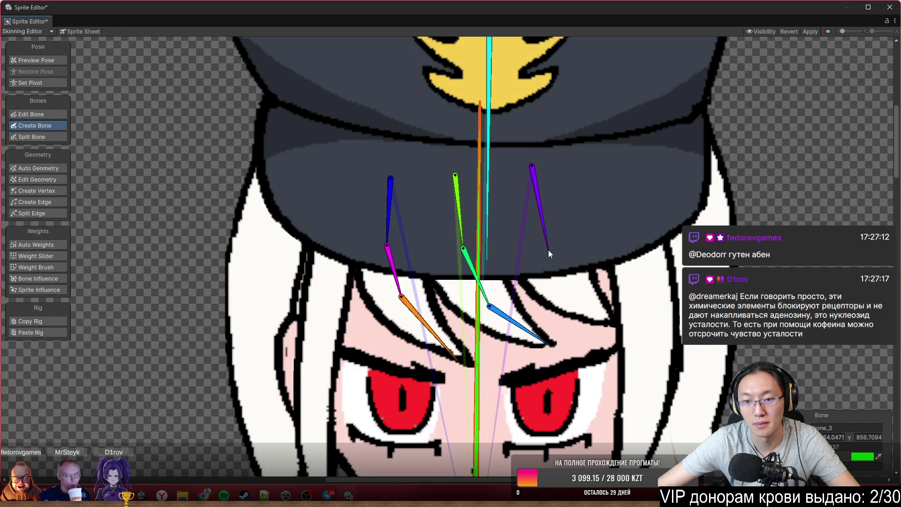
pyautogui.click(548, 247)
pyautogui.hotkey('ctrl', 'z')
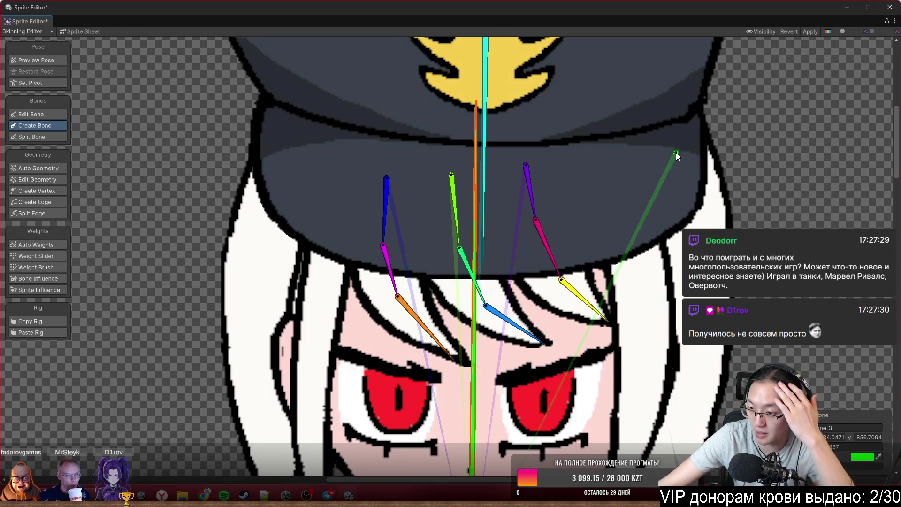
pyautogui.press('Escape')
pyautogui.scroll(-3, 531, 216)
pyautogui.scroll(2, 500, 290)
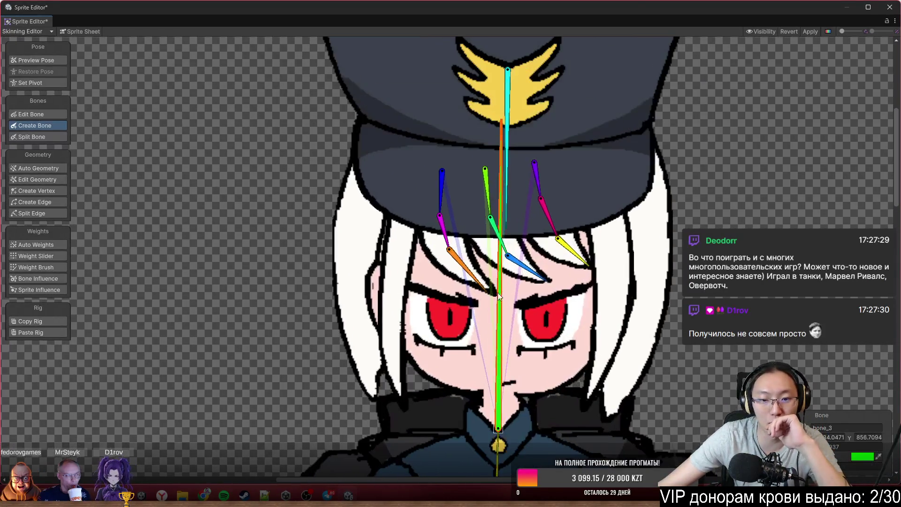
# Switch to Preview Pose and bring up the bone and sprite Visibility settings.
pyautogui.click(57, 61)
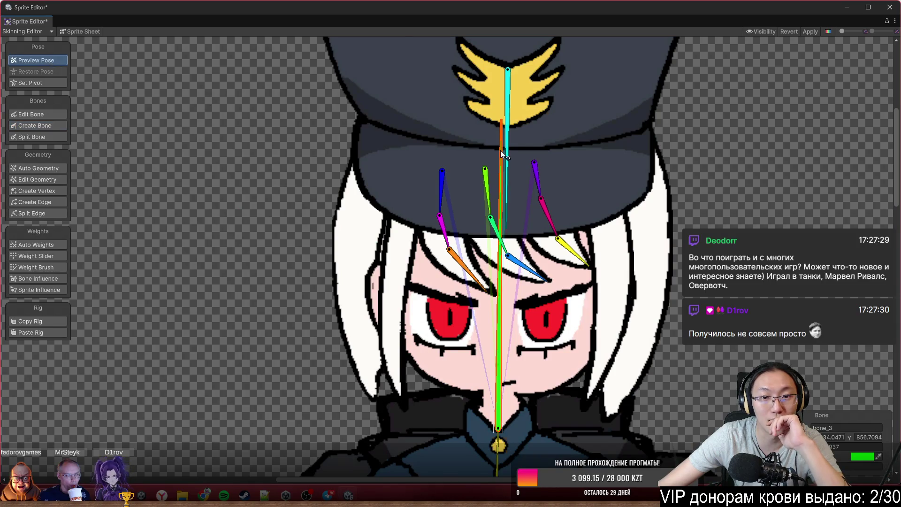
pyautogui.click(767, 31)
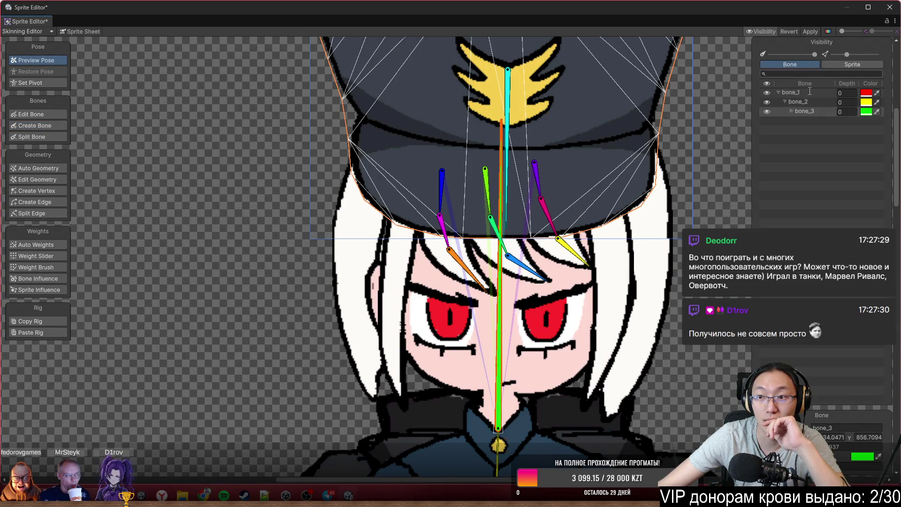
# Hide the Hat sprite layer and nudge the blue hair bone's top joint to the right.
pyautogui.click(766, 129)
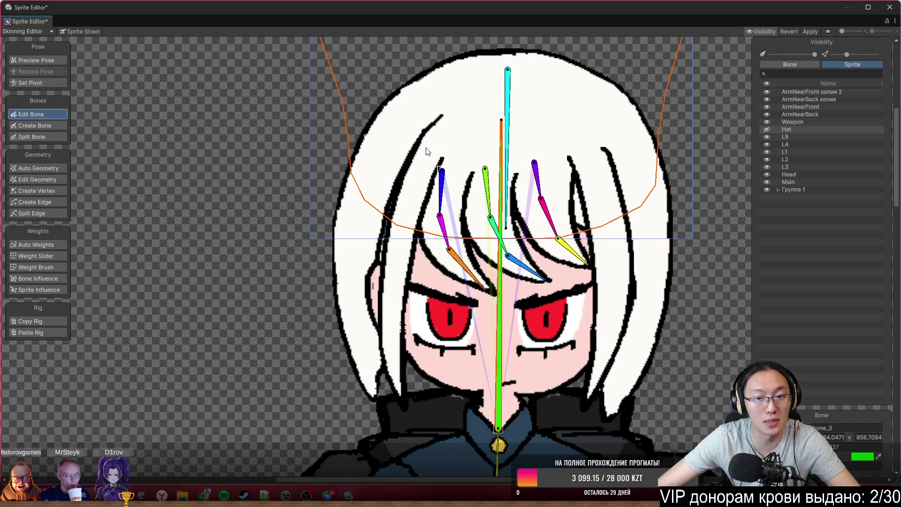
pyautogui.scroll(1, 427, 149)
pyautogui.moveTo(444, 176); pyautogui.dragTo(456, 172)
pyautogui.scroll(1, 448, 267)
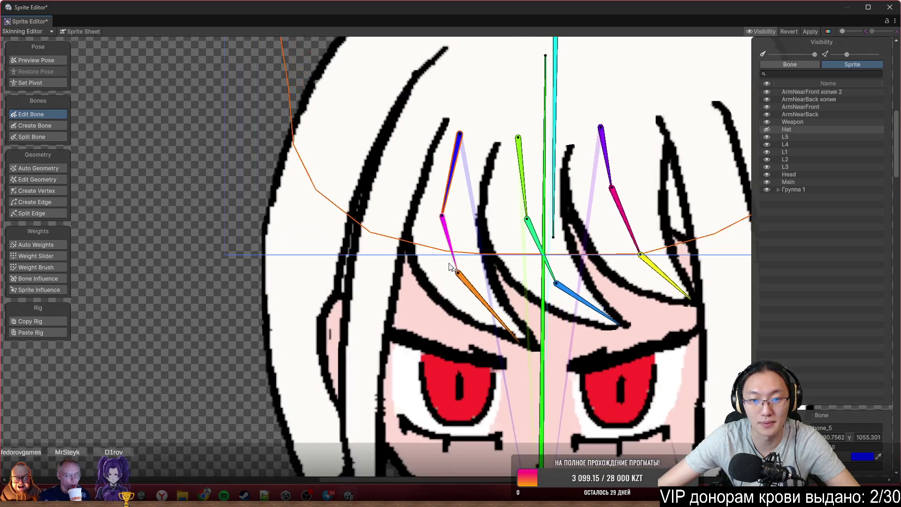
pyautogui.click(459, 275)
pyautogui.scroll(-1, 593, 256)
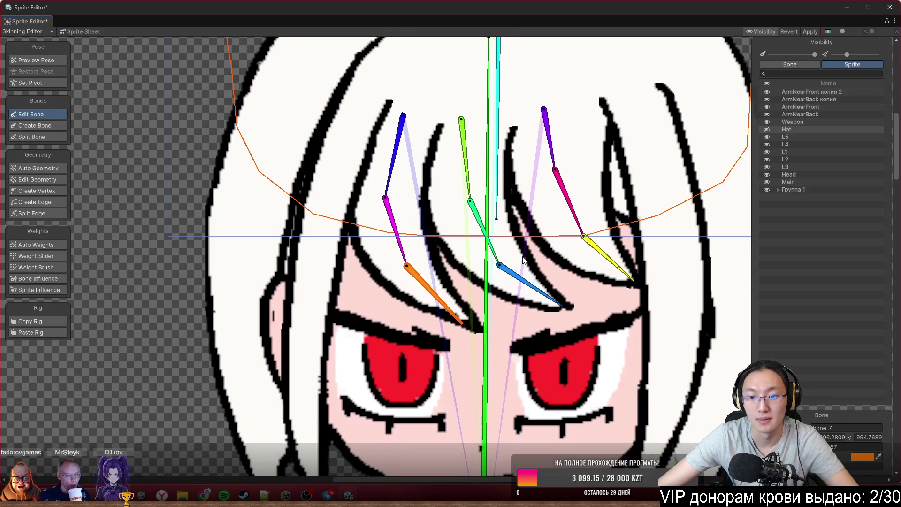
pyautogui.scroll(-1, 593, 256)
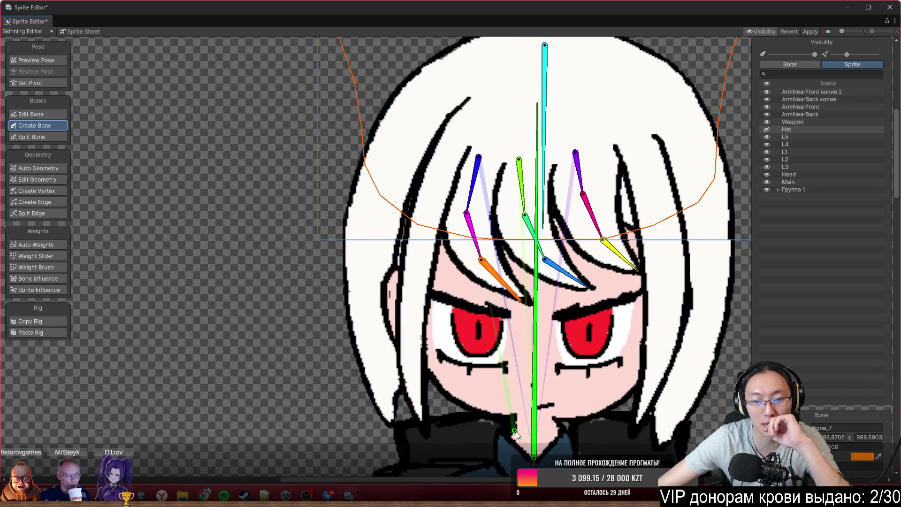
pyautogui.click(537, 176)
pyautogui.scroll(2, 441, 124)
# Build a cyan-blue-magenta bone chain down the left hair strand and lower its joints.
pyautogui.moveTo(440, 123); pyautogui.dragTo(453, 125)
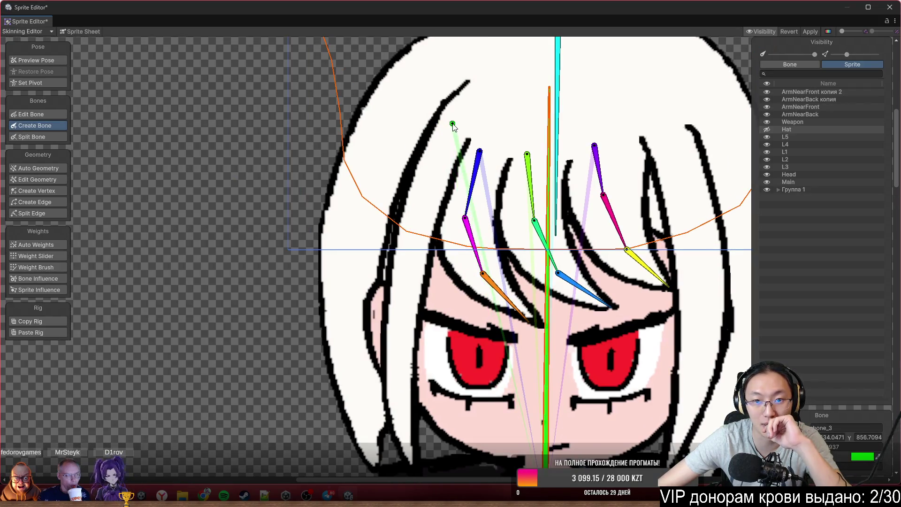
pyautogui.click(431, 174)
pyautogui.click(406, 252)
pyautogui.click(401, 336)
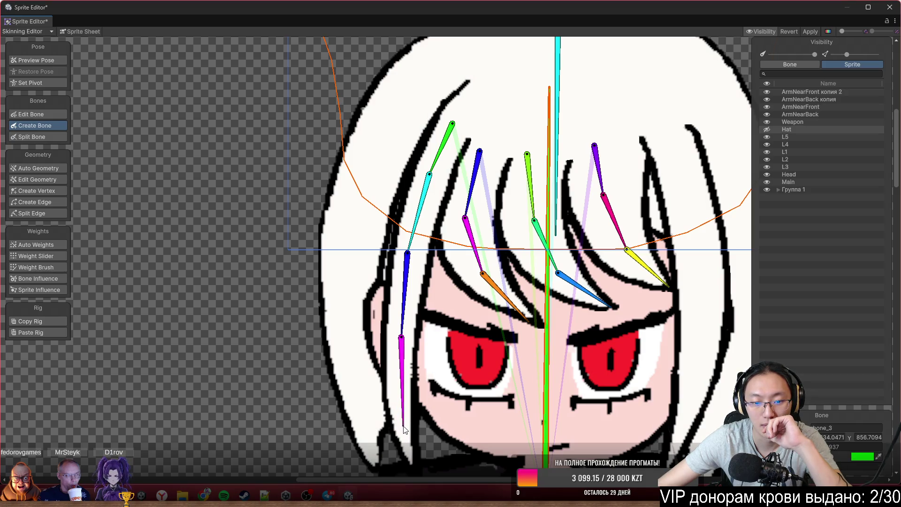
pyautogui.click(410, 466)
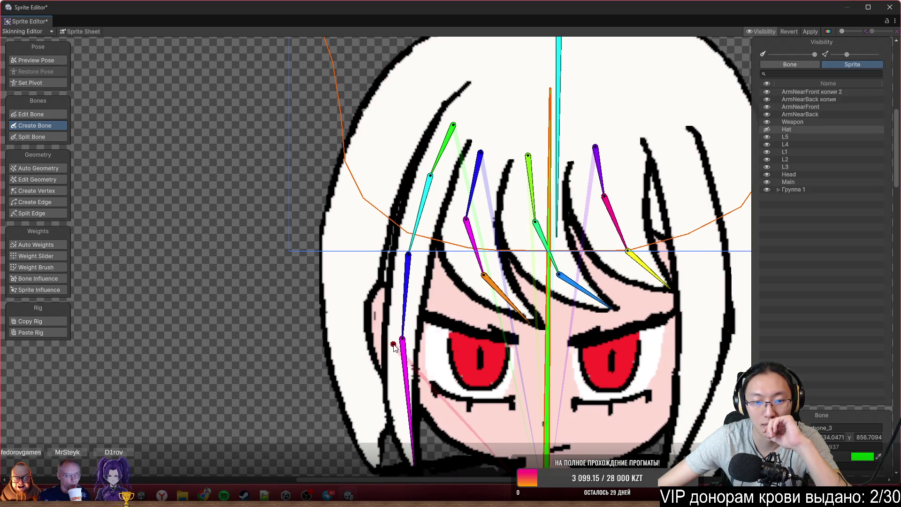
pyautogui.moveTo(402, 339); pyautogui.dragTo(396, 354)
pyautogui.moveTo(407, 253); pyautogui.dragTo(409, 269)
pyautogui.hscroll(3, 450, 323)
pyautogui.scroll(-1, 451, 324)
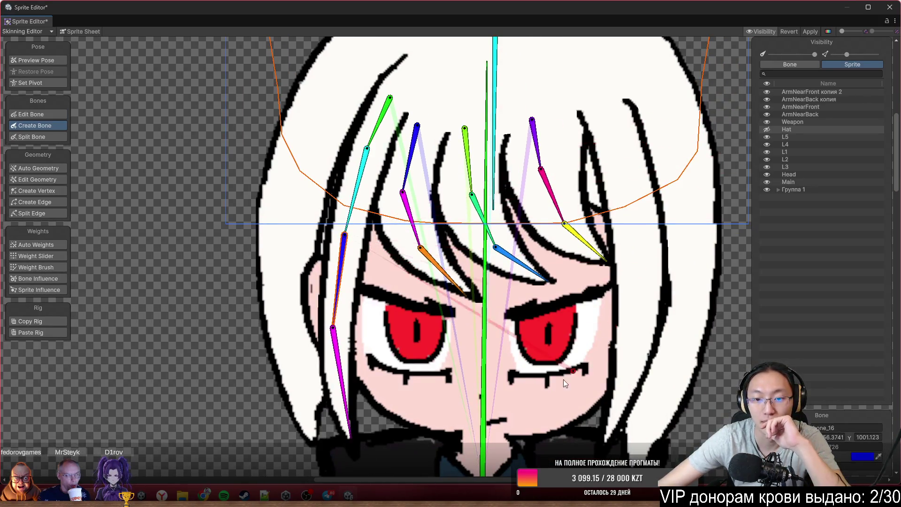
pyautogui.scroll(-2, 483, 381)
# Build a red-to-blue bone chain down the right hair strand and begin a sleeve bone from the spine.
pyautogui.click(477, 437)
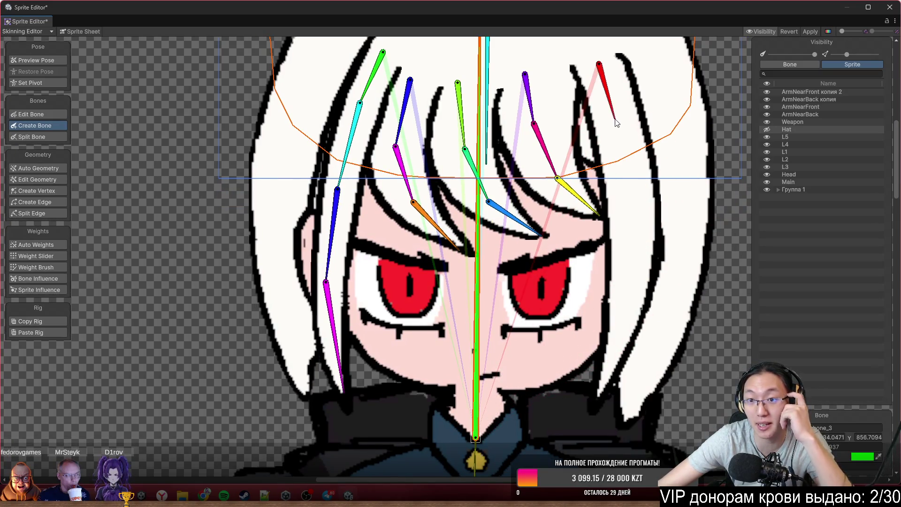
pyautogui.click(618, 135)
pyautogui.click(626, 207)
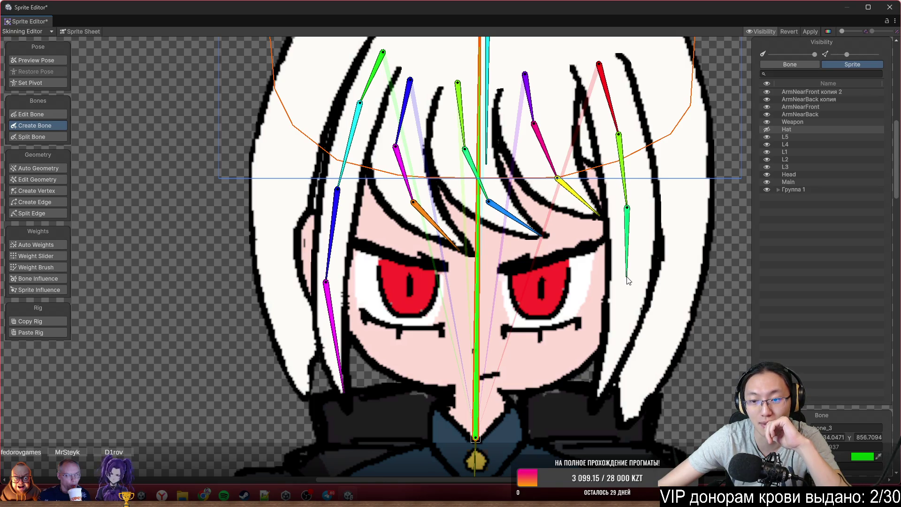
pyautogui.click(623, 308)
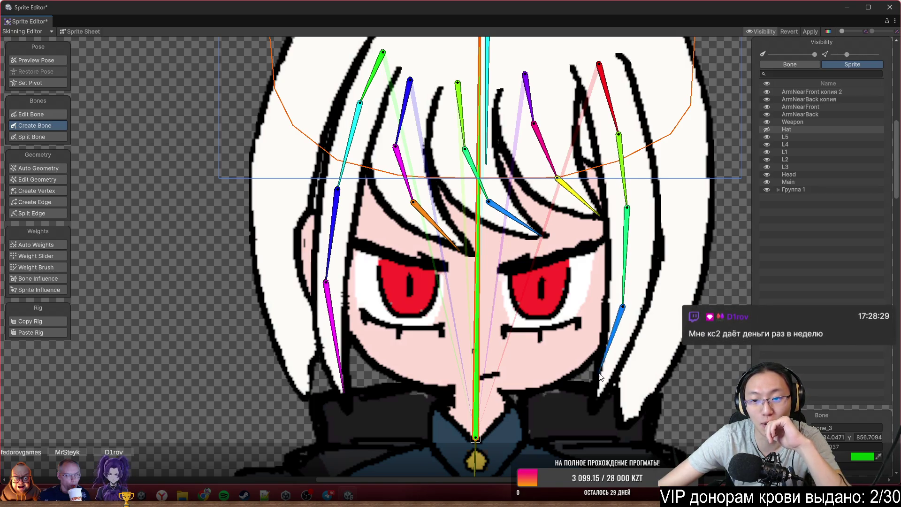
pyautogui.click(597, 399)
pyautogui.scroll(-5, 384, 275)
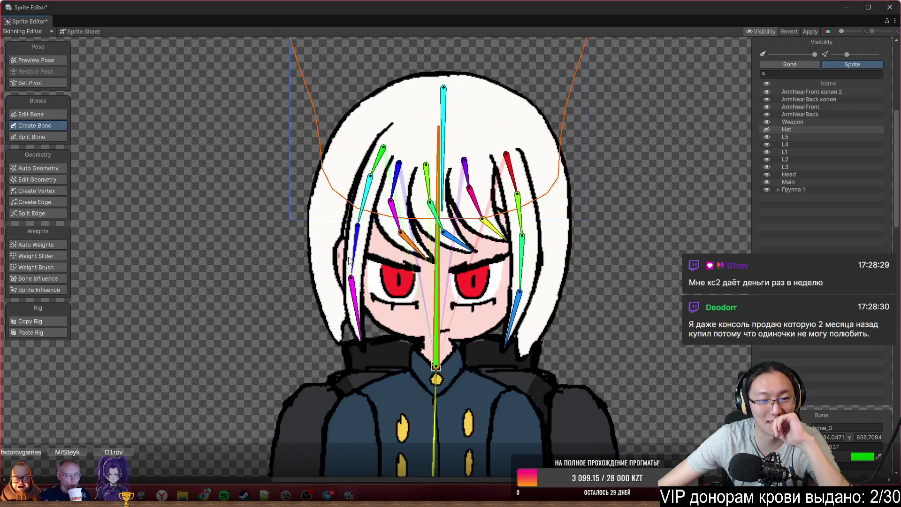
pyautogui.scroll(3, 351, 212)
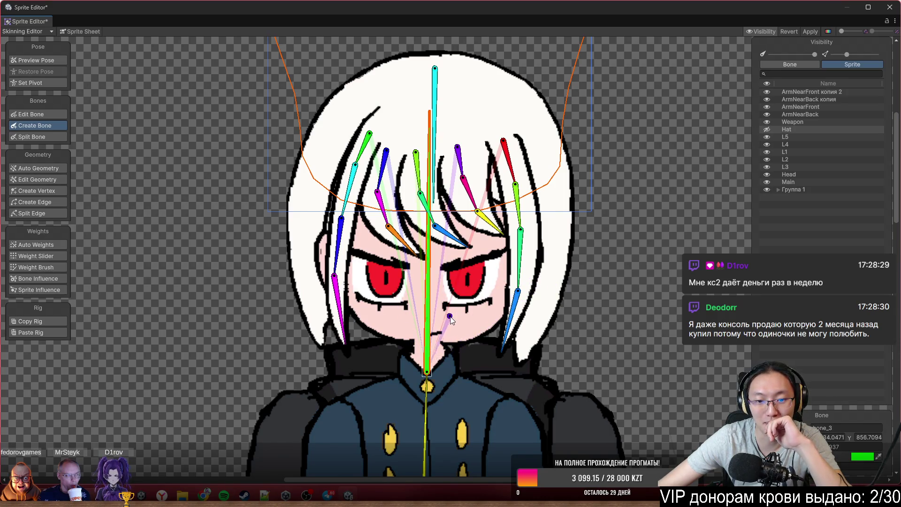
pyautogui.scroll(-3, 458, 313)
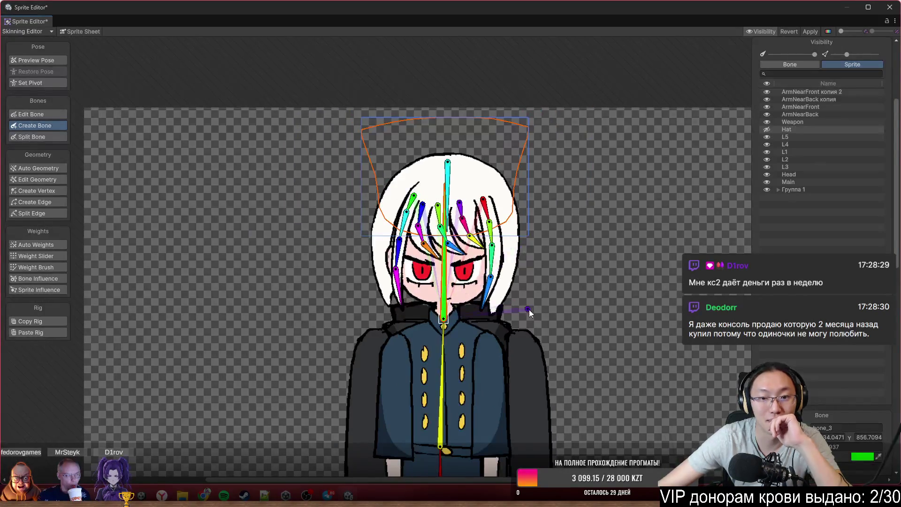
pyautogui.scroll(-2, 507, 282)
pyautogui.scroll(2, 443, 328)
pyautogui.click(417, 327)
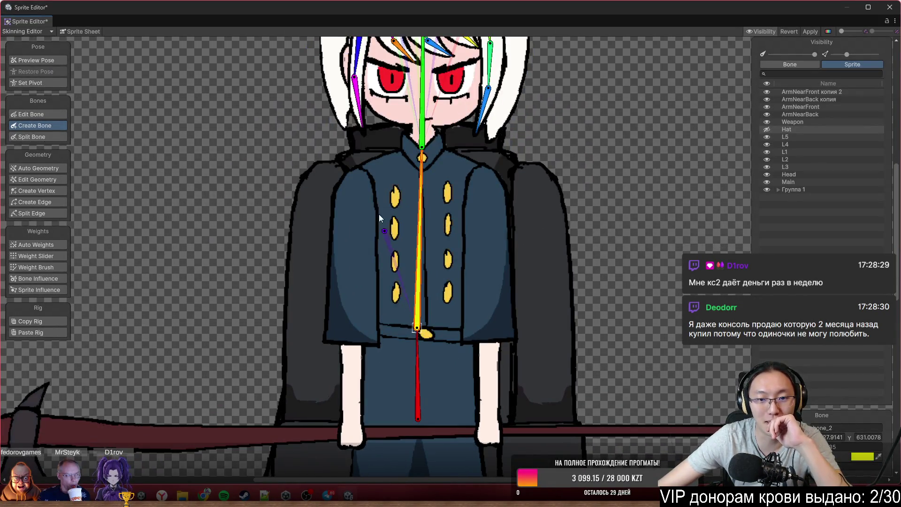
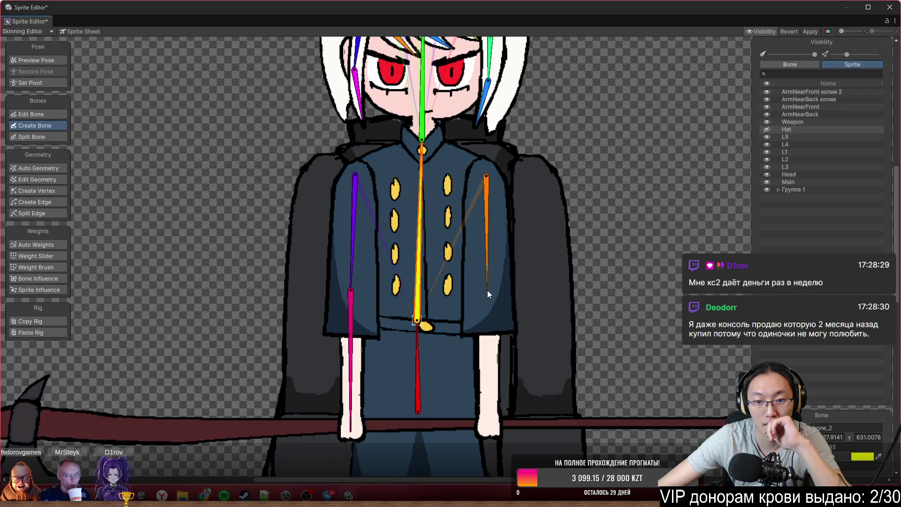
# Fix the ends of the right and left forearm bones, then reframe the whole character with torso and legs in view.
pyautogui.click(488, 428)
pyautogui.scroll(5, 376, 351)
pyautogui.scroll(3, 378, 358)
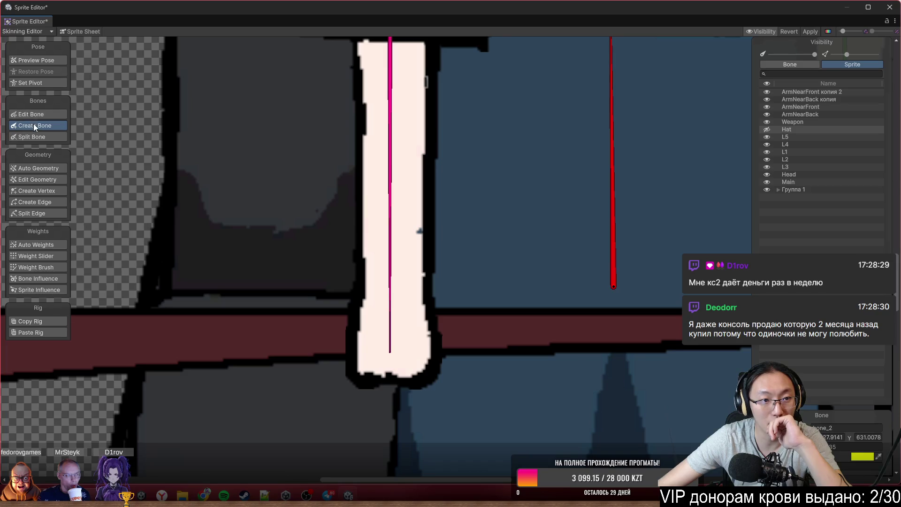
pyautogui.click(391, 355)
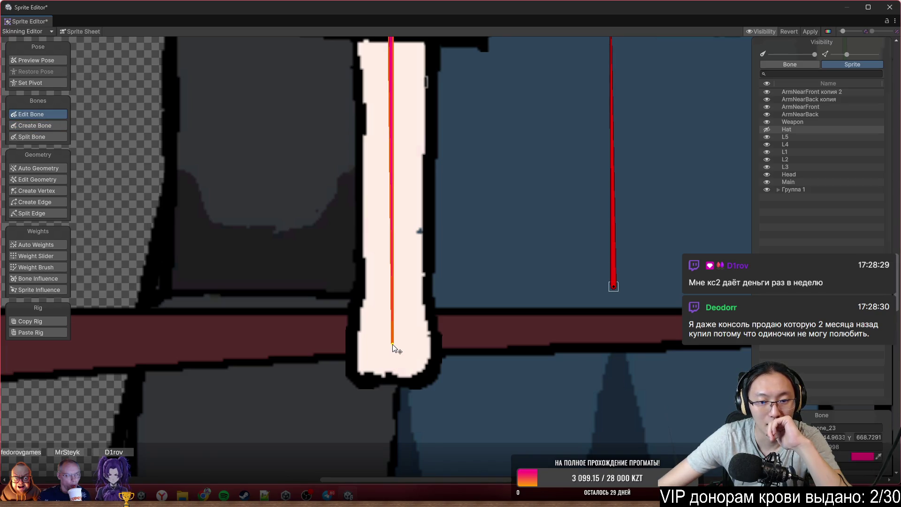
pyautogui.scroll(-8, 390, 352)
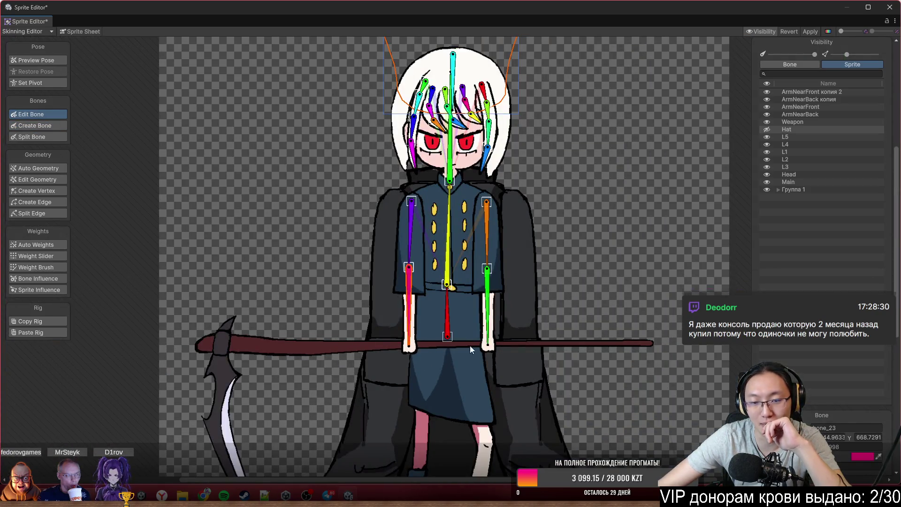
pyautogui.scroll(3, 460, 318)
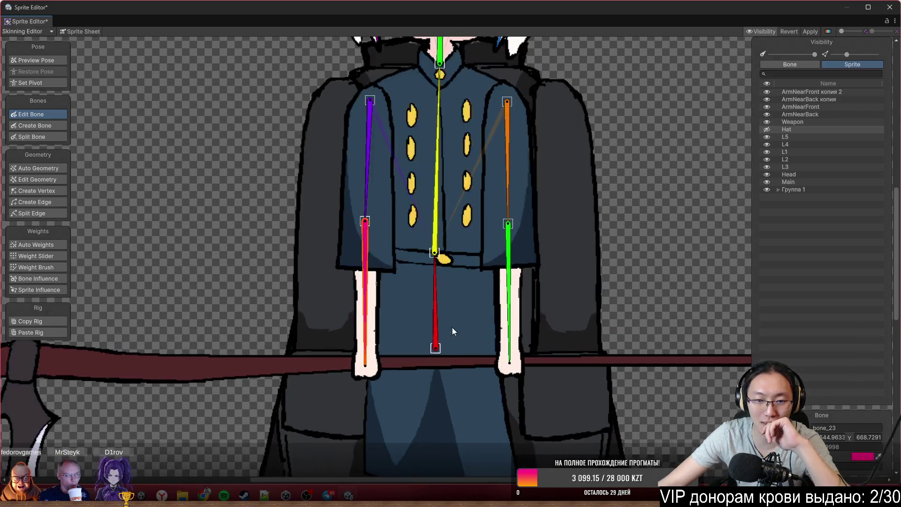
pyautogui.scroll(-1, 355, 320)
pyautogui.scroll(-3, 414, 338)
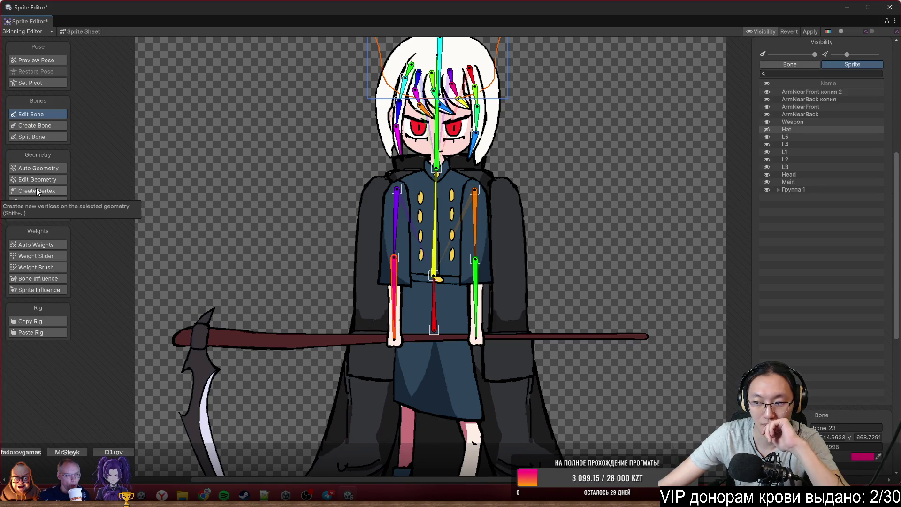
pyautogui.scroll(2, 350, 327)
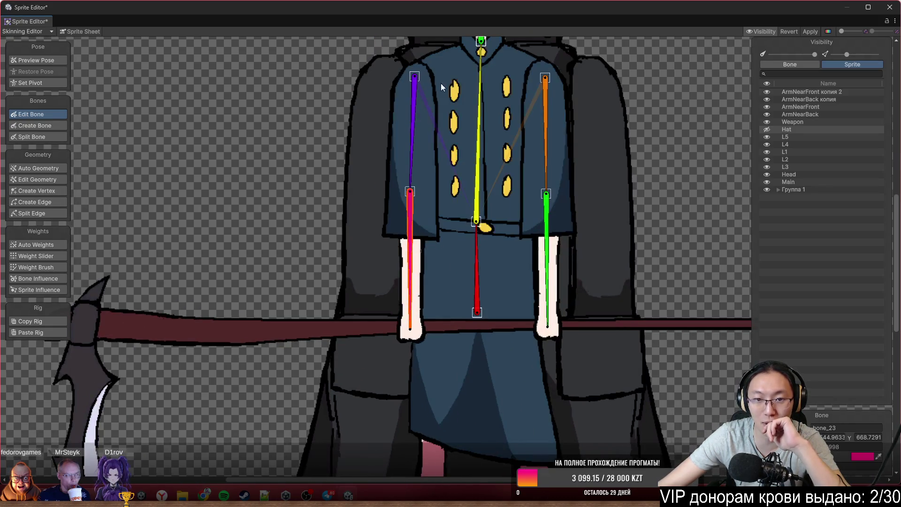
pyautogui.scroll(2, 414, 342)
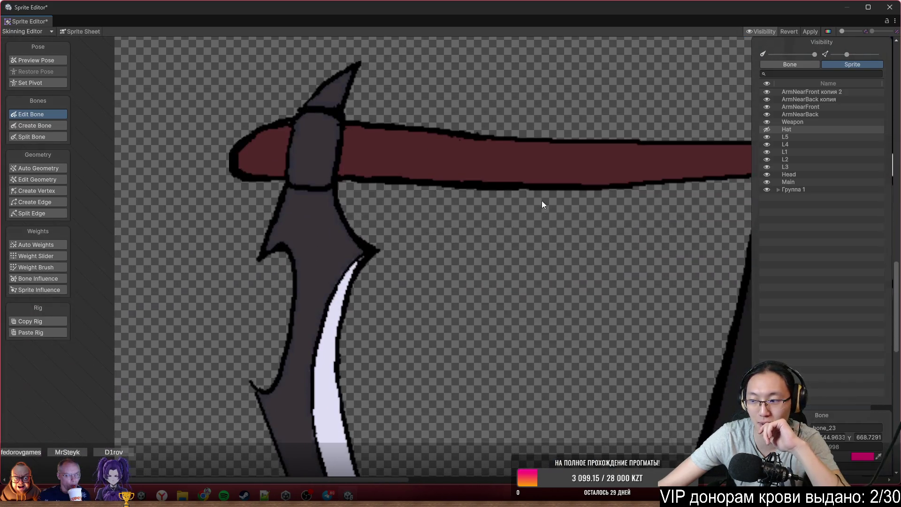
pyautogui.moveTo(402, 324); pyautogui.dragTo(334, 266)
pyautogui.press('f')
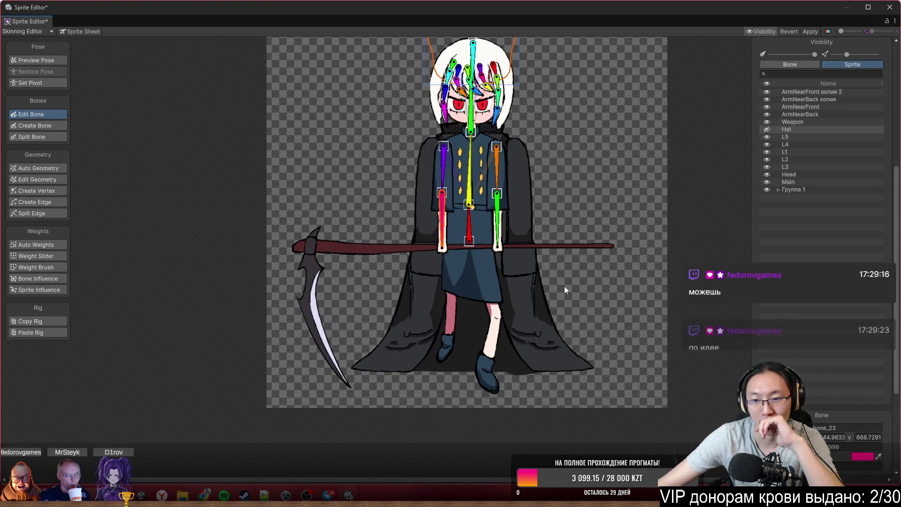
pyautogui.moveTo(521, 278); pyautogui.dragTo(502, 329)
pyautogui.scroll(3, 537, 286)
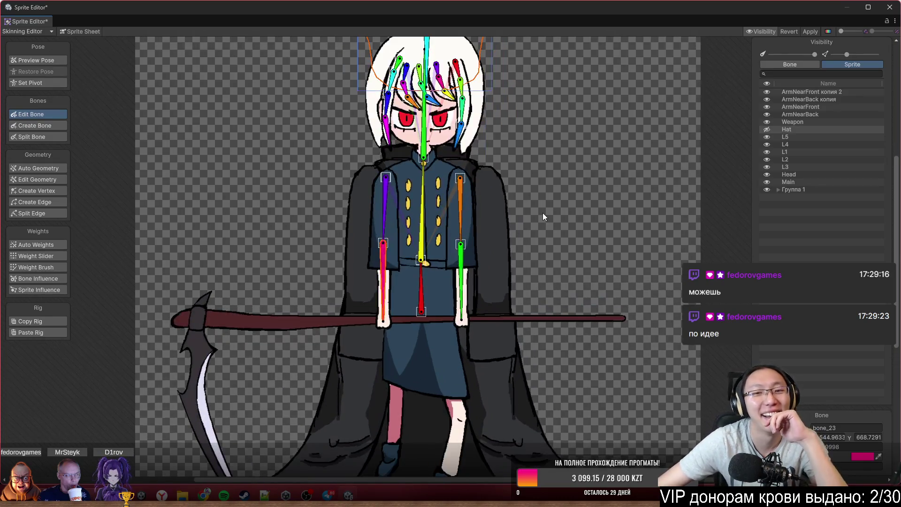
pyautogui.moveTo(530, 262); pyautogui.dragTo(533, 192)
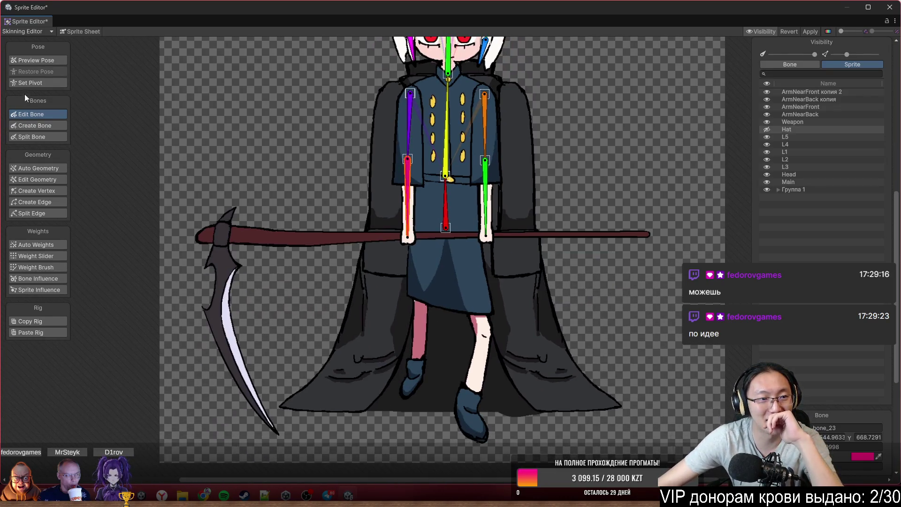
# Build bone chains up the lower leg and thigh, down the torso to the upper chest, and down the left coat panel.
pyautogui.click(42, 190)
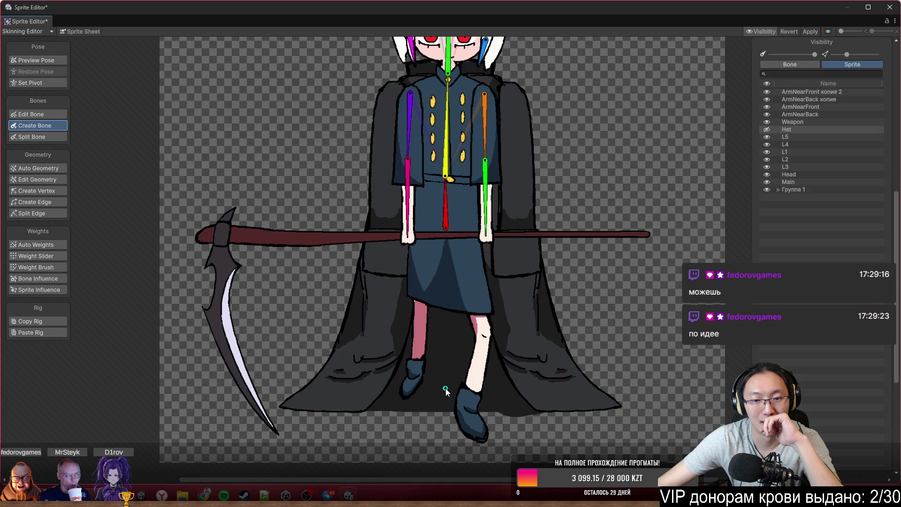
pyautogui.click(444, 307)
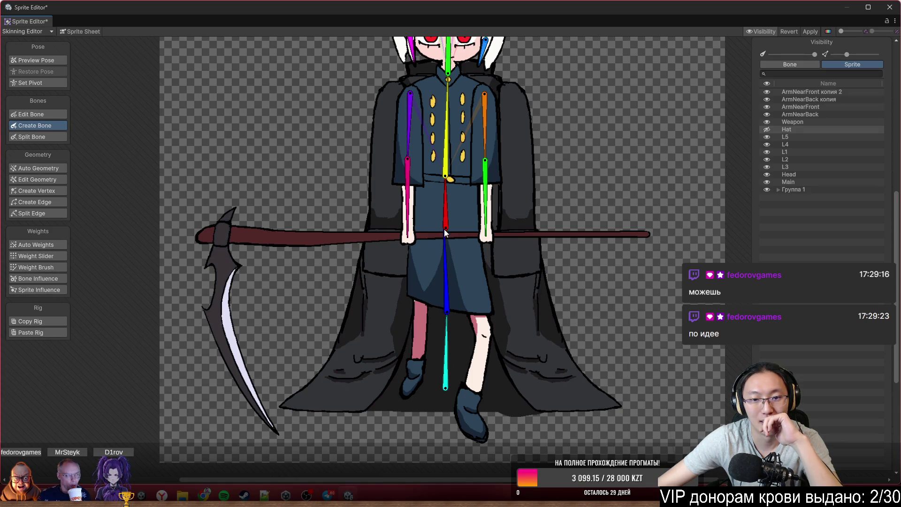
pyautogui.click(439, 234)
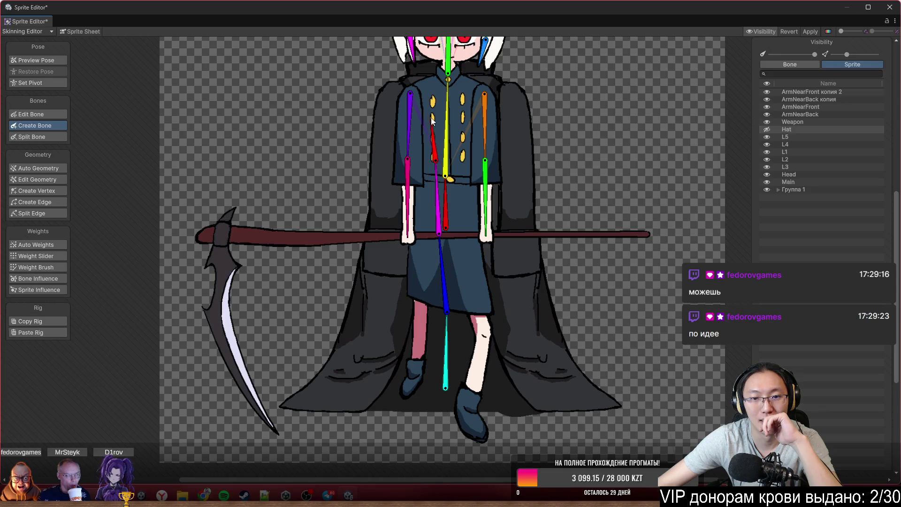
pyautogui.click(429, 73)
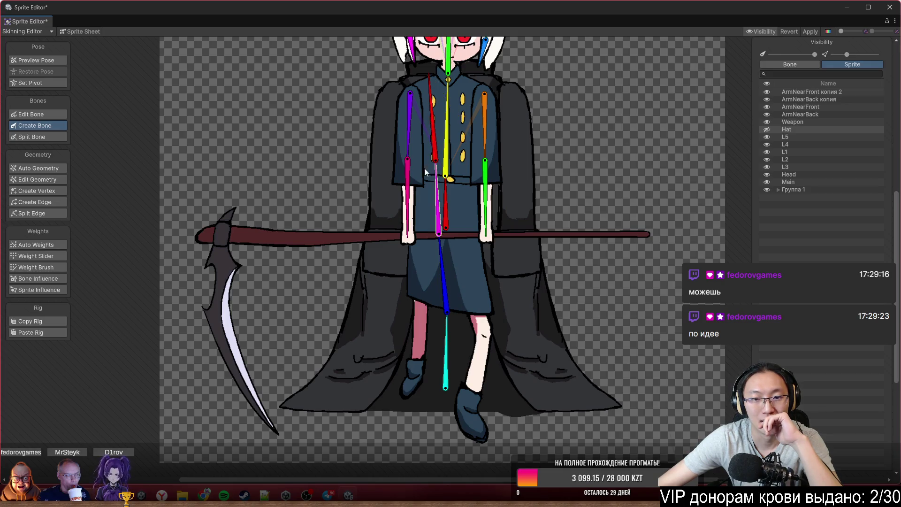
pyautogui.click(435, 157)
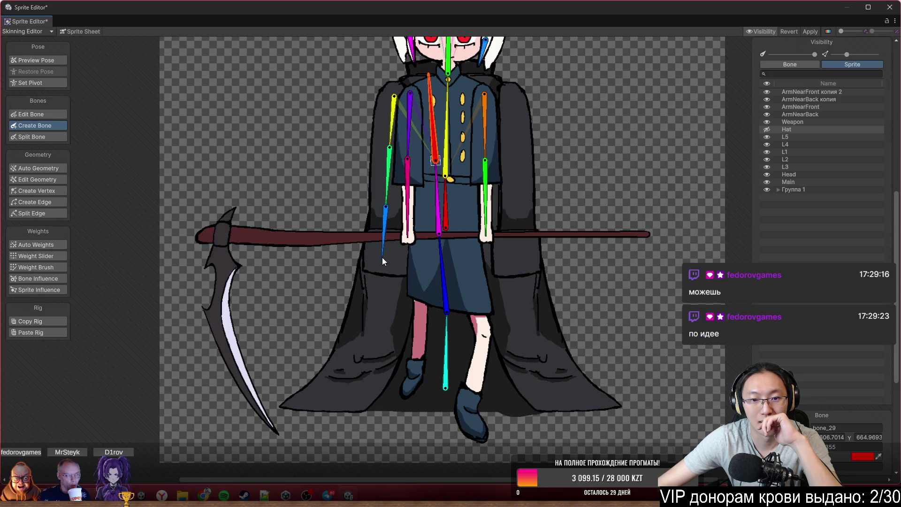
pyautogui.click(382, 257)
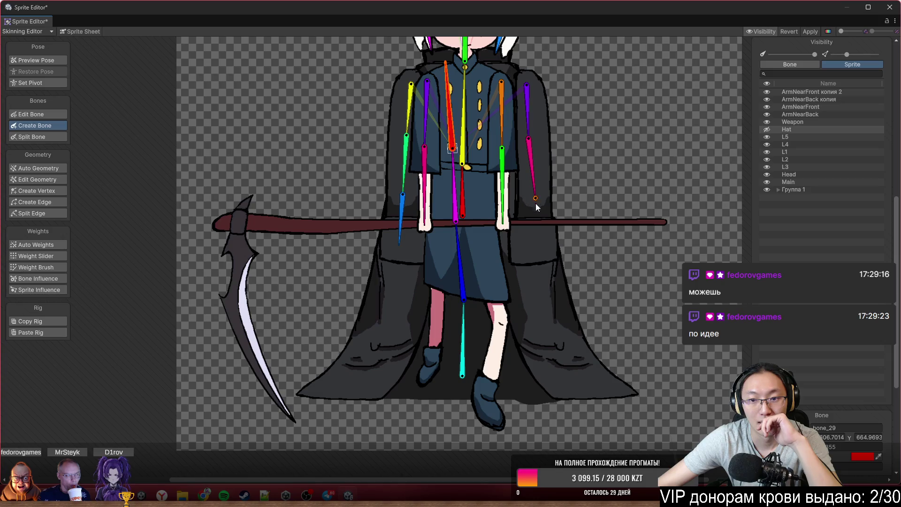
pyautogui.scroll(-3, 634, 155)
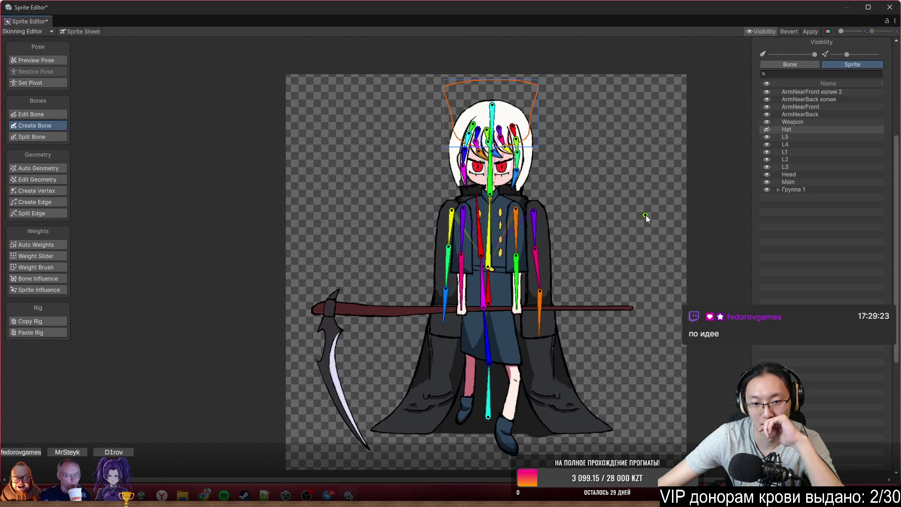
pyautogui.scroll(2, 577, 287)
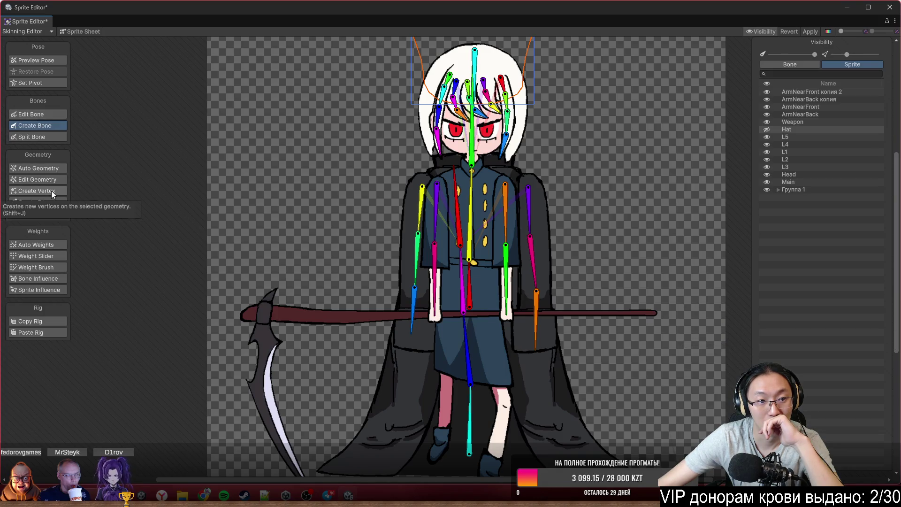
pyautogui.click(40, 115)
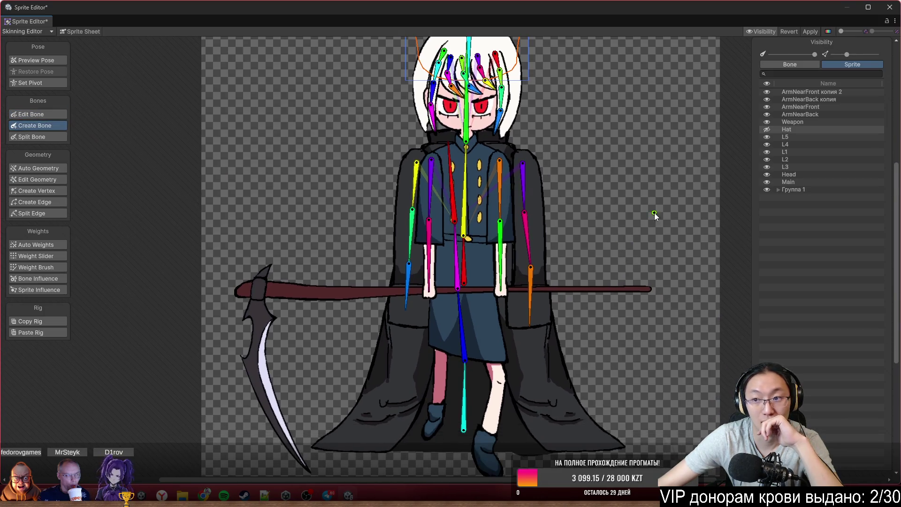
# Show the bone hierarchy, finish bone_36 along the scythe shaft to the blade end, and switch to the Weight Brush.
pyautogui.click(789, 66)
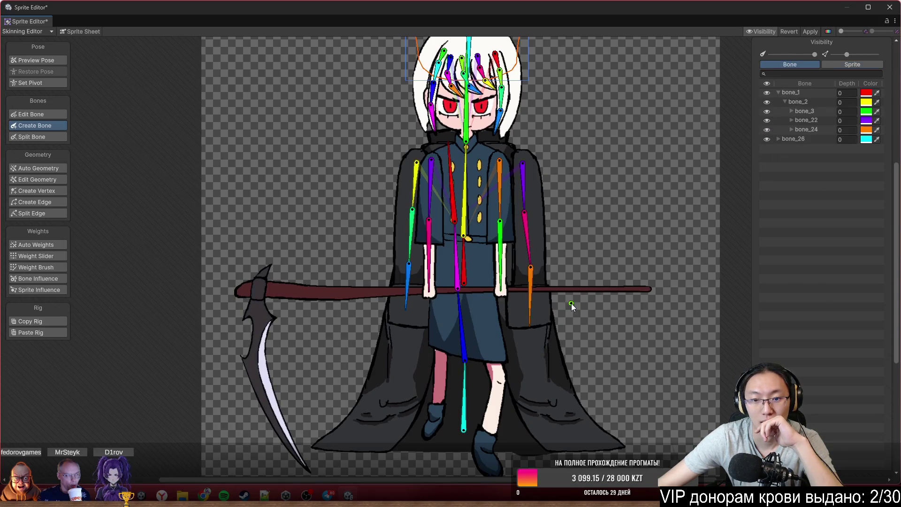
pyautogui.scroll(2, 481, 290)
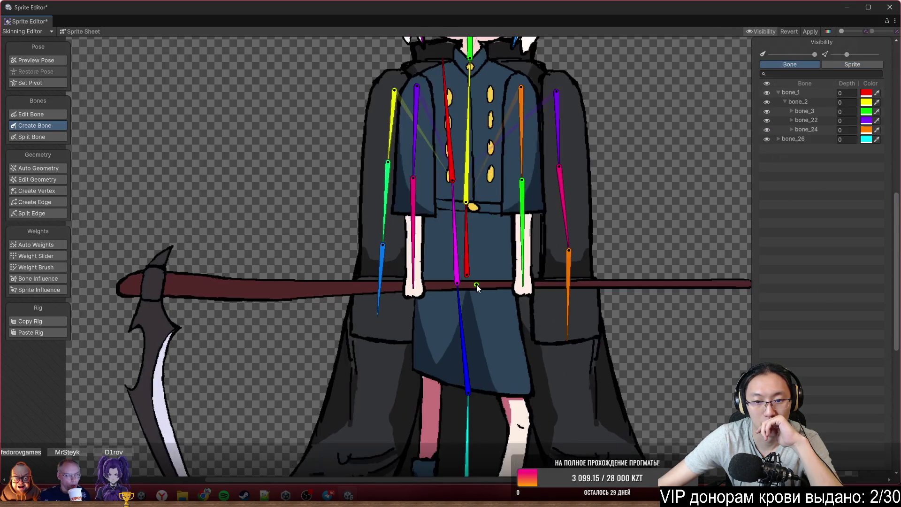
pyautogui.scroll(2, 513, 286)
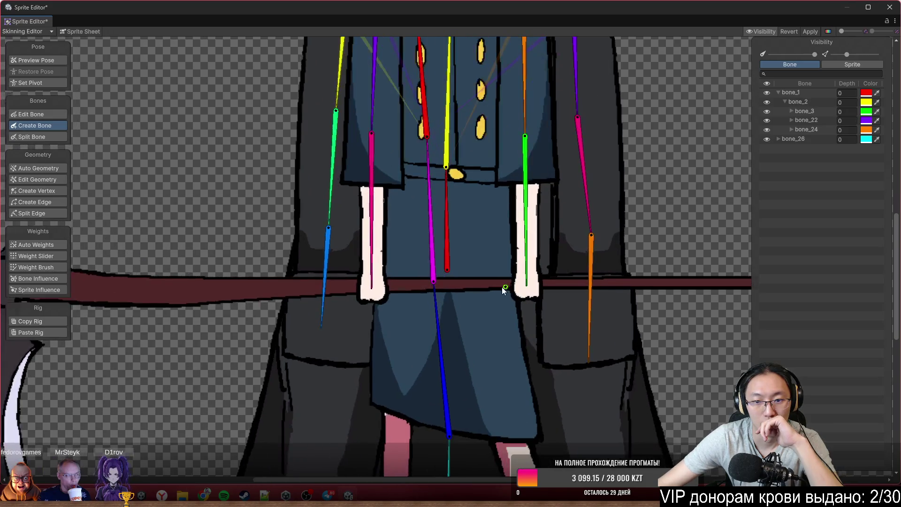
pyautogui.scroll(-2, 462, 285)
pyautogui.scroll(-1, 537, 273)
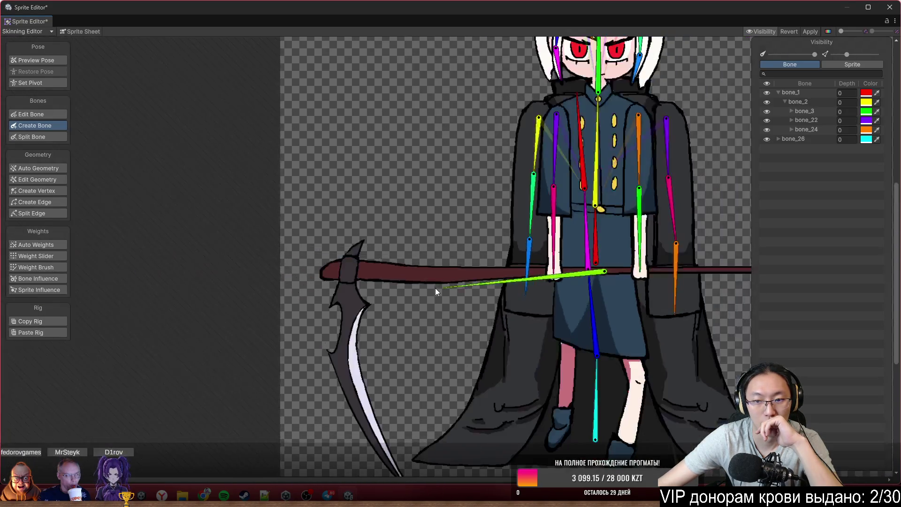
pyautogui.scroll(-1, 454, 284)
pyautogui.click(364, 273)
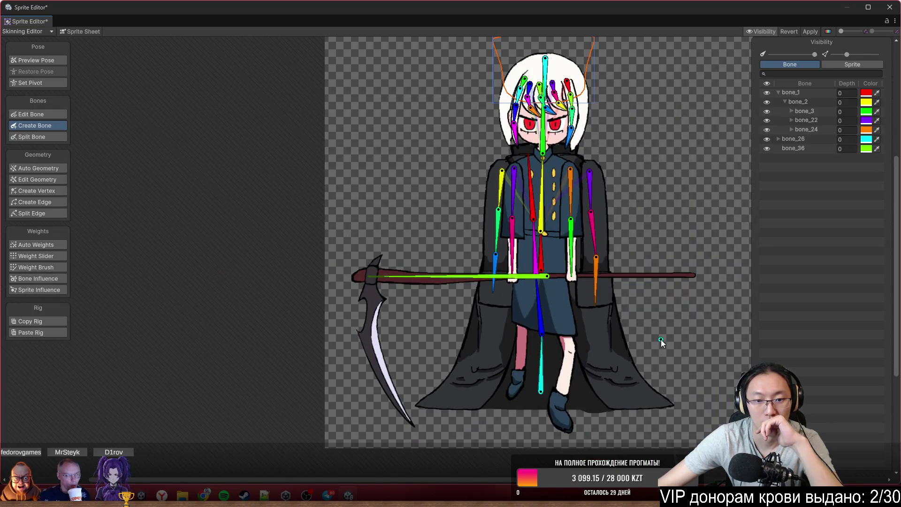
pyautogui.scroll(-1, 660, 339)
pyautogui.click(57, 266)
pyautogui.scroll(3, 437, 221)
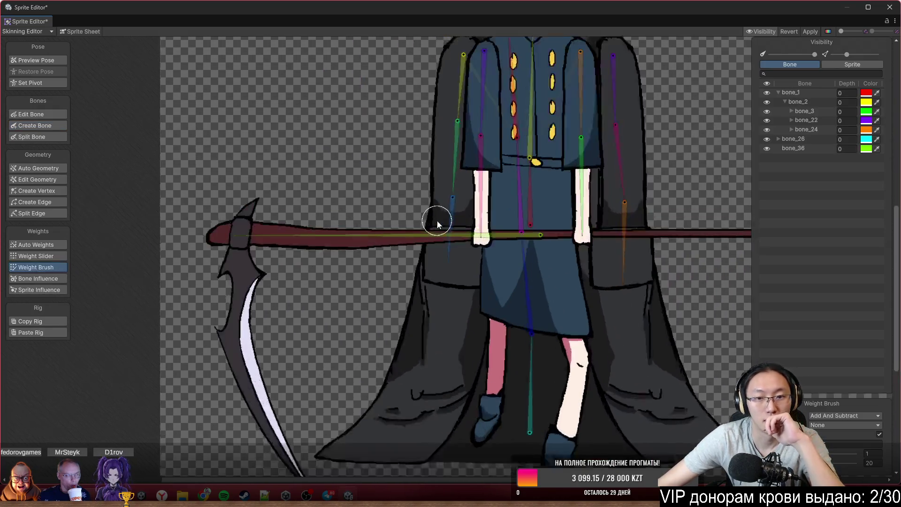
# Paint the whole scythe mesh onto bone_36, then rotate that bone to swing the scythe round to horizontal as a test.
pyautogui.click(292, 248)
pyautogui.click(308, 238)
pyautogui.scroll(-3, 284, 271)
pyautogui.moveTo(243, 362); pyautogui.dragTo(340, 288)
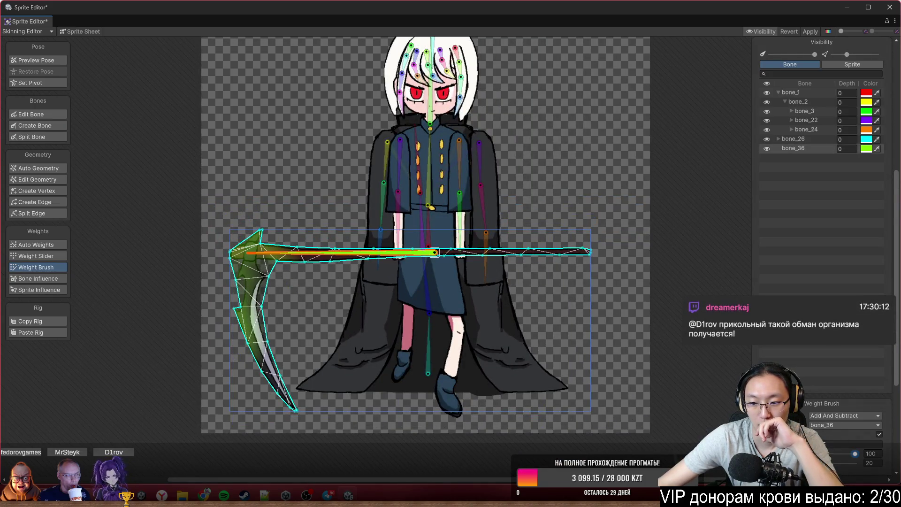
pyautogui.moveTo(262, 225); pyautogui.dragTo(252, 255)
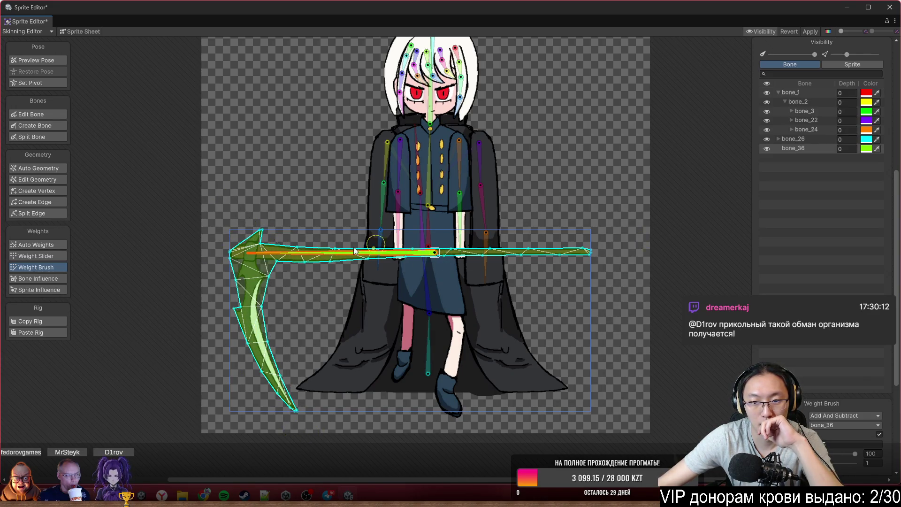
pyautogui.moveTo(401, 252); pyautogui.dragTo(294, 98)
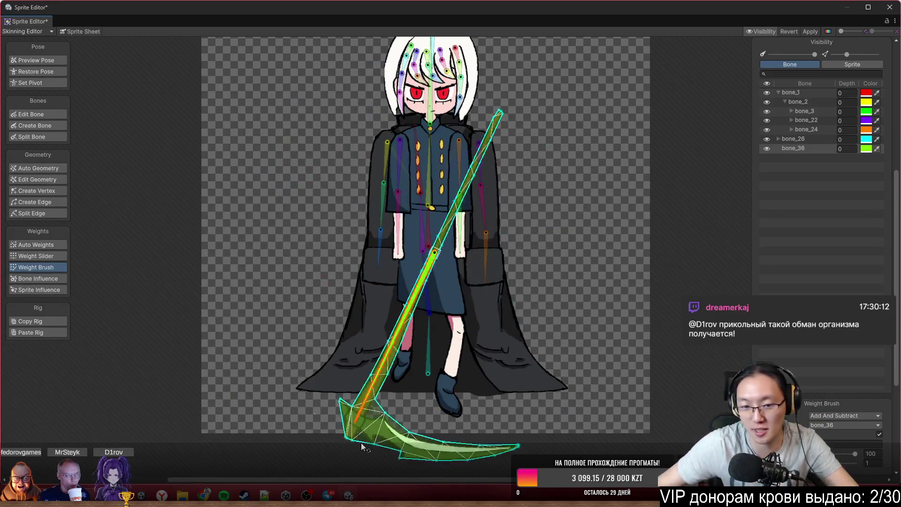
pyautogui.moveTo(294, 98)
pyautogui.mouseDown()
pyautogui.moveTo(232, 228)
pyautogui.moveTo(339, 244)
pyautogui.moveTo(395, 233)
pyautogui.mouseUp()
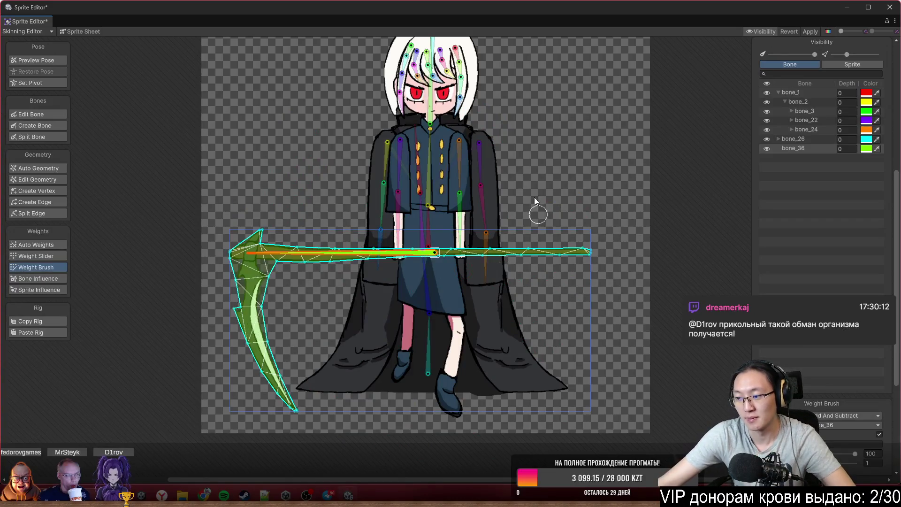
pyautogui.scroll(3, 486, 191)
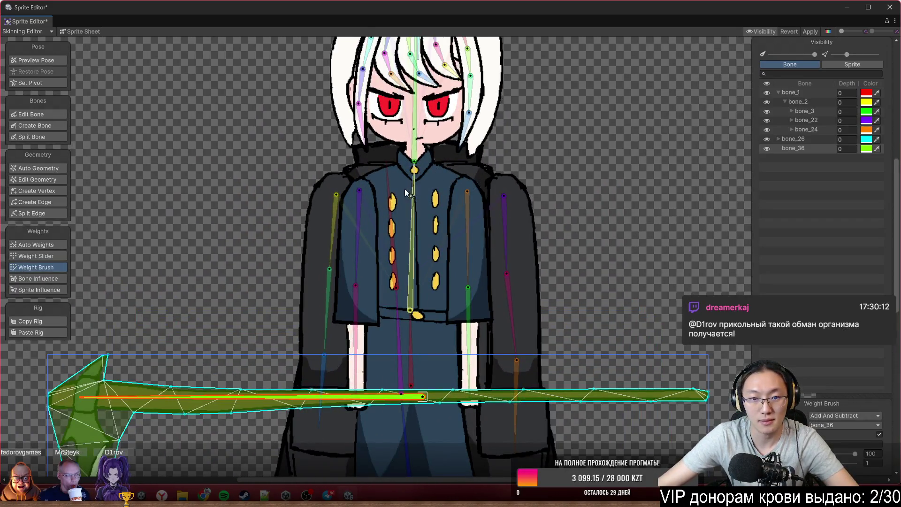
pyautogui.scroll(1, 405, 189)
# Paint the left sleeve's upper, lower and cuff regions onto its three bones.
pyautogui.click(285, 236)
pyautogui.moveTo(286, 235); pyautogui.dragTo(398, 173)
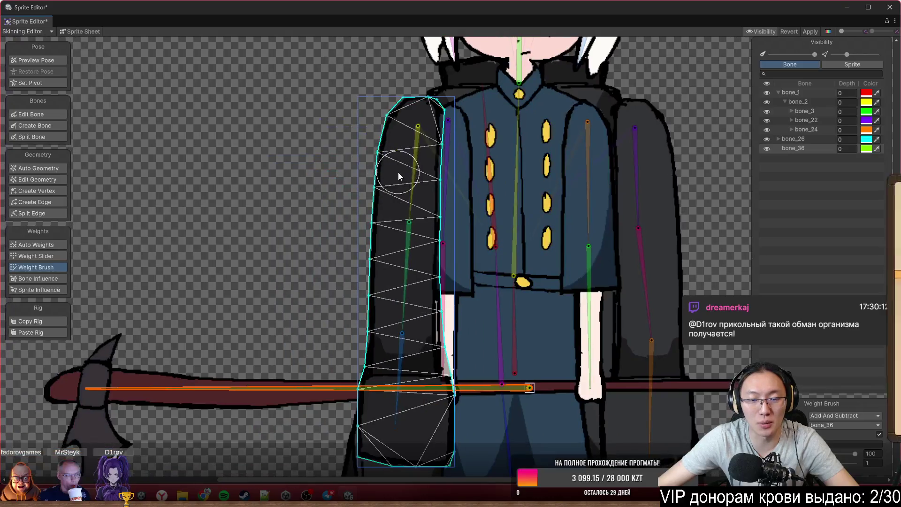
pyautogui.moveTo(356, 198)
pyautogui.mouseDown()
pyautogui.moveTo(344, 169)
pyautogui.moveTo(452, 140)
pyautogui.mouseUp()
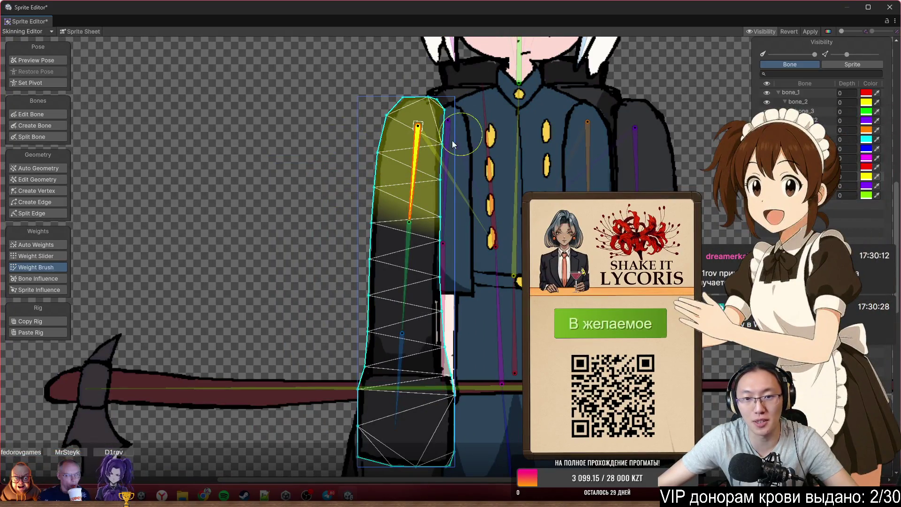
pyautogui.click(405, 289)
pyautogui.moveTo(368, 240)
pyautogui.mouseDown()
pyautogui.moveTo(442, 276)
pyautogui.moveTo(427, 293)
pyautogui.mouseUp()
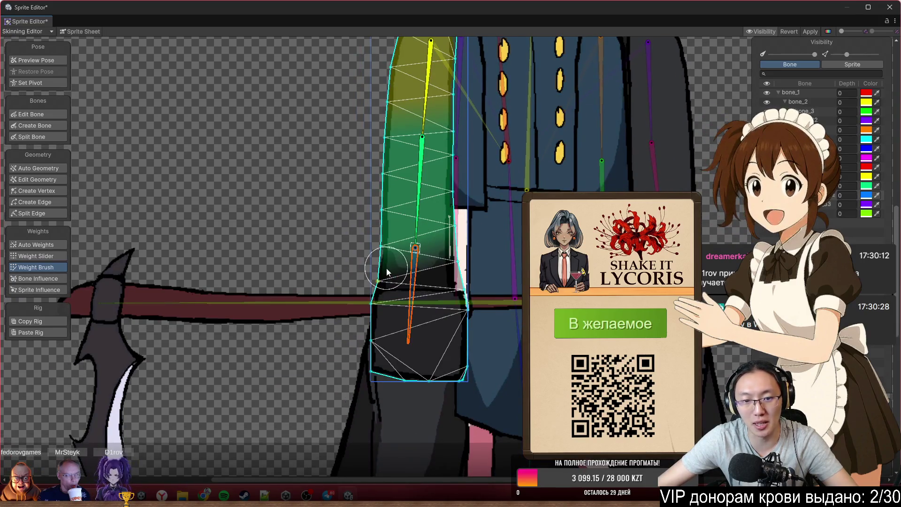
pyautogui.moveTo(424, 283); pyautogui.dragTo(494, 301)
pyautogui.hscroll(5, 495, 302)
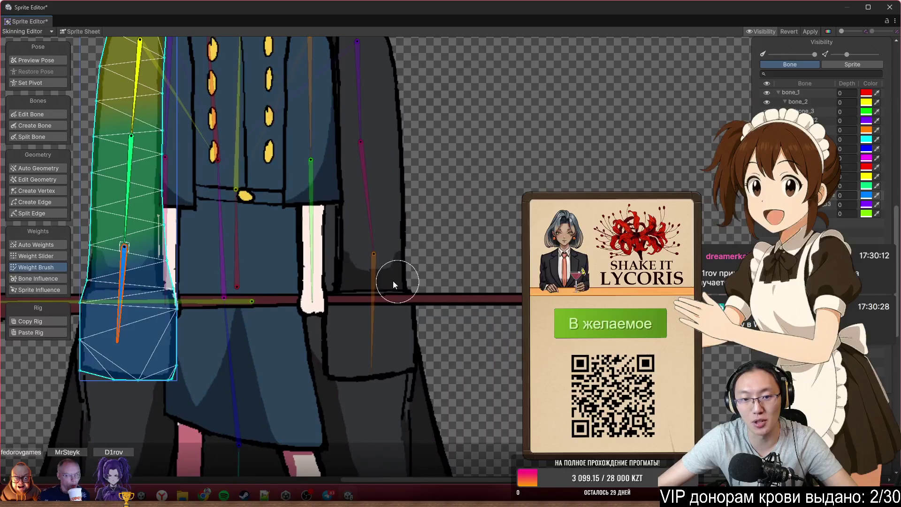
# Paint the right sleeve: cuff onto bone_35, mid sleeve onto bone_34, upper sleeve onto bone_33.
pyautogui.click(402, 229)
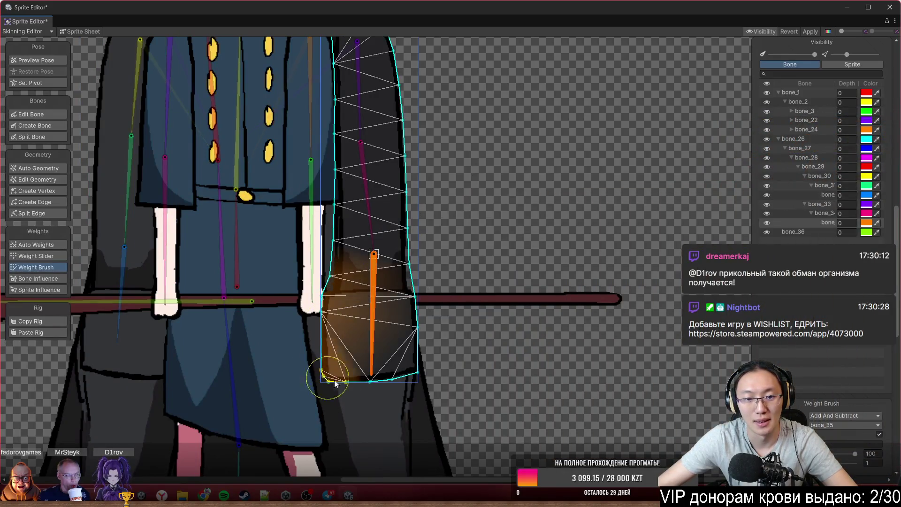
pyautogui.moveTo(350, 282); pyautogui.dragTo(406, 281)
pyautogui.scroll(3, 378, 331)
pyautogui.click(423, 286)
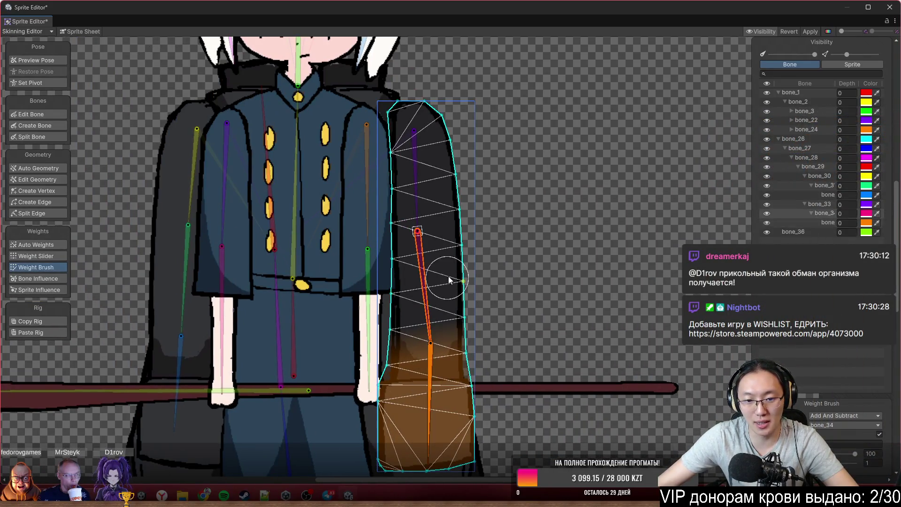
pyautogui.moveTo(398, 328); pyautogui.dragTo(476, 328)
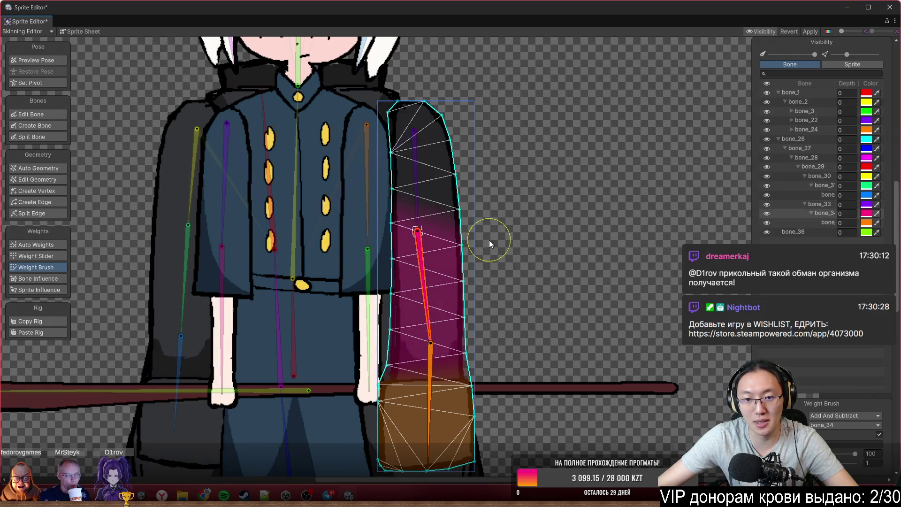
pyautogui.click(414, 137)
pyautogui.moveTo(419, 141); pyautogui.dragTo(451, 201)
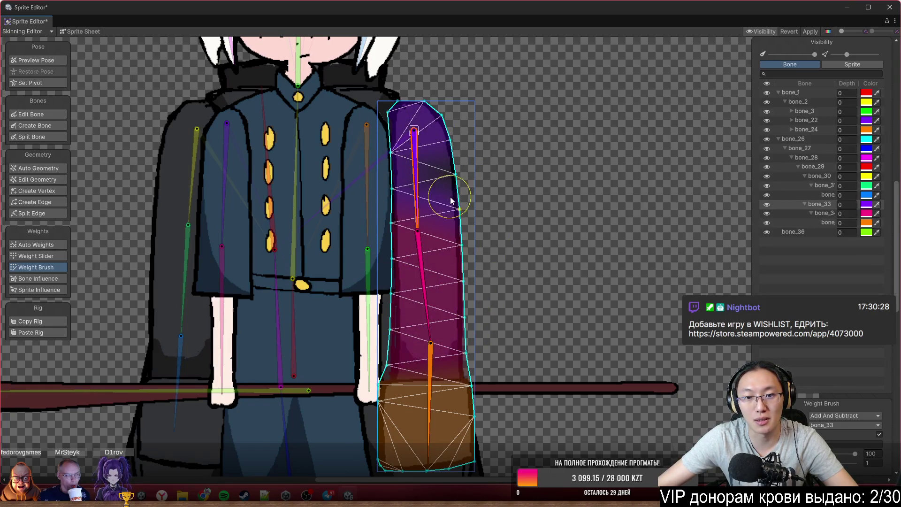
pyautogui.scroll(-2, 423, 123)
# Paint the cape from top to bottom onto bone_29, bone_28, bone_27 and bone_26.
pyautogui.click(391, 151)
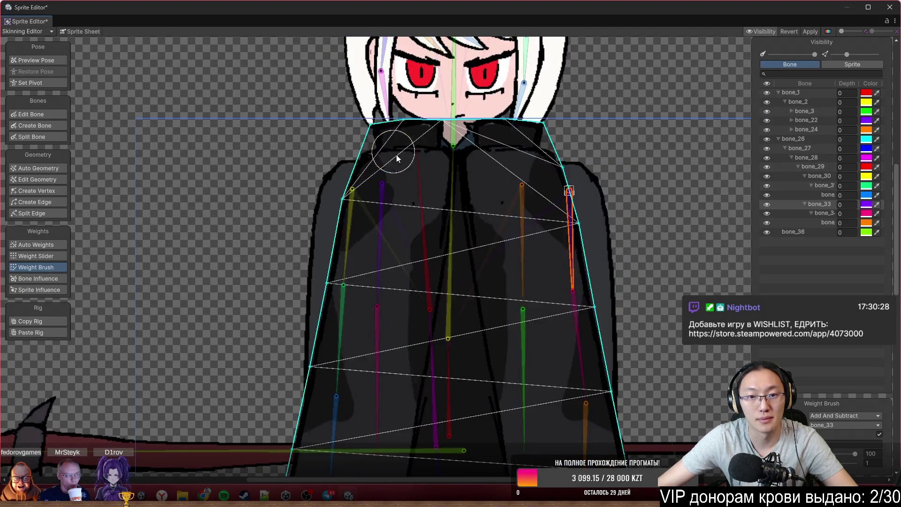
pyautogui.click(426, 218)
pyautogui.scroll(-2, 425, 218)
pyautogui.moveTo(326, 255)
pyautogui.mouseDown()
pyautogui.moveTo(392, 176)
pyautogui.moveTo(499, 160)
pyautogui.moveTo(516, 200)
pyautogui.mouseUp()
pyautogui.scroll(-3, 409, 208)
pyautogui.click(438, 224)
pyautogui.moveTo(356, 209); pyautogui.dragTo(314, 300)
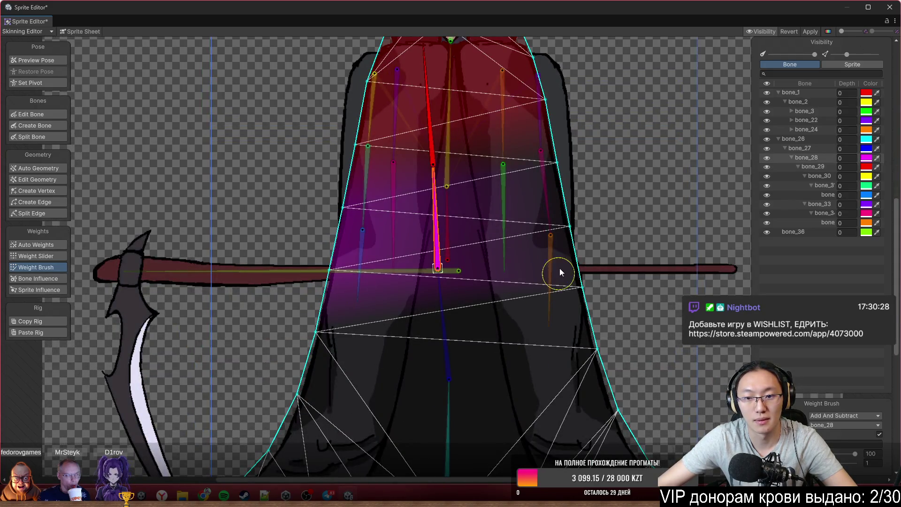
pyautogui.scroll(-1, 656, 287)
pyautogui.scroll(-2, 656, 287)
pyautogui.click(481, 205)
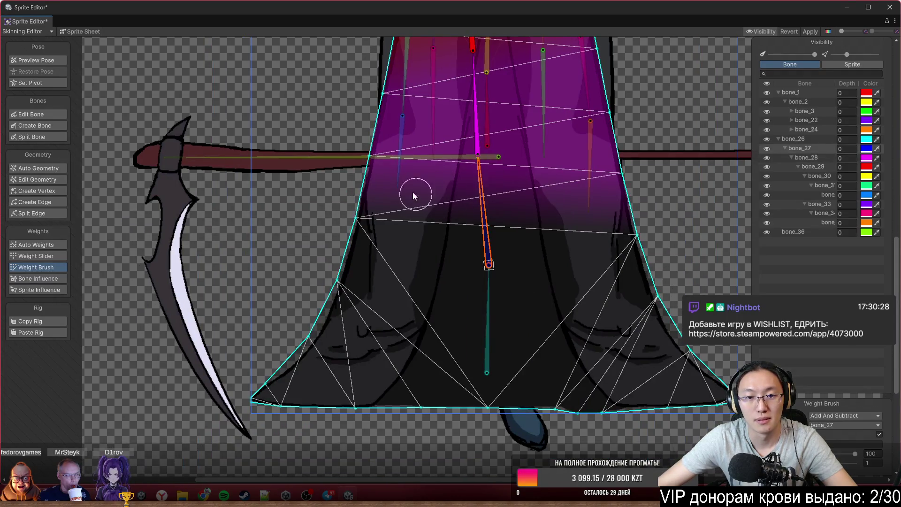
pyautogui.moveTo(413, 196); pyautogui.dragTo(371, 153)
pyautogui.moveTo(431, 256); pyautogui.dragTo(614, 139)
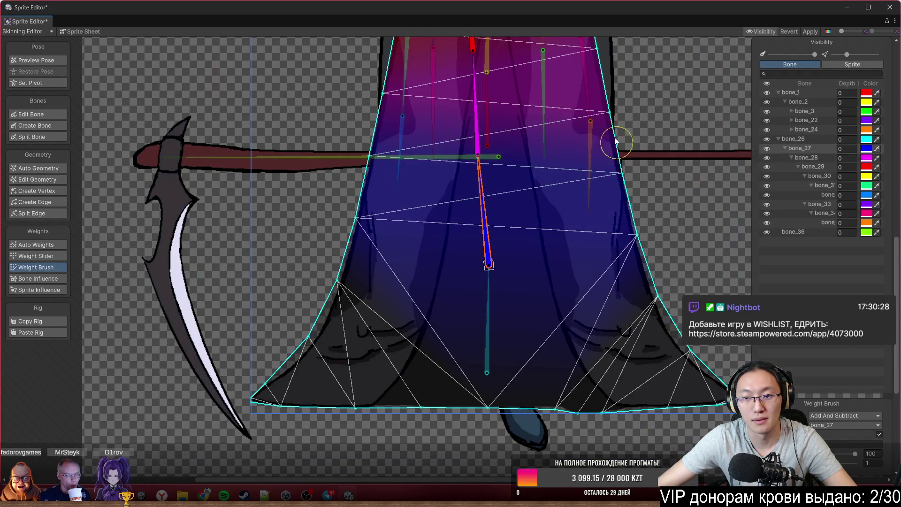
pyautogui.click(489, 289)
pyautogui.moveTo(368, 279)
pyautogui.mouseDown()
pyautogui.moveTo(242, 392)
pyautogui.moveTo(422, 419)
pyautogui.moveTo(717, 407)
pyautogui.moveTo(613, 202)
pyautogui.mouseUp()
pyautogui.scroll(-2, 452, 313)
pyautogui.scroll(-1, 453, 314)
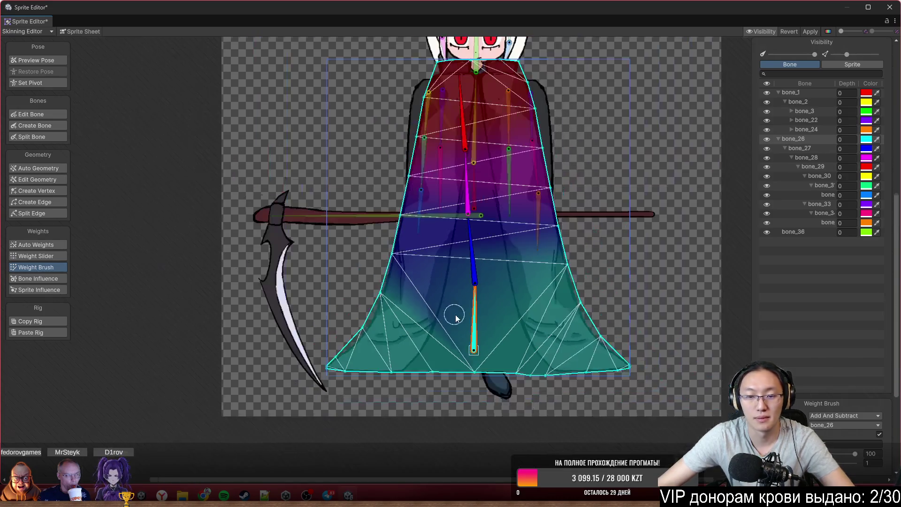
pyautogui.scroll(-1, 487, 328)
# Test-bend the cape chain, switch the brush mode to Smooth, and blend the cape weights including its right edge.
pyautogui.moveTo(489, 328)
pyautogui.mouseDown()
pyautogui.moveTo(496, 326)
pyautogui.moveTo(481, 303)
pyautogui.moveTo(492, 292)
pyautogui.mouseUp()
pyautogui.click(495, 249)
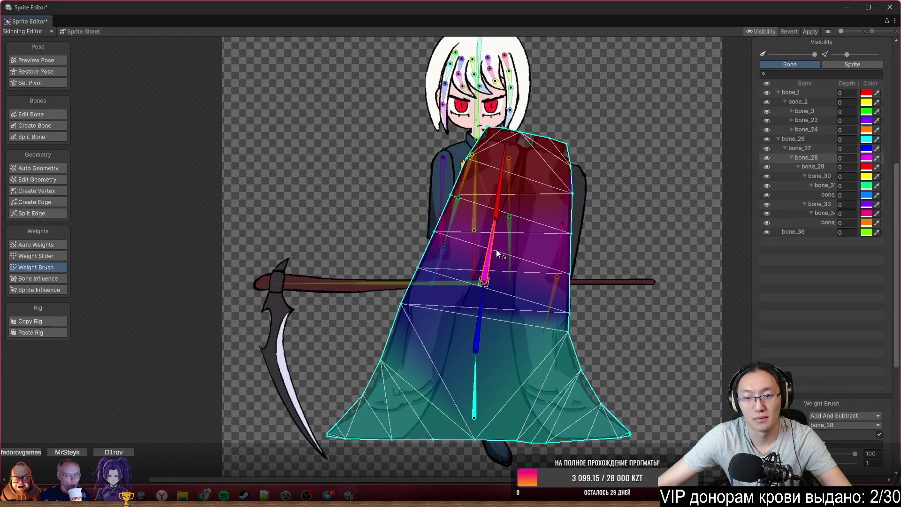
pyautogui.moveTo(495, 249); pyautogui.dragTo(504, 246)
pyautogui.click(528, 185)
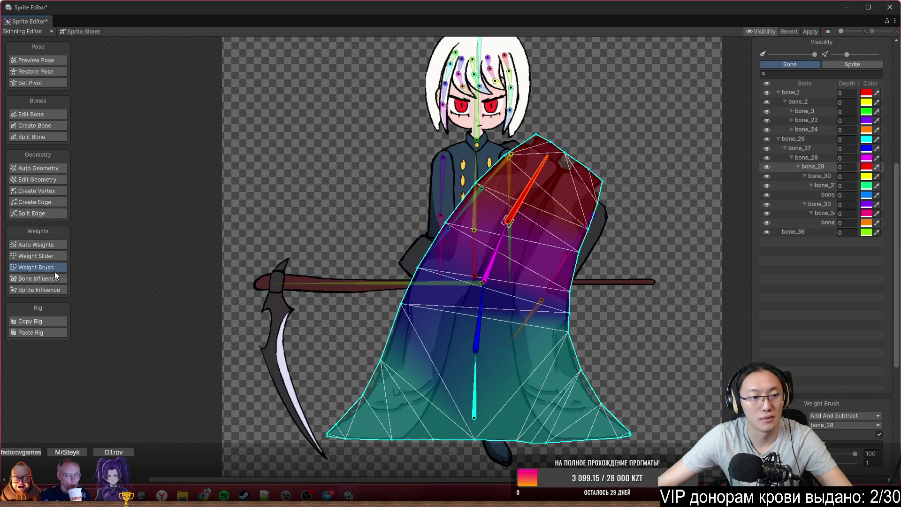
pyautogui.click(852, 420)
pyautogui.click(851, 448)
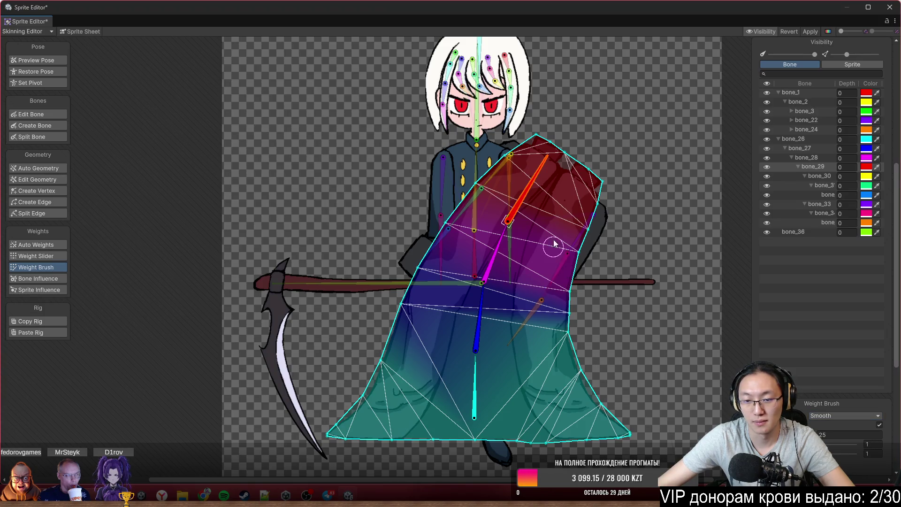
pyautogui.scroll(2, 554, 245)
pyautogui.moveTo(467, 163)
pyautogui.mouseDown()
pyautogui.moveTo(387, 233)
pyautogui.moveTo(283, 428)
pyautogui.mouseUp()
pyautogui.moveTo(583, 246)
pyautogui.mouseDown()
pyautogui.moveTo(597, 361)
pyautogui.moveTo(595, 241)
pyautogui.moveTo(574, 352)
pyautogui.mouseUp()
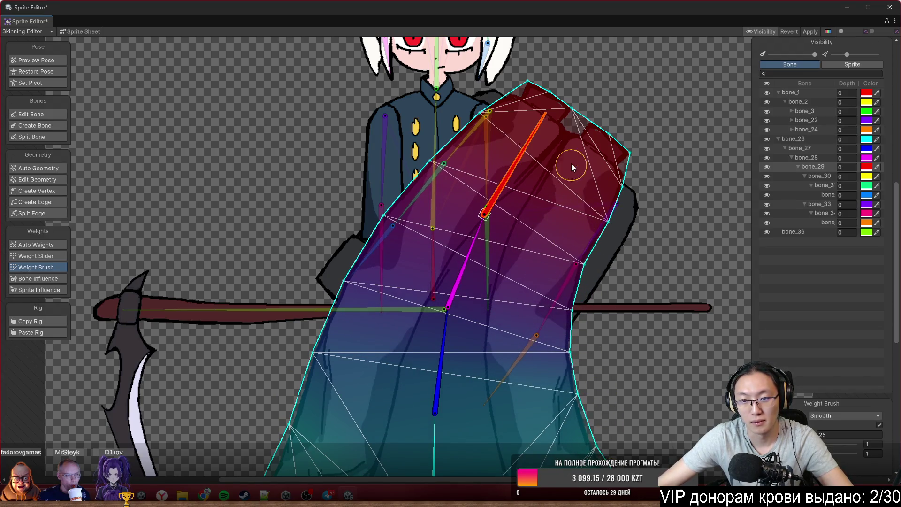
# Bend the cape further and smooth weights over the bend, then select the long dark sleeve and rotate its bones to reposition the arm.
pyautogui.moveTo(454, 295)
pyautogui.mouseDown()
pyautogui.moveTo(450, 350)
pyautogui.moveTo(493, 392)
pyautogui.mouseUp()
pyautogui.moveTo(443, 436)
pyautogui.mouseDown()
pyautogui.moveTo(441, 444)
pyautogui.moveTo(429, 442)
pyautogui.mouseUp()
pyautogui.moveTo(483, 374)
pyautogui.mouseDown()
pyautogui.moveTo(488, 382)
pyautogui.moveTo(424, 319)
pyautogui.moveTo(455, 380)
pyautogui.moveTo(454, 366)
pyautogui.mouseUp()
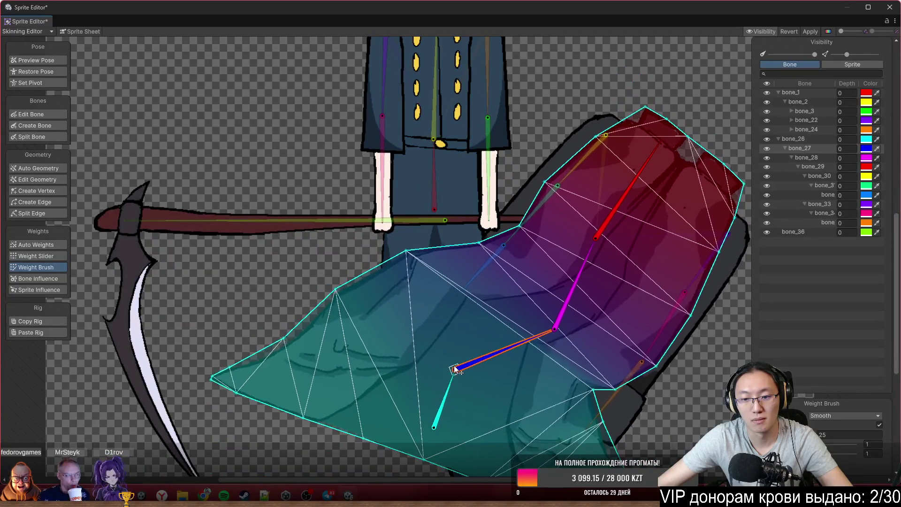
pyautogui.moveTo(583, 430)
pyautogui.mouseDown()
pyautogui.moveTo(571, 173)
pyautogui.moveTo(593, 250)
pyautogui.moveTo(566, 271)
pyautogui.moveTo(551, 227)
pyautogui.moveTo(563, 219)
pyautogui.moveTo(582, 266)
pyautogui.mouseUp()
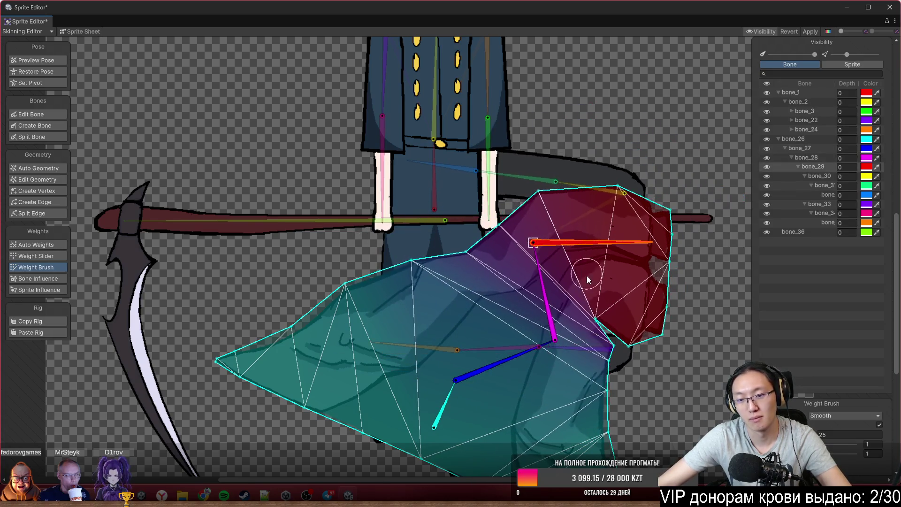
pyautogui.scroll(-2, 600, 255)
pyautogui.moveTo(579, 153); pyautogui.dragTo(611, 270)
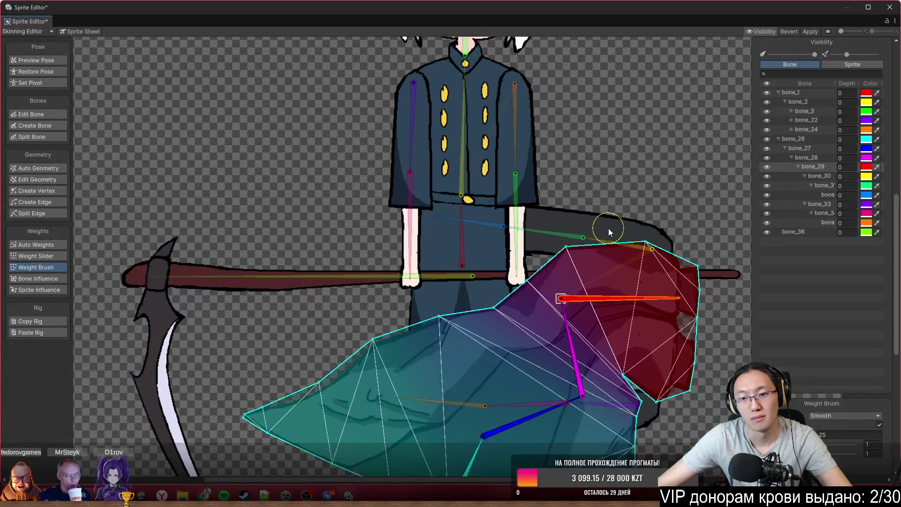
pyautogui.click(609, 229)
pyautogui.scroll(1, 612, 242)
pyautogui.scroll(2, 619, 226)
pyautogui.moveTo(610, 228)
pyautogui.mouseDown()
pyautogui.moveTo(522, 181)
pyautogui.moveTo(557, 145)
pyautogui.moveTo(435, 146)
pyautogui.mouseUp()
pyautogui.click(496, 139)
# Pose the sleeve's upper-arm and forearm bones and smooth the weights along the forearm so it hangs vertically.
pyautogui.moveTo(497, 139); pyautogui.dragTo(501, 140)
pyautogui.moveTo(614, 323)
pyautogui.mouseDown()
pyautogui.moveTo(492, 212)
pyautogui.moveTo(471, 211)
pyautogui.moveTo(601, 394)
pyautogui.mouseUp()
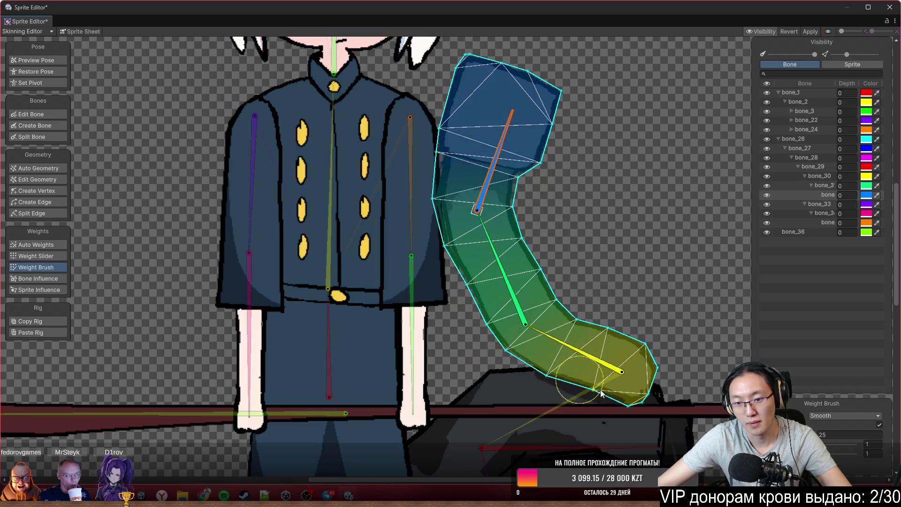
pyautogui.moveTo(569, 284)
pyautogui.mouseDown()
pyautogui.moveTo(428, 195)
pyautogui.moveTo(511, 328)
pyautogui.moveTo(455, 144)
pyautogui.mouseUp()
pyautogui.scroll(-3, 456, 144)
pyautogui.moveTo(449, 256)
pyautogui.mouseDown()
pyautogui.moveTo(503, 326)
pyautogui.moveTo(542, 311)
pyautogui.mouseUp()
pyautogui.scroll(2, 481, 246)
# Select the leg and blend the knee weights between its bones, repainting the foot so it follows the lower leg.
pyautogui.click(468, 276)
pyautogui.moveTo(468, 275); pyautogui.dragTo(524, 306)
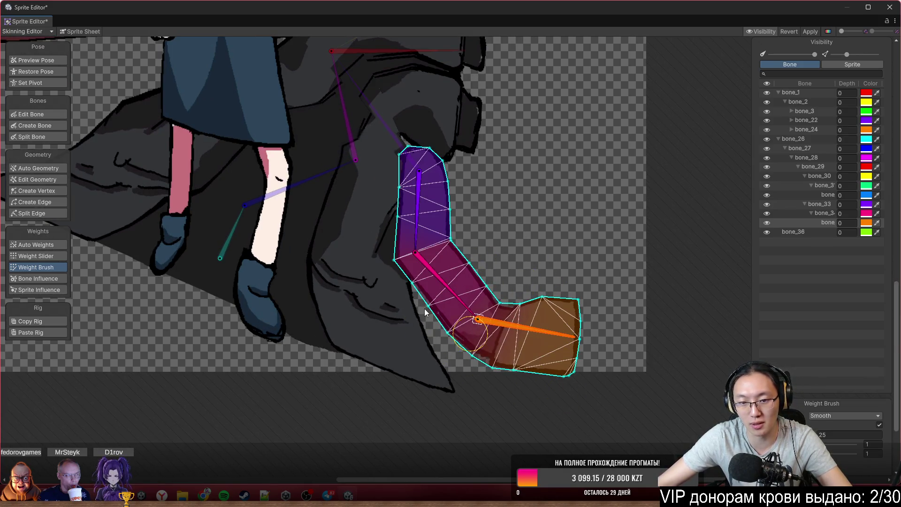
pyautogui.moveTo(402, 263)
pyautogui.mouseDown()
pyautogui.moveTo(393, 200)
pyautogui.moveTo(461, 266)
pyautogui.mouseUp()
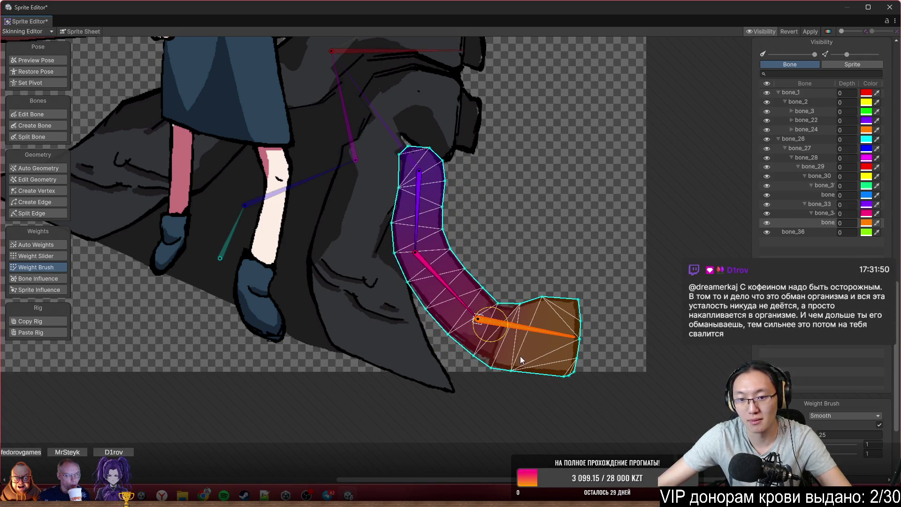
pyautogui.moveTo(540, 341); pyautogui.dragTo(480, 388)
pyautogui.scroll(-3, 567, 235)
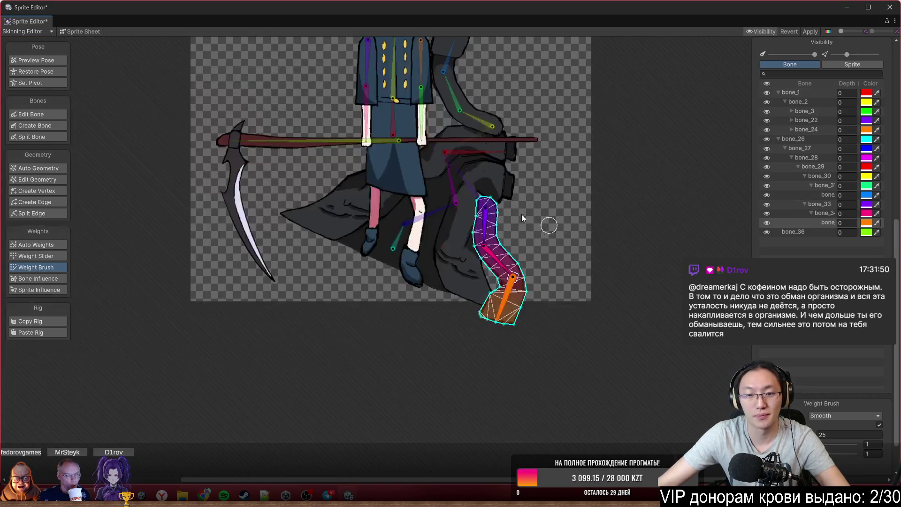
pyautogui.scroll(2, 567, 235)
pyautogui.scroll(-1, 532, 261)
pyautogui.scroll(-1, 623, 209)
pyautogui.scroll(-2, 624, 210)
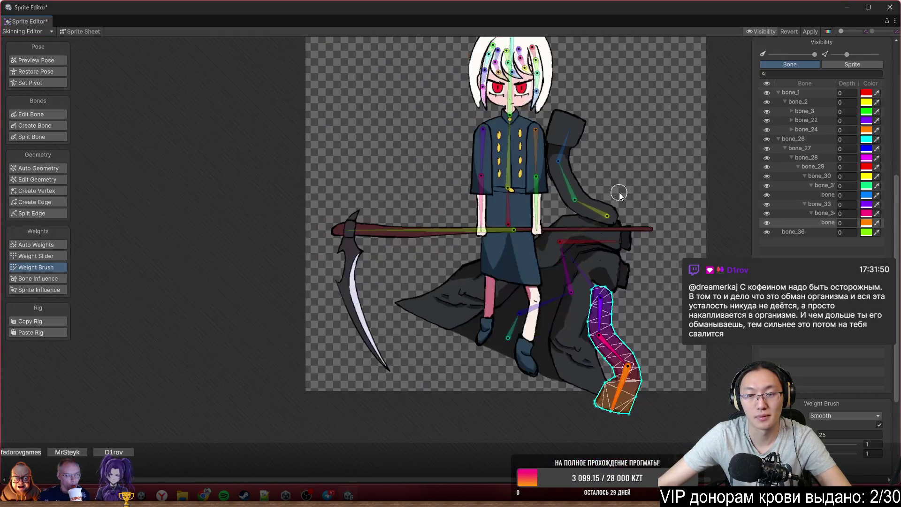
pyautogui.scroll(1, 601, 229)
# With the brush back on Add And Subtract, paint the long left hair strand onto bones 17, 16, 15 and 14 from tip to top.
pyautogui.moveTo(567, 303)
pyautogui.mouseDown()
pyautogui.moveTo(577, 312)
pyautogui.moveTo(602, 283)
pyautogui.mouseUp()
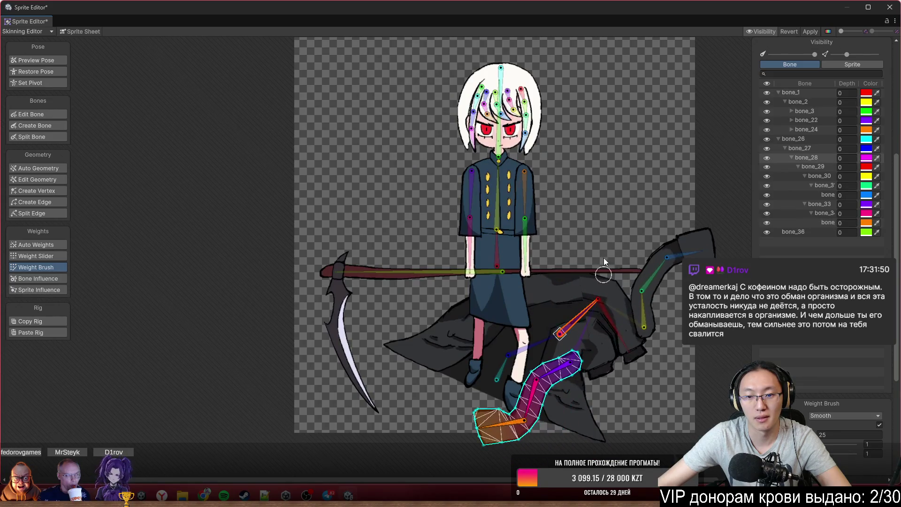
pyautogui.scroll(3, 598, 281)
pyautogui.scroll(2, 588, 280)
pyautogui.scroll(2, 588, 281)
pyautogui.click(345, 198)
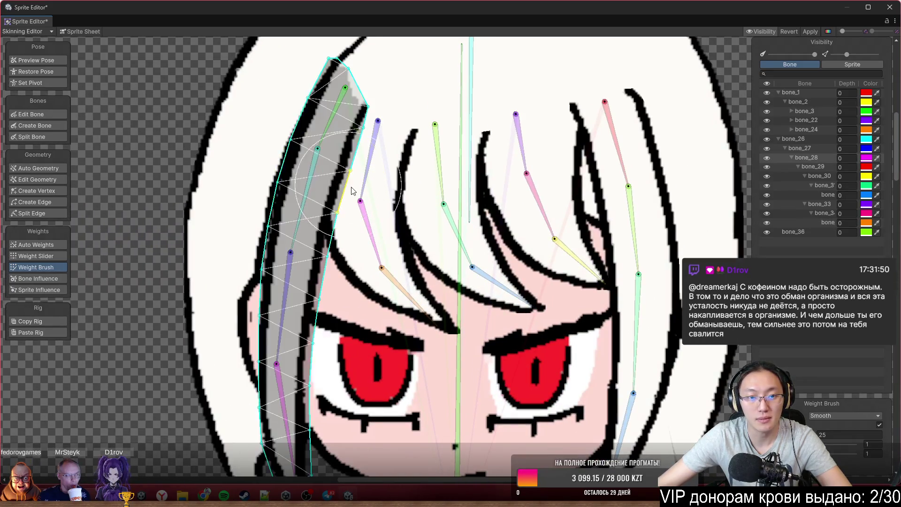
pyautogui.scroll(-2, 400, 251)
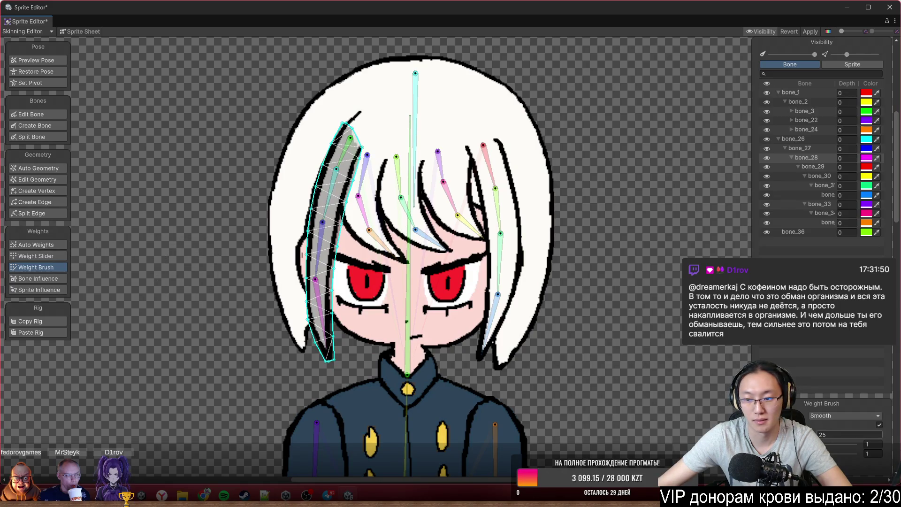
pyautogui.click(832, 415)
pyautogui.scroll(2, 406, 307)
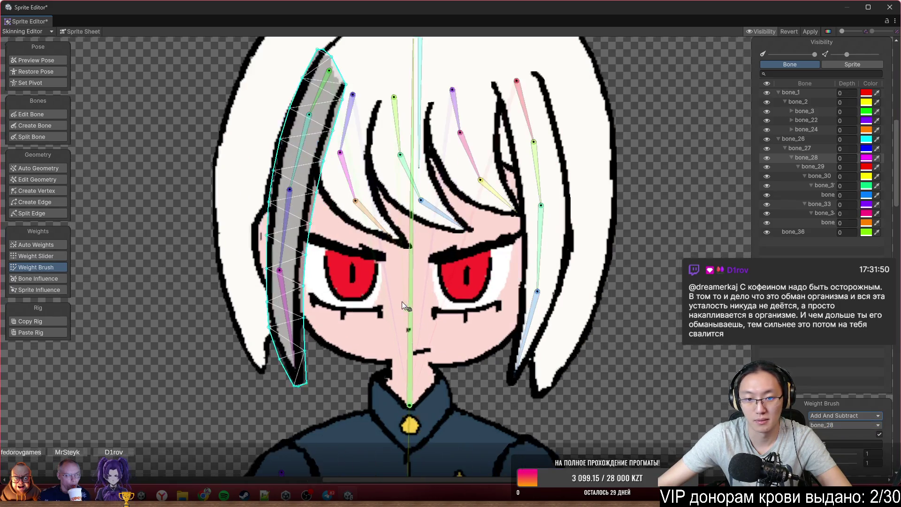
pyautogui.click(292, 324)
pyautogui.moveTo(306, 331); pyautogui.dragTo(283, 376)
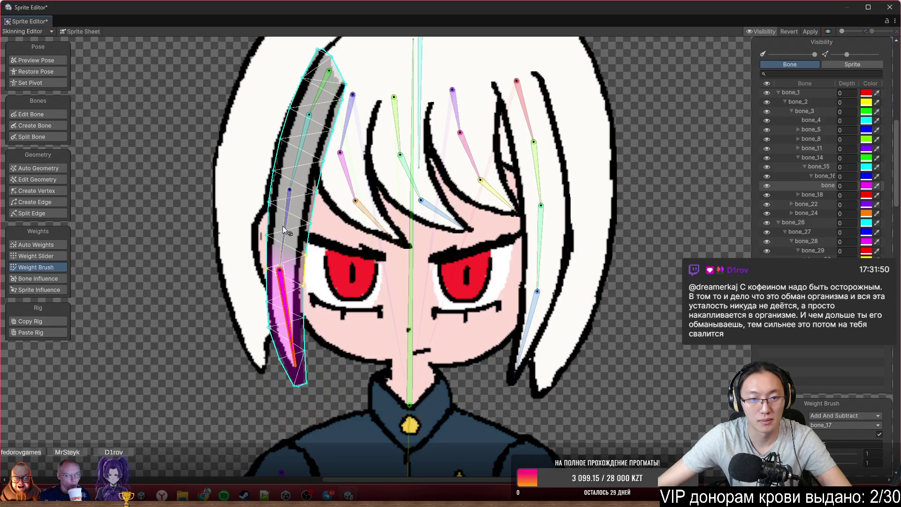
pyautogui.click(287, 202)
pyautogui.moveTo(306, 223); pyautogui.dragTo(336, 279)
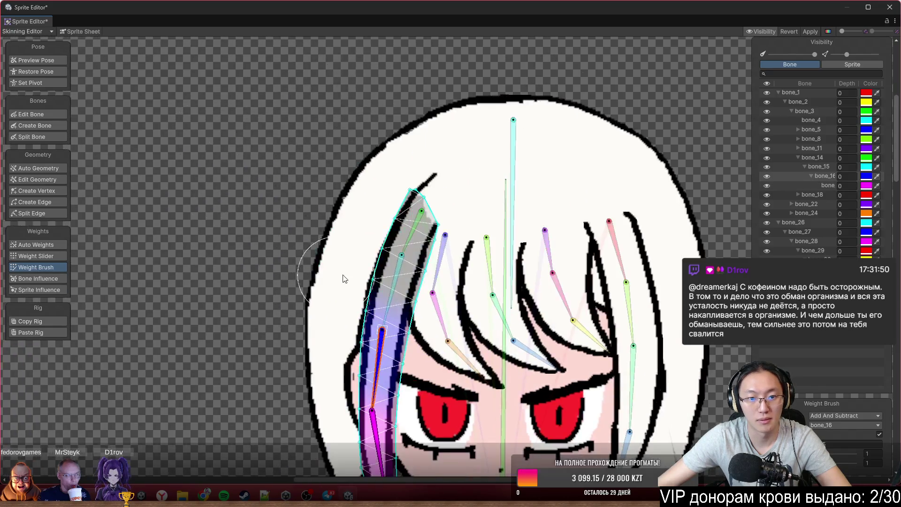
pyautogui.click(395, 273)
pyautogui.moveTo(395, 274); pyautogui.dragTo(350, 272)
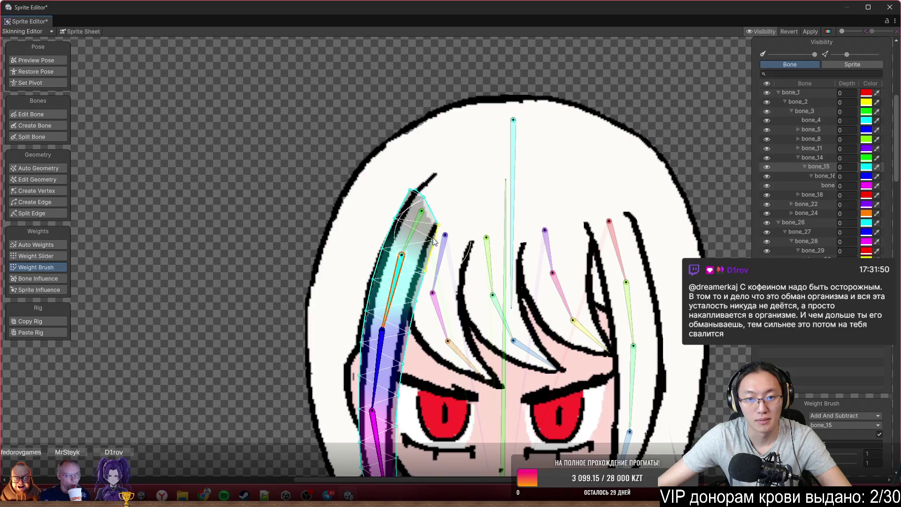
pyautogui.click(415, 221)
pyautogui.moveTo(484, 300)
pyautogui.mouseDown()
pyautogui.moveTo(344, 216)
pyautogui.moveTo(445, 274)
pyautogui.mouseUp()
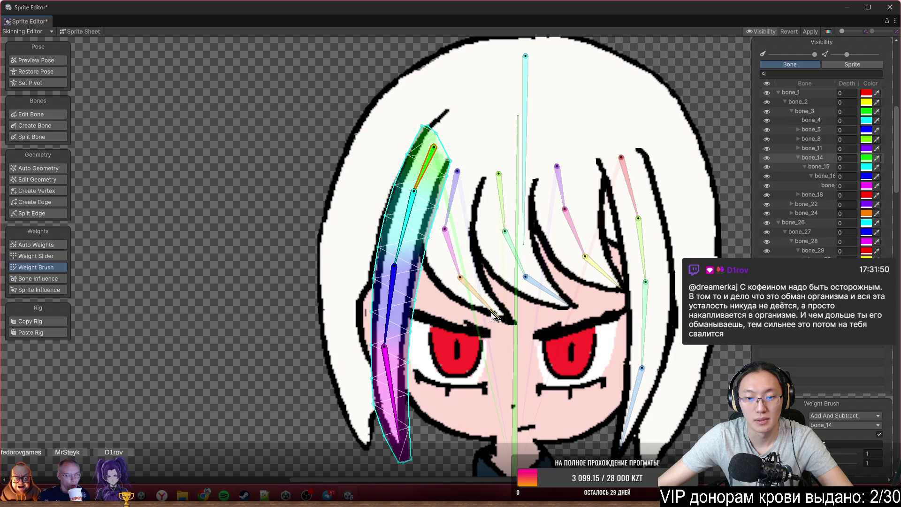
# Paint the left fringe strand onto bones 7, 6 and 5, then select the central fringe strand.
pyautogui.click(496, 313)
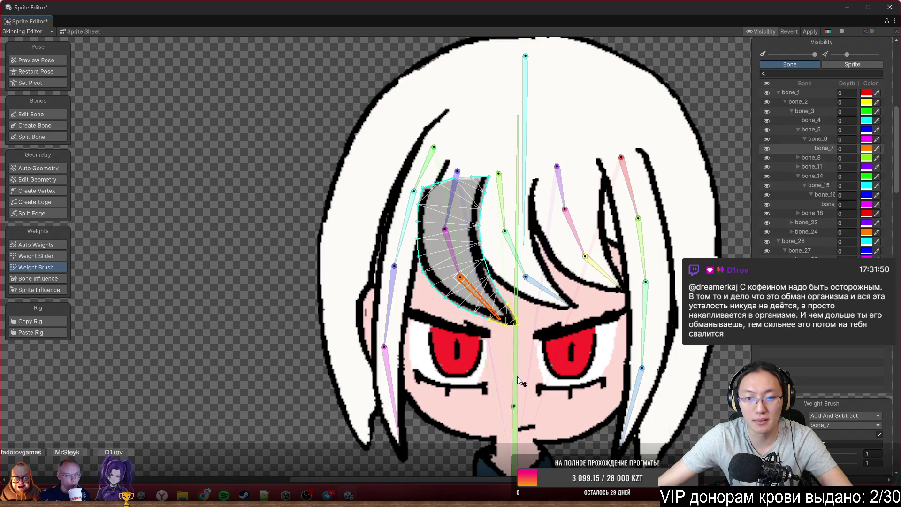
pyautogui.click(461, 263)
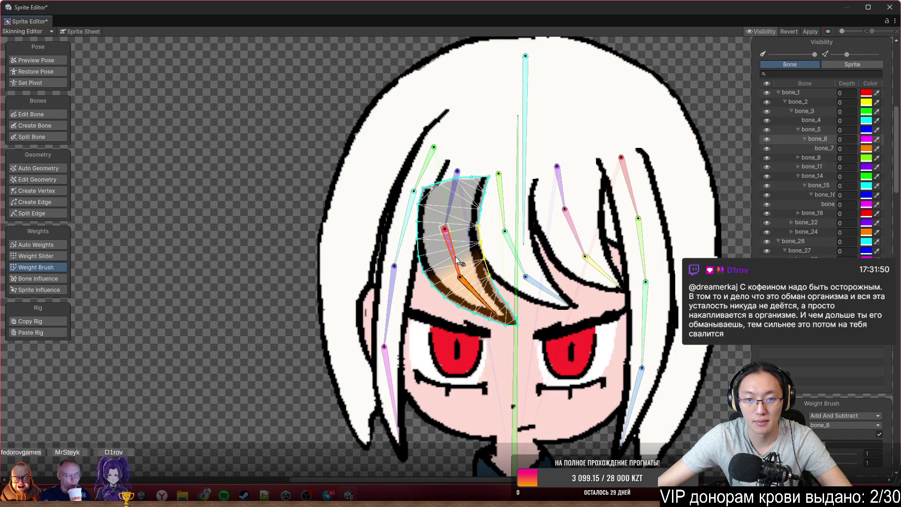
pyautogui.moveTo(475, 210); pyautogui.dragTo(471, 241)
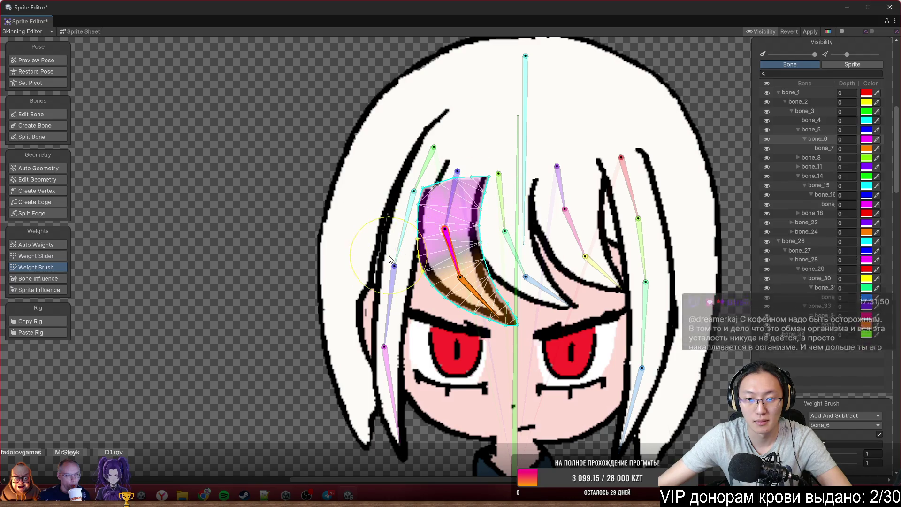
pyautogui.click(444, 226)
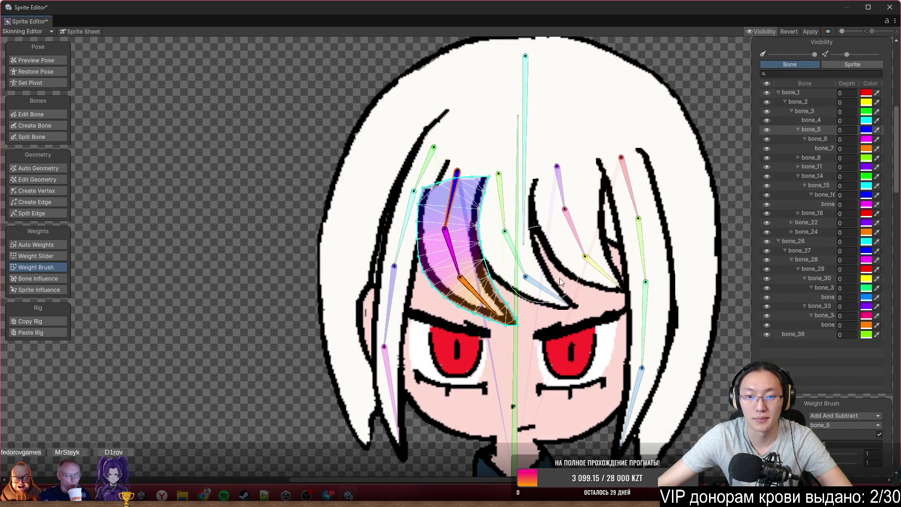
pyautogui.scroll(2, 532, 257)
pyautogui.click(464, 275)
pyautogui.scroll(1, 455, 272)
pyautogui.scroll(1, 455, 272)
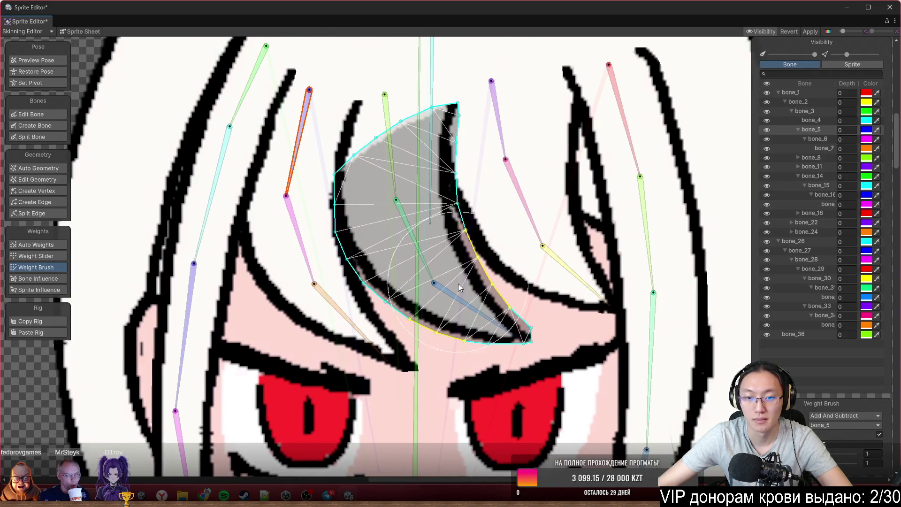
# Paint the central fringe strand onto bones 10, 9 and 8, blending each bone's influence.
pyautogui.click(451, 294)
pyautogui.scroll(-1, 451, 294)
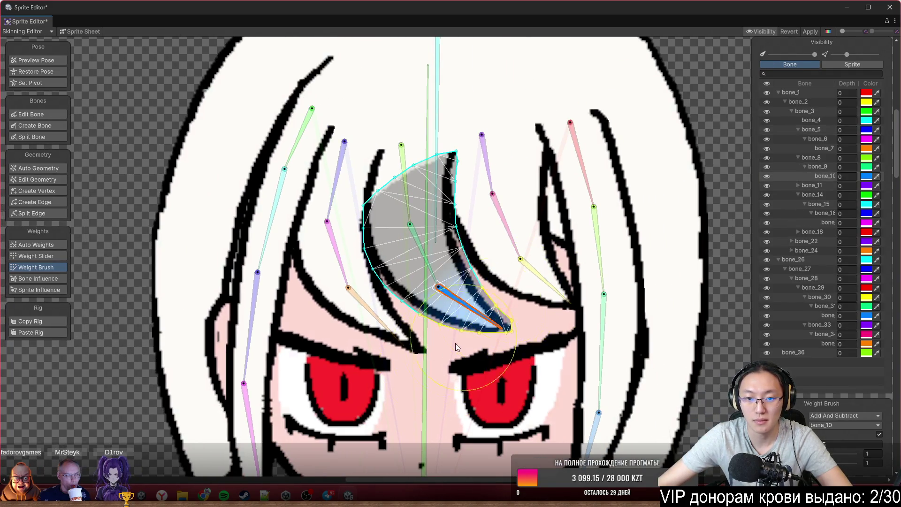
pyautogui.click(427, 248)
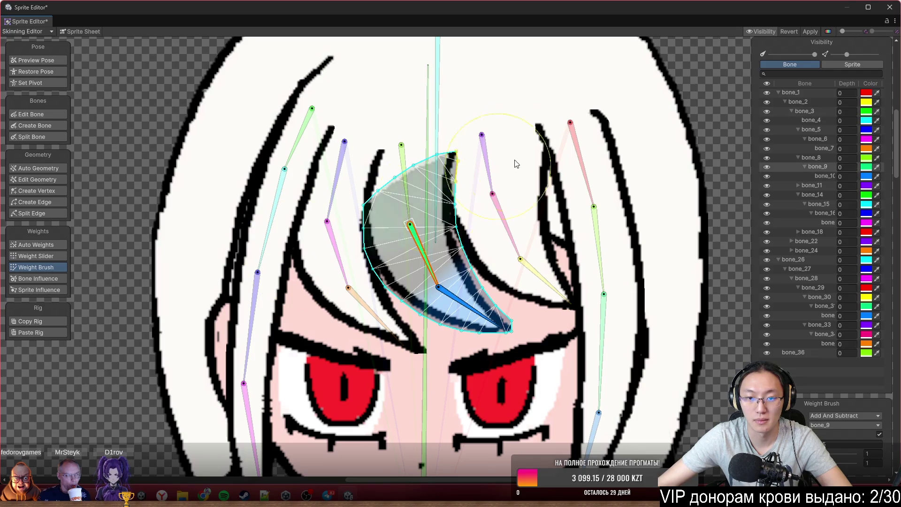
pyautogui.moveTo(487, 176); pyautogui.dragTo(422, 217)
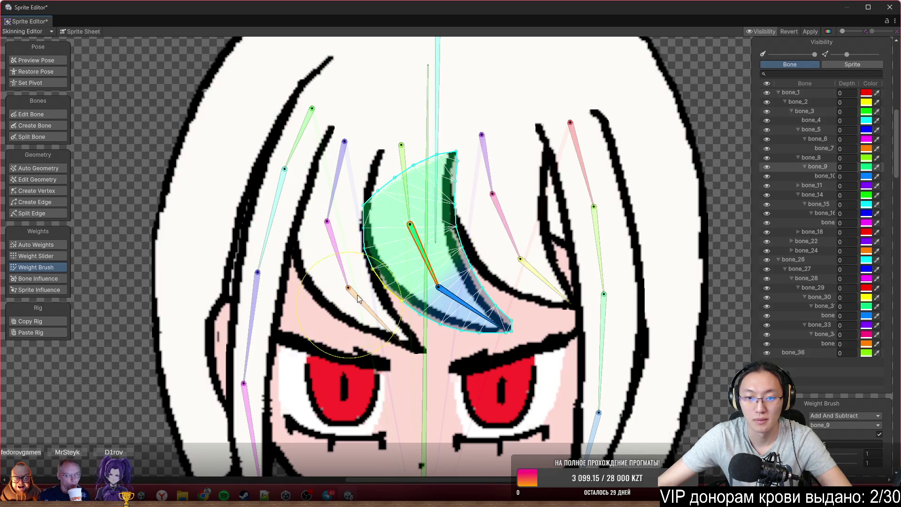
pyautogui.moveTo(271, 185); pyautogui.dragTo(250, 211)
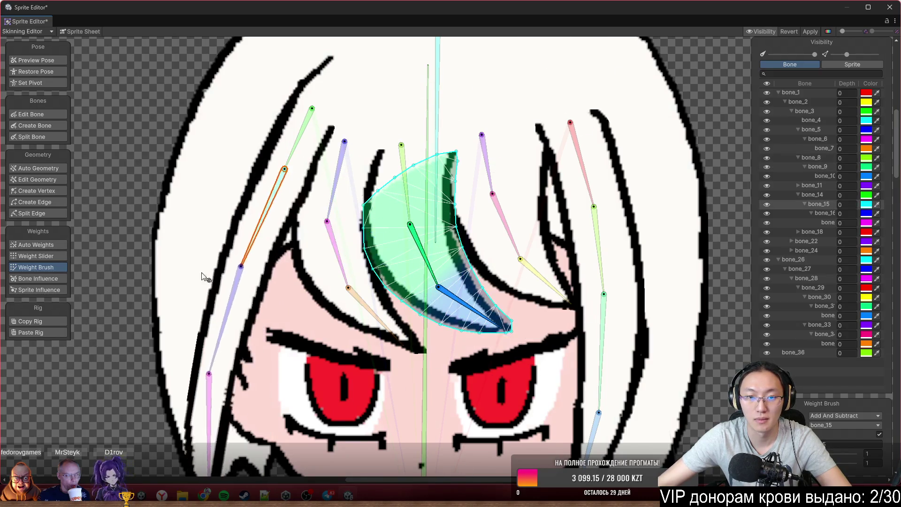
pyautogui.click(407, 189)
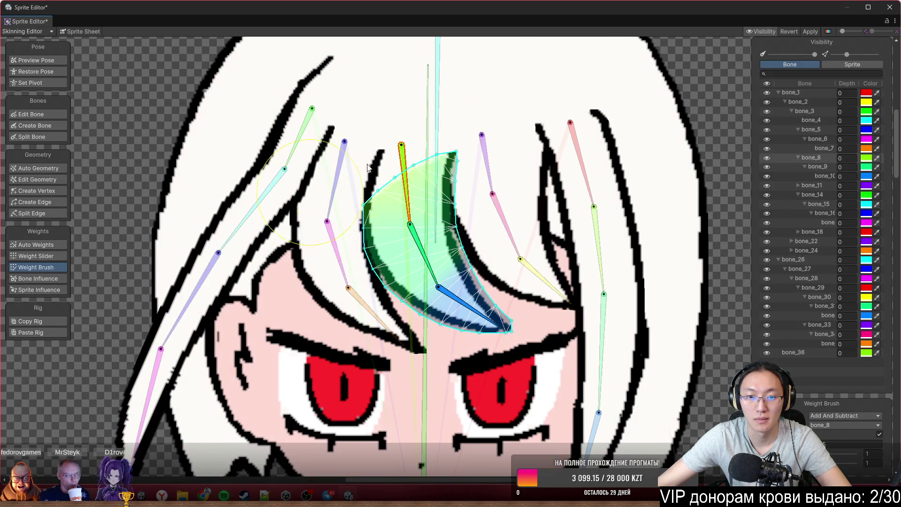
# Paint the strand right of centre onto bones 13, 12 and 11, then select the long right hair strand.
pyautogui.click(510, 176)
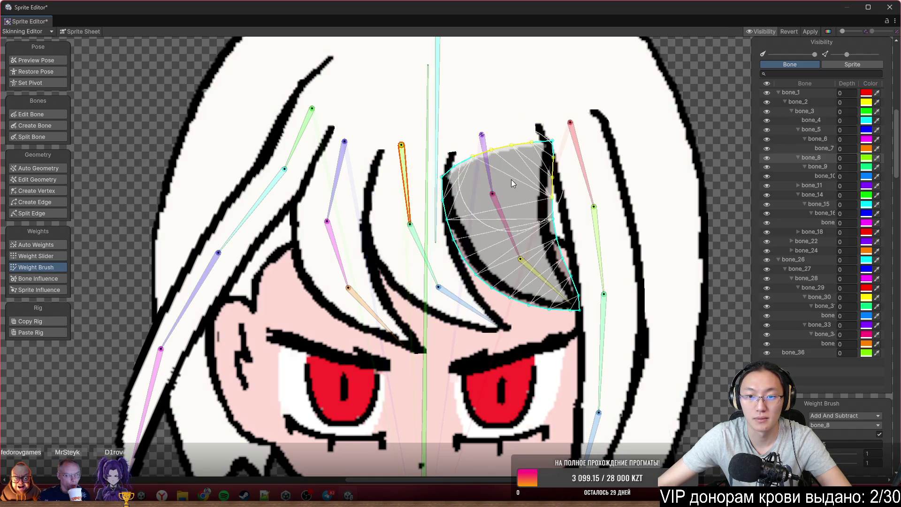
pyautogui.click(535, 279)
pyautogui.moveTo(605, 270); pyautogui.dragTo(502, 267)
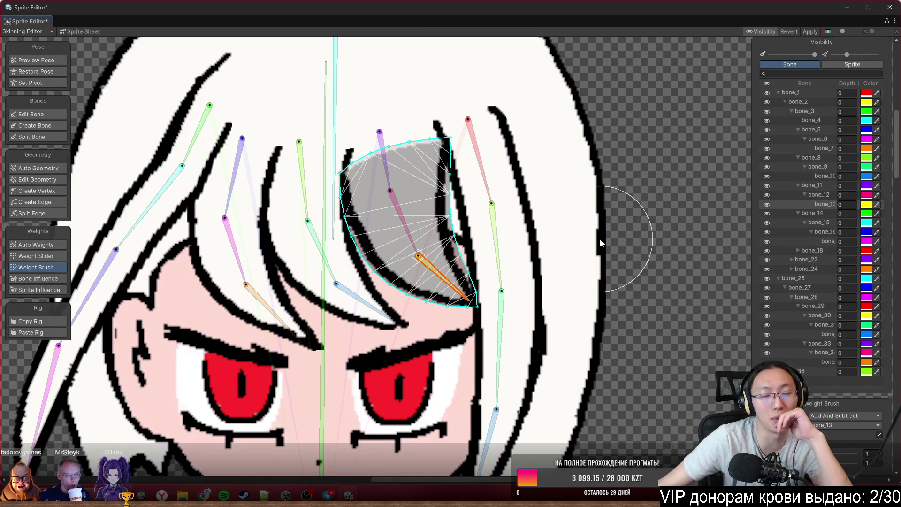
pyautogui.moveTo(507, 282)
pyautogui.mouseDown()
pyautogui.moveTo(480, 294)
pyautogui.moveTo(468, 285)
pyautogui.mouseUp()
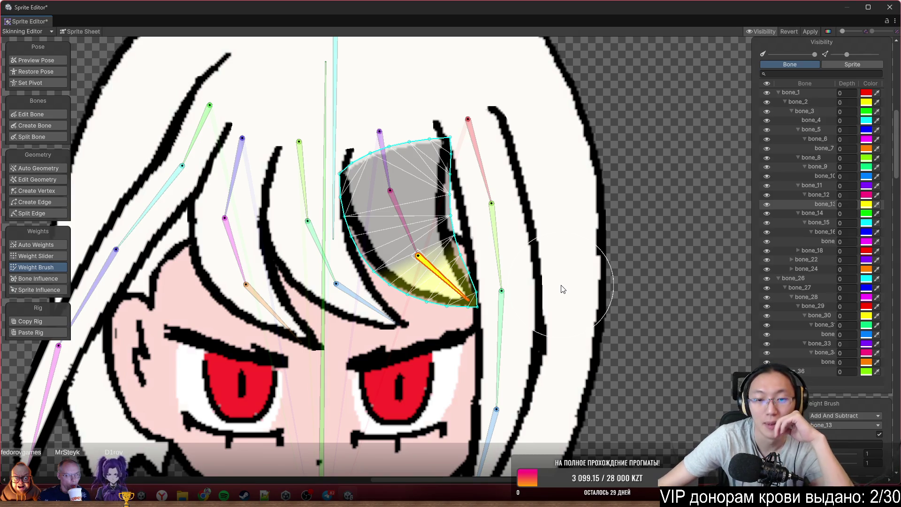
pyautogui.click(411, 222)
pyautogui.moveTo(422, 176); pyautogui.dragTo(311, 253)
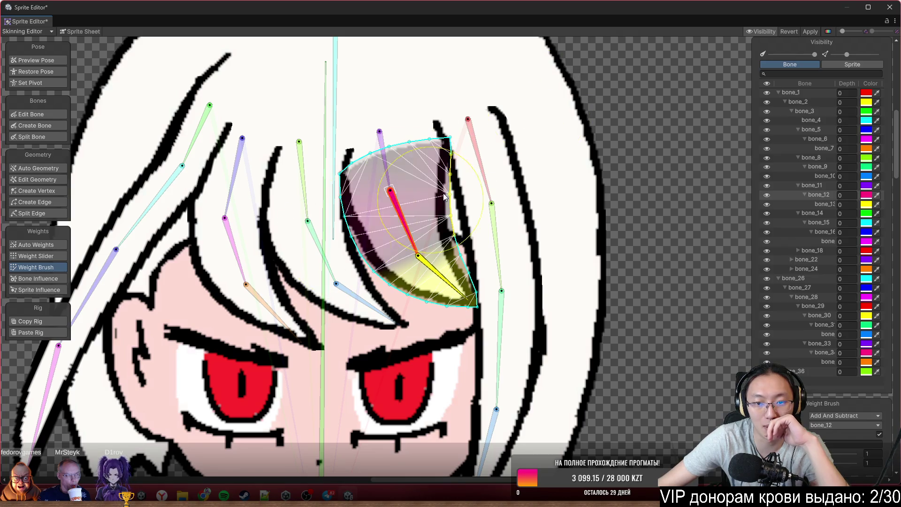
pyautogui.click(383, 152)
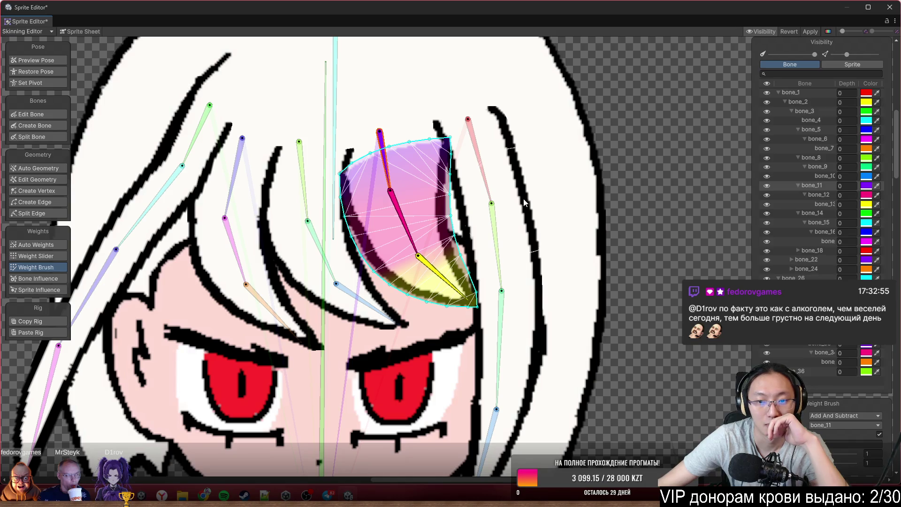
pyautogui.scroll(-3, 515, 205)
pyautogui.click(490, 407)
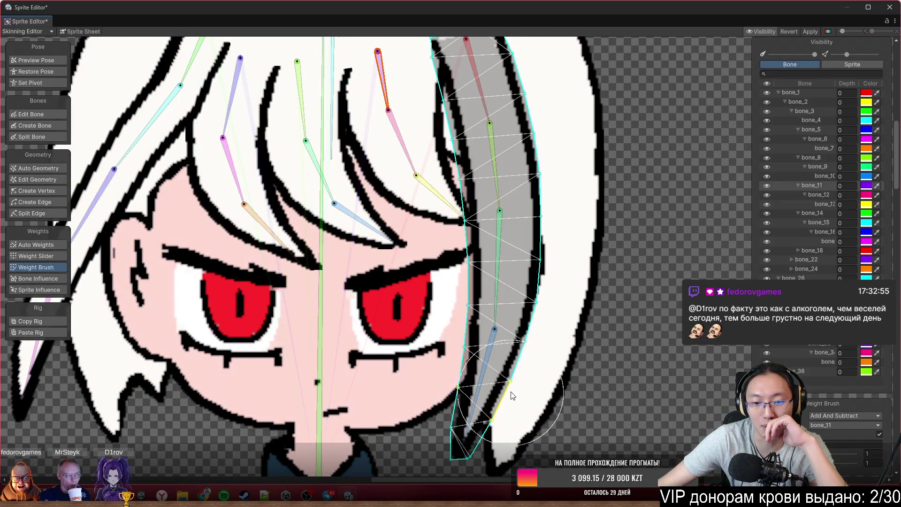
# Paint the long right hair strand onto bones 20, 19 and 18 and review which bones influence it.
pyautogui.click(500, 301)
pyautogui.moveTo(614, 258); pyautogui.dragTo(453, 287)
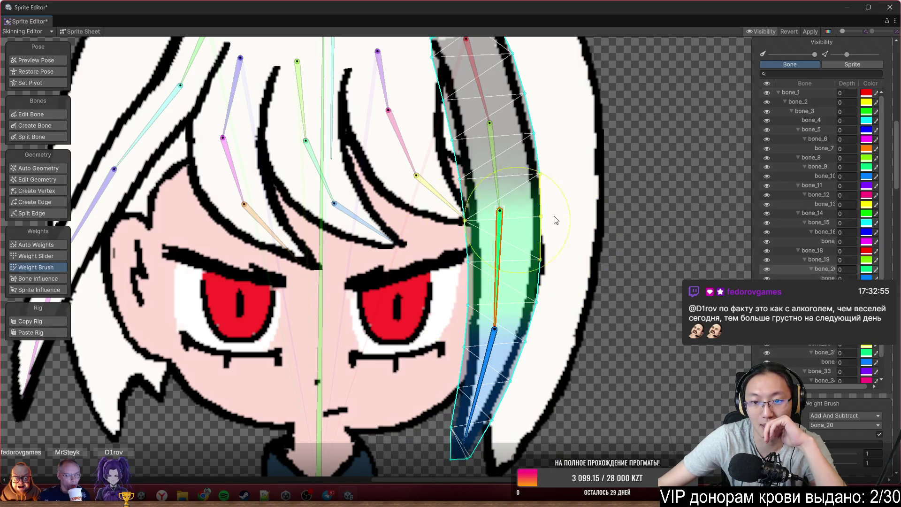
pyautogui.click(498, 177)
pyautogui.moveTo(622, 112); pyautogui.dragTo(512, 170)
pyautogui.moveTo(490, 101)
pyautogui.mouseDown()
pyautogui.moveTo(537, 227)
pyautogui.moveTo(552, 179)
pyautogui.mouseUp()
pyautogui.click(533, 223)
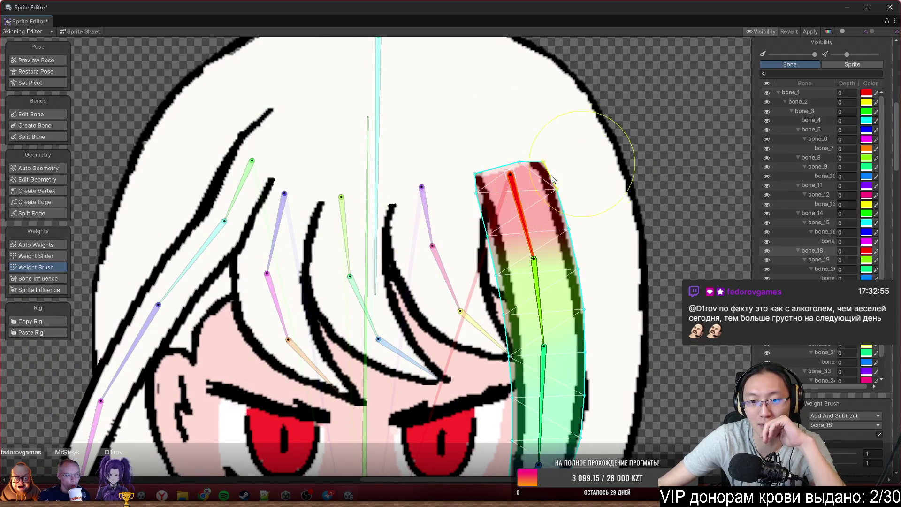
pyautogui.scroll(-3, 671, 253)
pyautogui.scroll(-2, 646, 176)
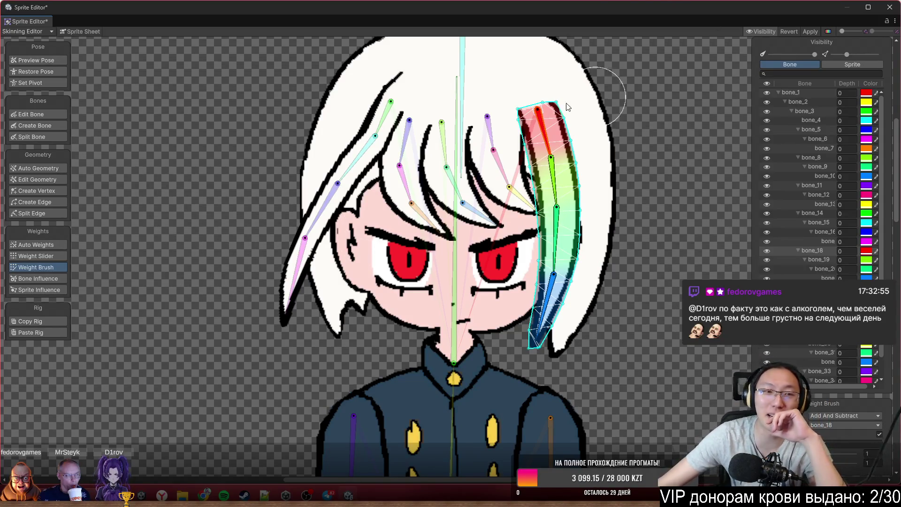
pyautogui.click(56, 278)
pyautogui.scroll(1, 360, 315)
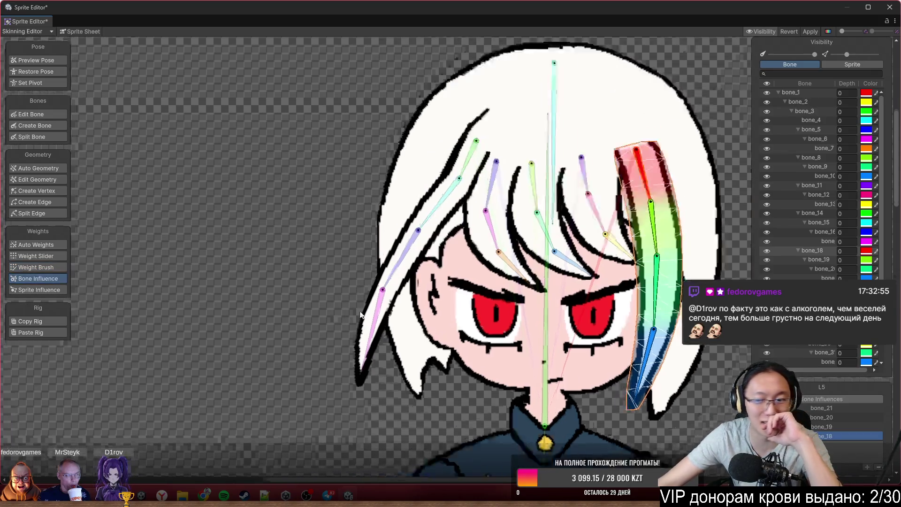
pyautogui.scroll(2, 360, 315)
pyautogui.scroll(2, 428, 284)
pyautogui.scroll(1, 461, 245)
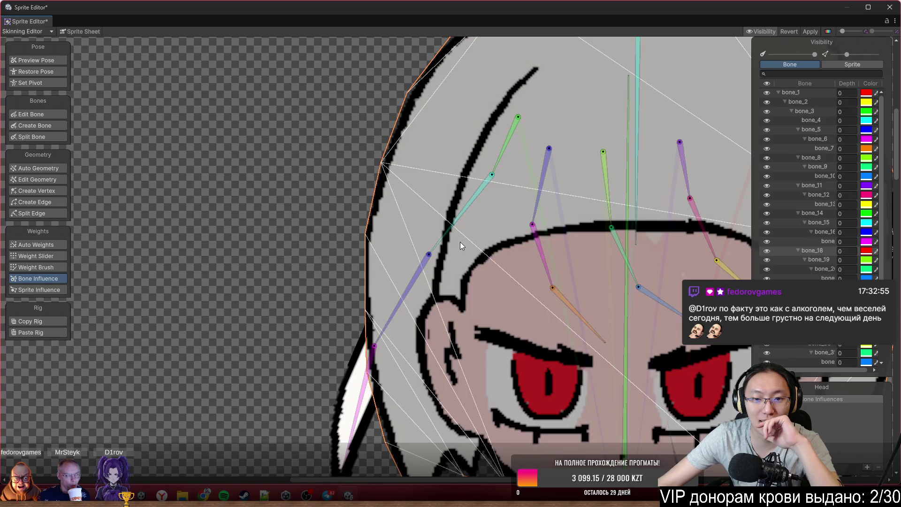
# Test-bend the long left strand's bones, set the Weight Brush to Smooth, and smooth its bend while swinging it to check.
pyautogui.click(459, 241)
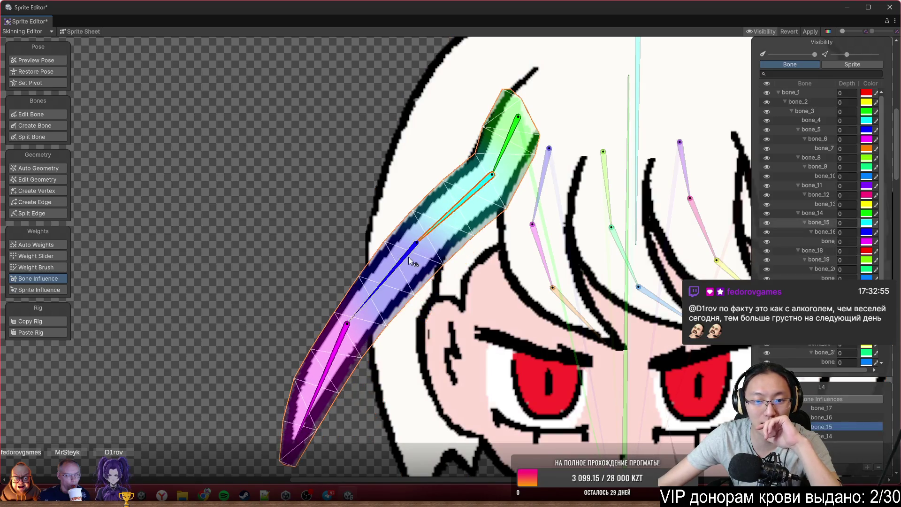
pyautogui.moveTo(409, 257); pyautogui.dragTo(394, 243)
pyautogui.moveTo(274, 232); pyautogui.dragTo(274, 212)
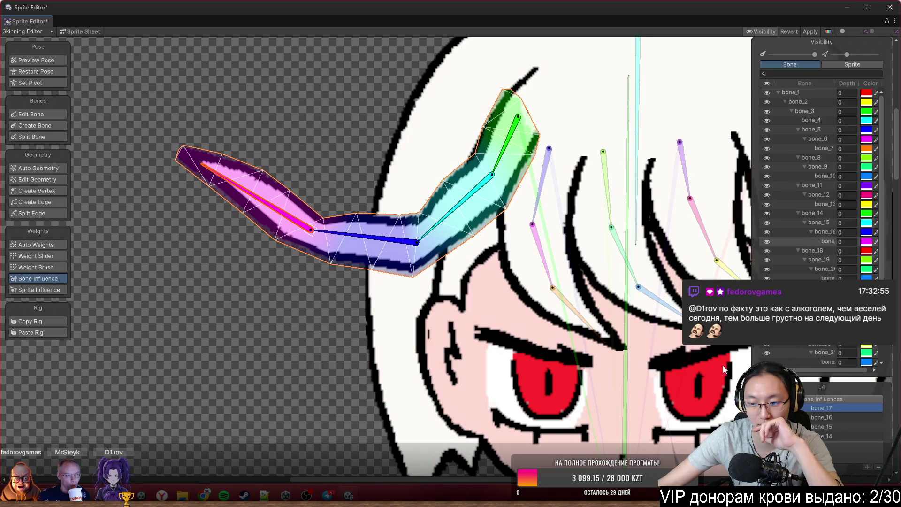
pyautogui.click(61, 268)
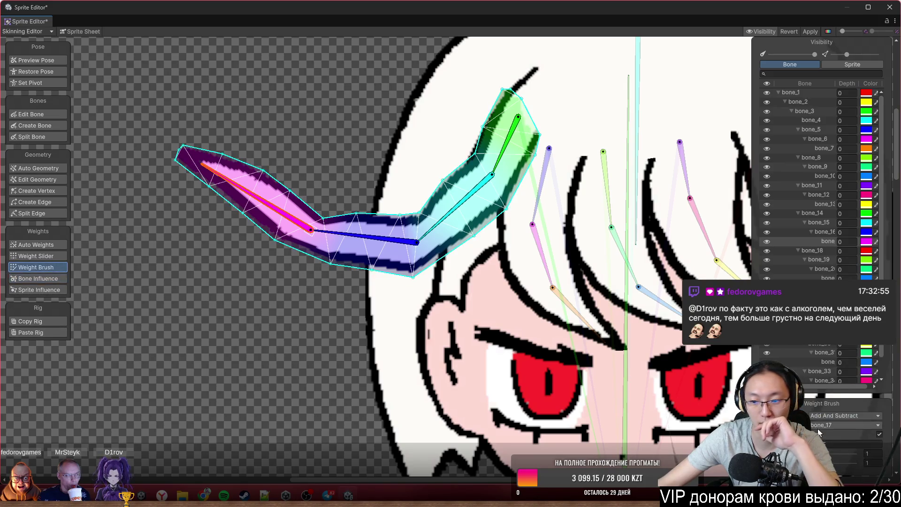
pyautogui.click(853, 416)
pyautogui.click(838, 438)
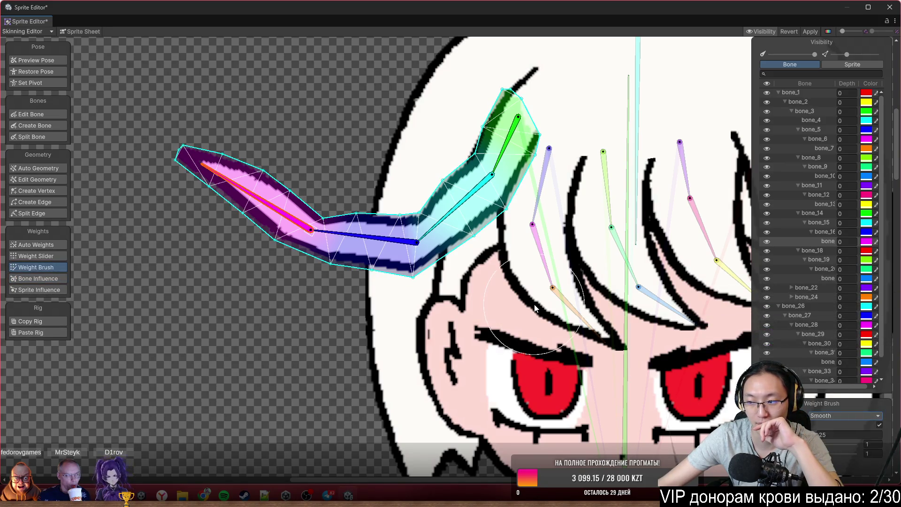
pyautogui.moveTo(296, 295)
pyautogui.mouseDown()
pyautogui.moveTo(338, 263)
pyautogui.moveTo(397, 271)
pyautogui.moveTo(352, 171)
pyautogui.mouseUp()
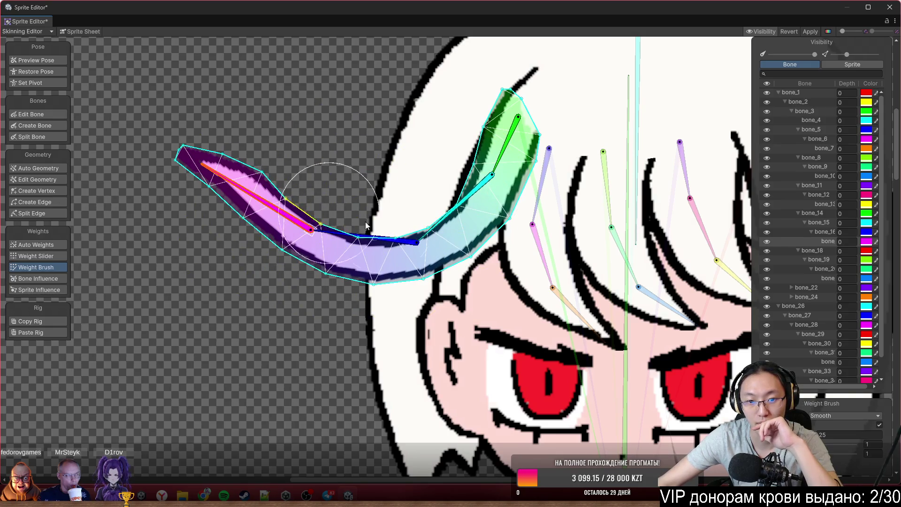
pyautogui.moveTo(470, 214)
pyautogui.mouseDown()
pyautogui.moveTo(488, 222)
pyautogui.moveTo(599, 338)
pyautogui.moveTo(709, 282)
pyautogui.mouseUp()
pyautogui.moveTo(530, 239)
pyautogui.mouseDown()
pyautogui.moveTo(471, 249)
pyautogui.moveTo(510, 247)
pyautogui.moveTo(172, 186)
pyautogui.mouseUp()
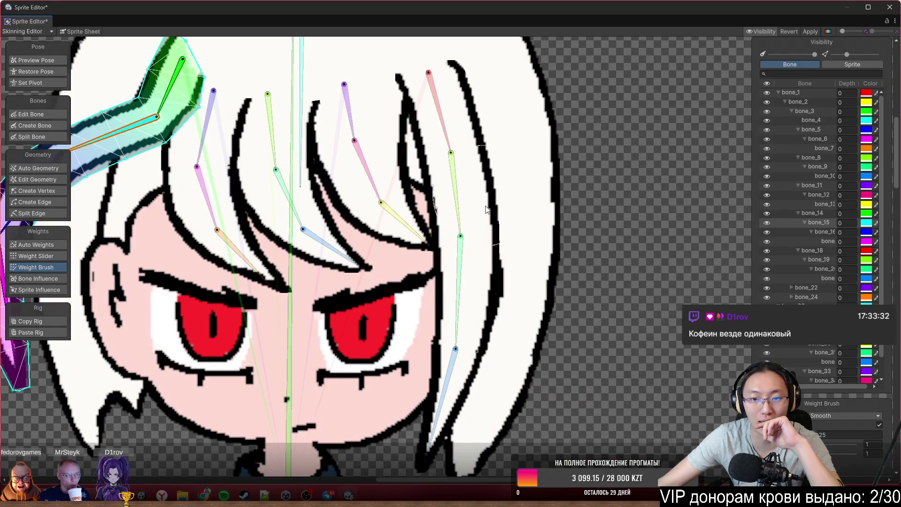
# Rotate the right strand's top, middle and tip bones into a hook, smooth its weights across the curl, and re-pose to check.
pyautogui.click(486, 331)
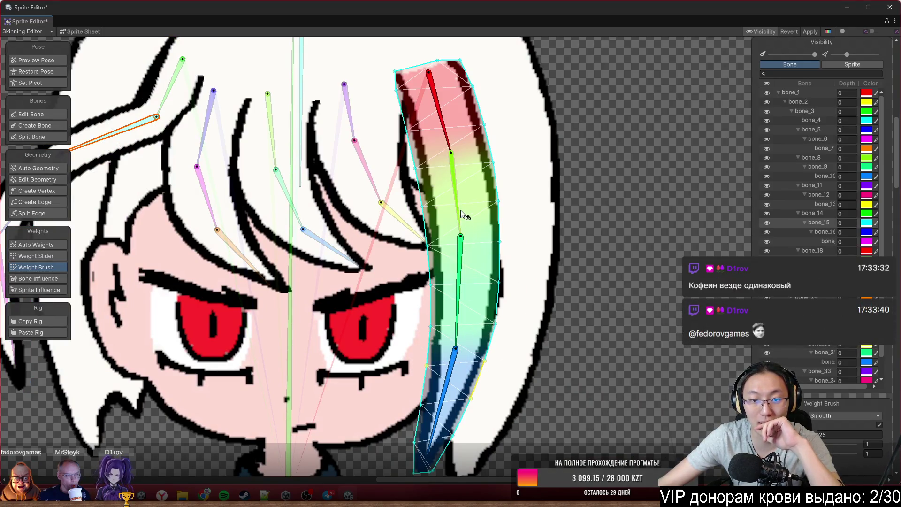
pyautogui.moveTo(450, 146); pyautogui.dragTo(501, 138)
pyautogui.moveTo(518, 218); pyautogui.dragTo(508, 209)
pyautogui.moveTo(500, 263)
pyautogui.mouseDown()
pyautogui.moveTo(439, 319)
pyautogui.moveTo(422, 300)
pyautogui.mouseUp()
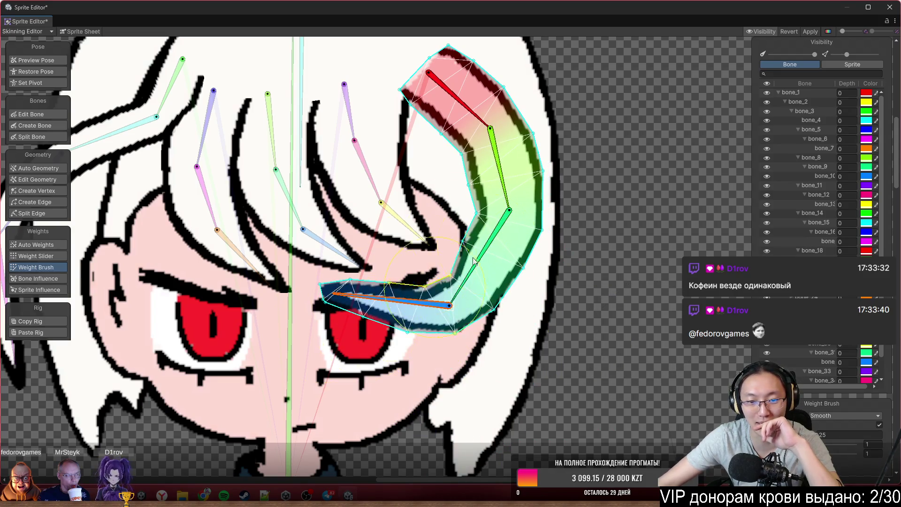
pyautogui.moveTo(493, 168); pyautogui.dragTo(383, 321)
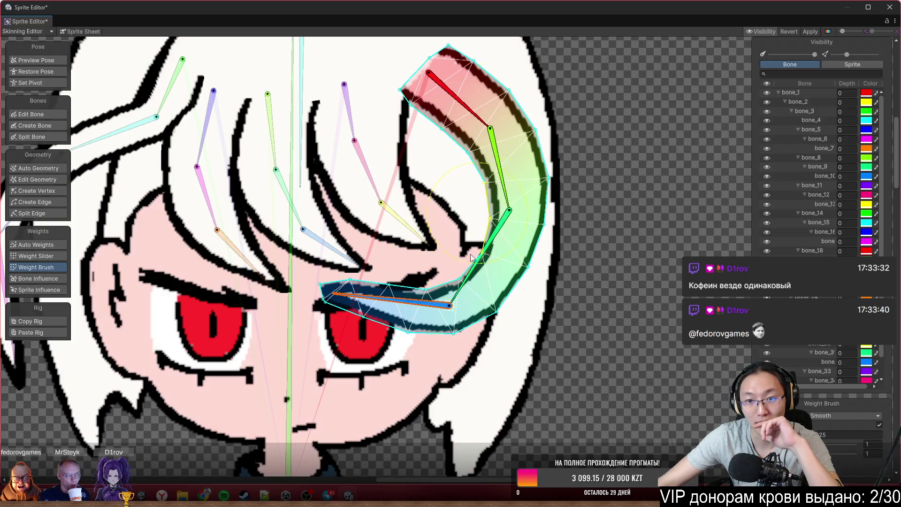
pyautogui.moveTo(382, 321)
pyautogui.mouseDown()
pyautogui.moveTo(487, 295)
pyautogui.moveTo(495, 273)
pyautogui.mouseUp()
pyautogui.moveTo(502, 236); pyautogui.dragTo(620, 265)
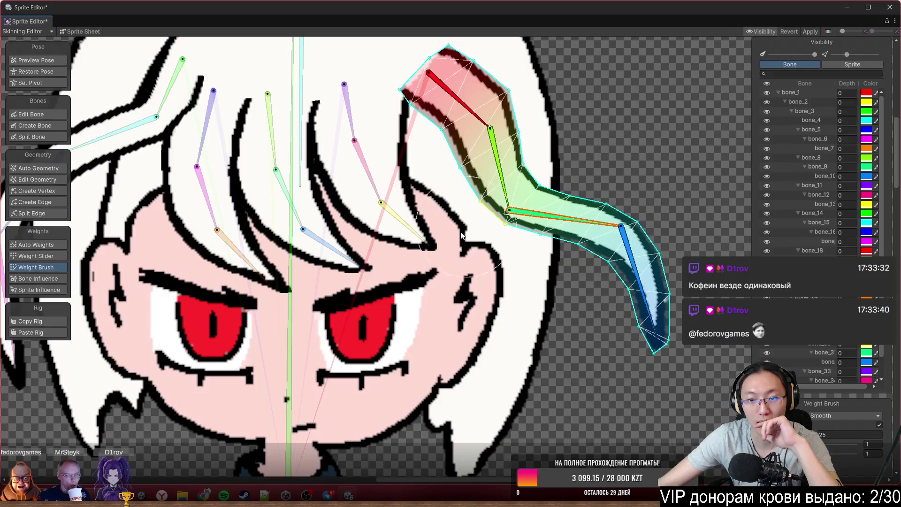
# Bend the left-of-centre bang strand, then smooth the central green strand's weights.
pyautogui.click(396, 206)
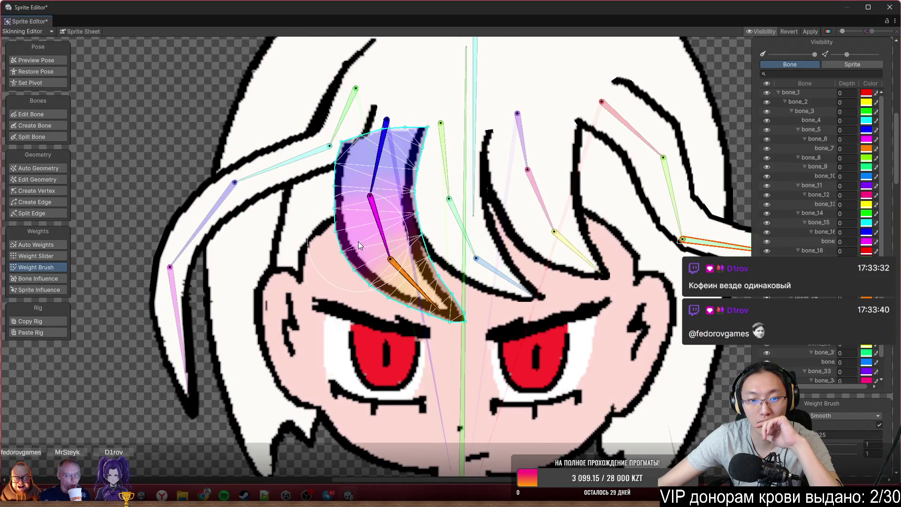
pyautogui.moveTo(405, 260)
pyautogui.mouseDown()
pyautogui.moveTo(346, 238)
pyautogui.moveTo(351, 176)
pyautogui.moveTo(395, 211)
pyautogui.moveTo(332, 232)
pyautogui.moveTo(336, 204)
pyautogui.moveTo(412, 211)
pyautogui.moveTo(422, 247)
pyautogui.moveTo(385, 256)
pyautogui.mouseUp()
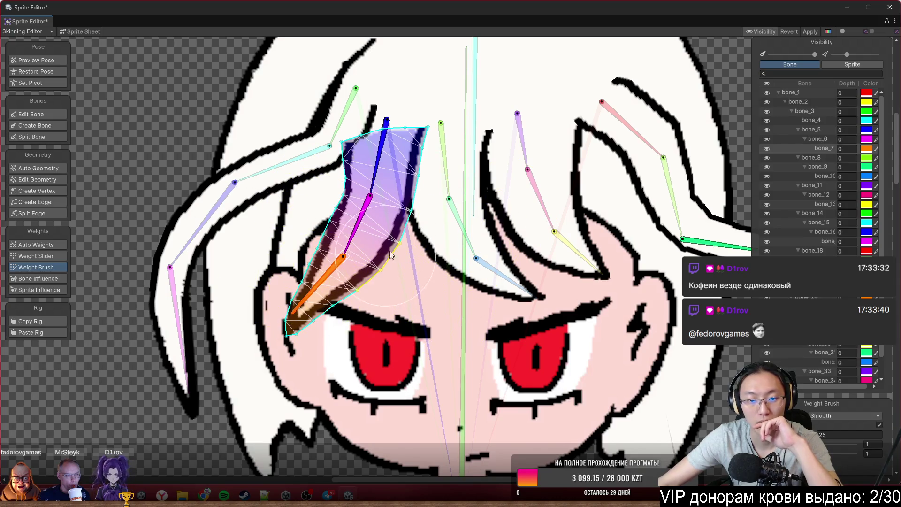
pyautogui.click(441, 238)
pyautogui.moveTo(441, 237)
pyautogui.mouseDown()
pyautogui.moveTo(453, 184)
pyautogui.moveTo(425, 263)
pyautogui.moveTo(440, 288)
pyautogui.moveTo(543, 304)
pyautogui.moveTo(422, 267)
pyautogui.moveTo(408, 212)
pyautogui.moveTo(428, 244)
pyautogui.moveTo(539, 210)
pyautogui.mouseUp()
pyautogui.moveTo(419, 195)
pyautogui.mouseDown()
pyautogui.moveTo(543, 228)
pyautogui.moveTo(454, 225)
pyautogui.moveTo(500, 253)
pyautogui.moveTo(425, 277)
pyautogui.moveTo(462, 303)
pyautogui.moveTo(524, 228)
pyautogui.mouseUp()
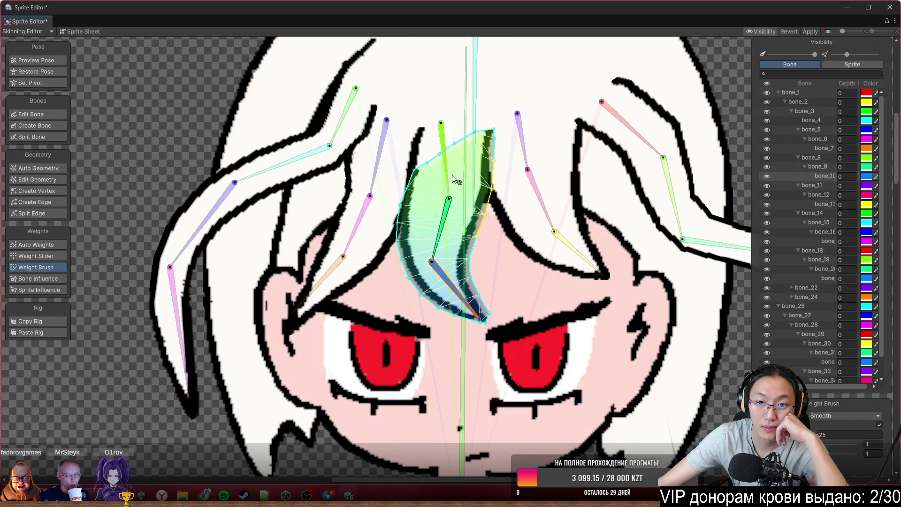
pyautogui.moveTo(452, 174); pyautogui.dragTo(418, 189)
# Bend the pink right-of-centre strand's tip down-left and smooth its weights.
pyautogui.moveTo(537, 236); pyautogui.dragTo(476, 249)
pyautogui.click(463, 239)
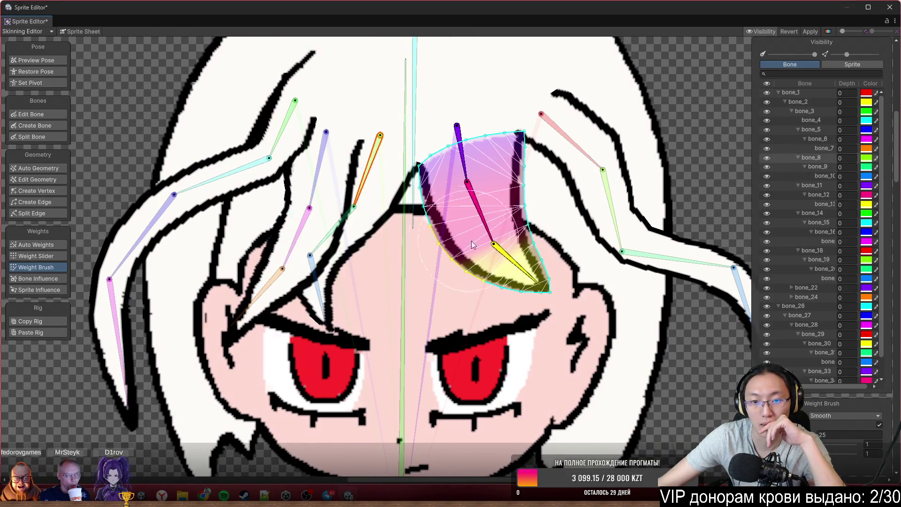
pyautogui.moveTo(486, 210)
pyautogui.mouseDown()
pyautogui.moveTo(426, 269)
pyautogui.moveTo(448, 219)
pyautogui.mouseUp()
pyautogui.moveTo(468, 187)
pyautogui.mouseDown()
pyautogui.moveTo(474, 166)
pyautogui.moveTo(491, 209)
pyautogui.moveTo(433, 253)
pyautogui.moveTo(485, 206)
pyautogui.moveTo(525, 200)
pyautogui.moveTo(442, 248)
pyautogui.mouseUp()
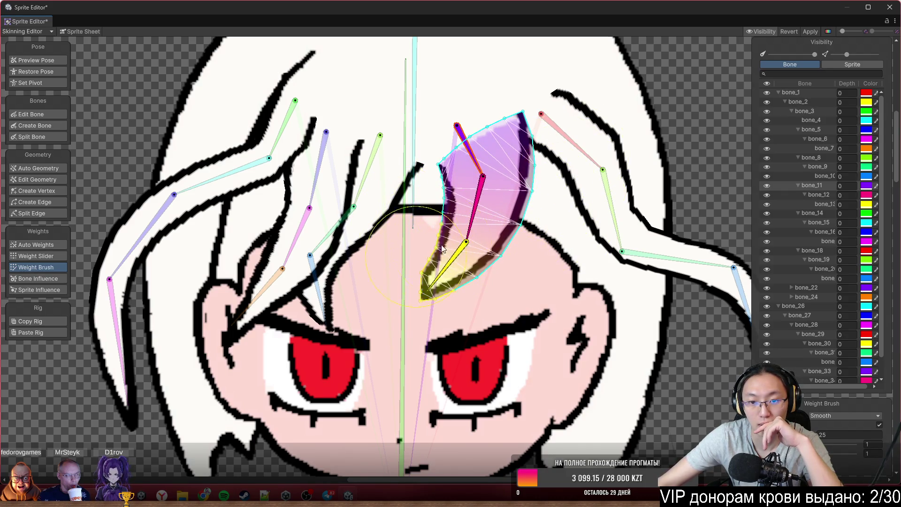
pyautogui.scroll(-5, 502, 223)
pyautogui.scroll(1, 486, 317)
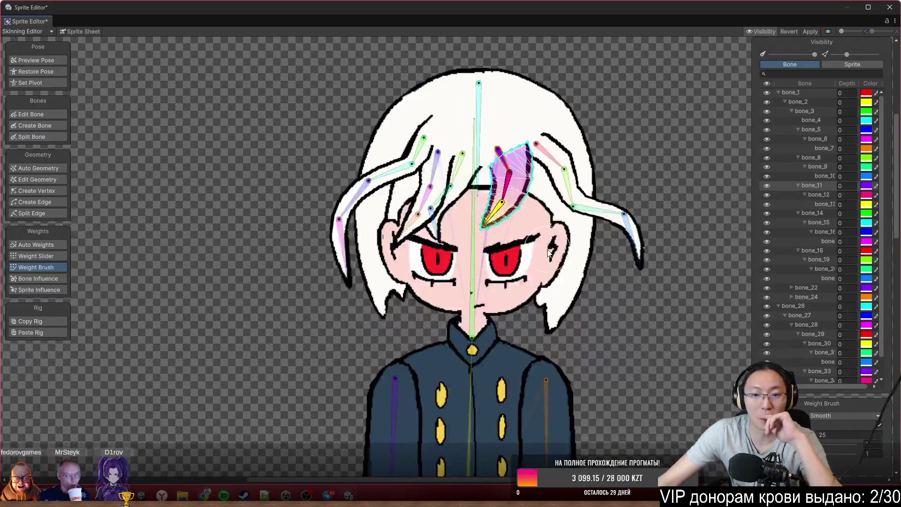
# Select the left sleeve, set the brush to Add And Subtract and paint bone_22 over it.
pyautogui.moveTo(480, 344); pyautogui.dragTo(479, 97)
pyautogui.scroll(-4, 541, 199)
pyautogui.scroll(1, 594, 215)
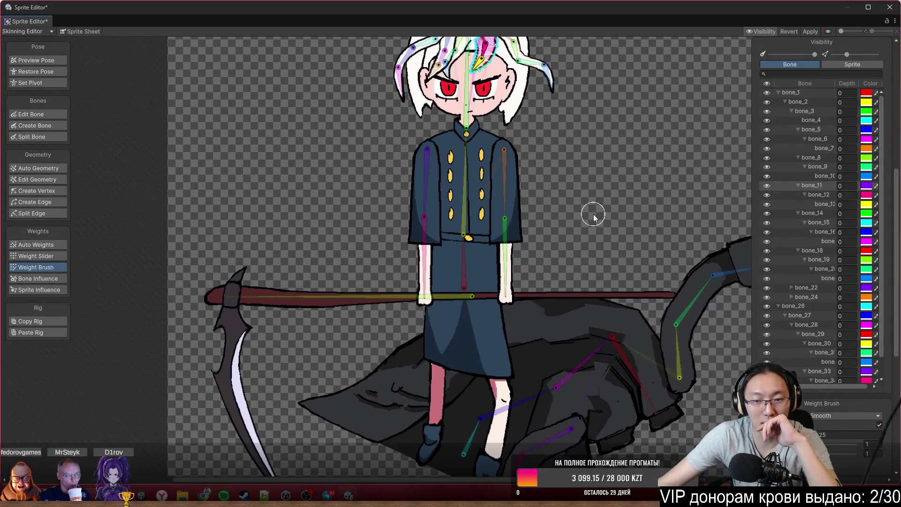
pyautogui.scroll(2, 551, 220)
pyautogui.moveTo(479, 223); pyautogui.dragTo(640, 245)
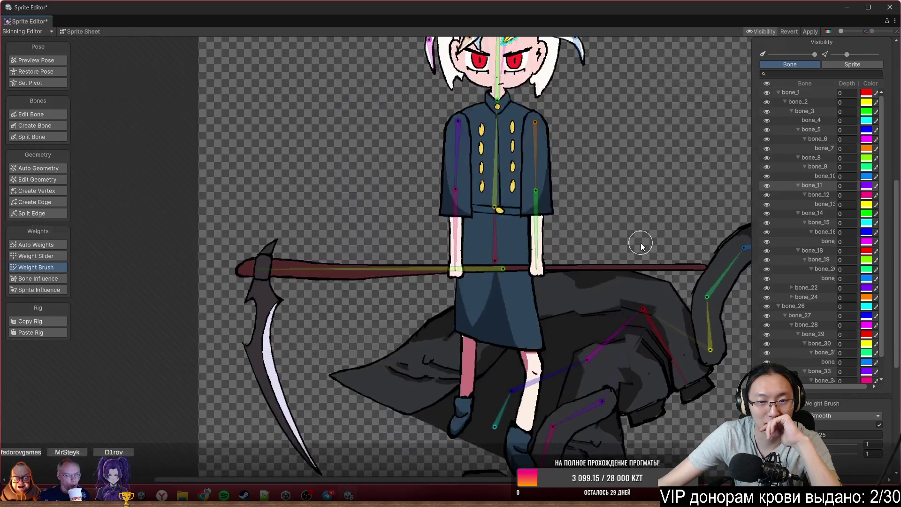
pyautogui.scroll(1, 469, 175)
pyautogui.scroll(1, 469, 175)
pyautogui.click(470, 175)
pyautogui.scroll(2, 469, 175)
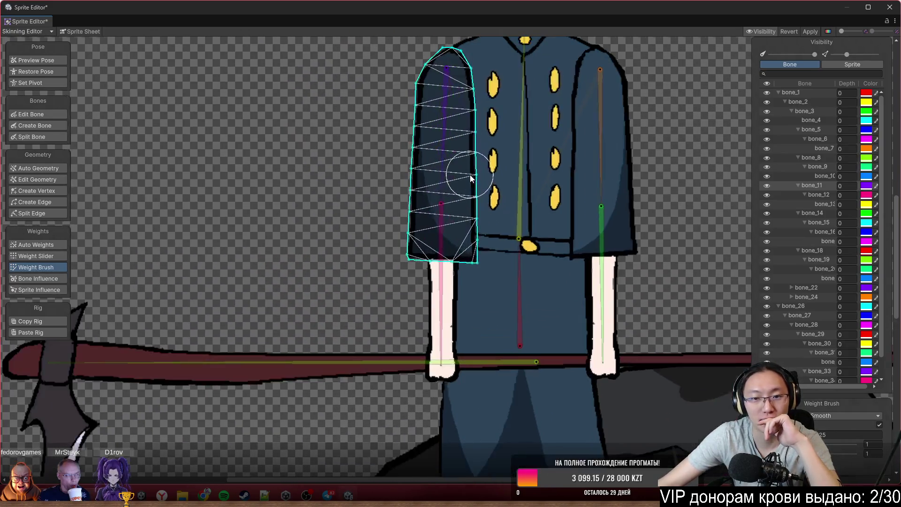
pyautogui.moveTo(446, 223)
pyautogui.mouseDown()
pyautogui.moveTo(421, 233)
pyautogui.moveTo(454, 269)
pyautogui.mouseUp()
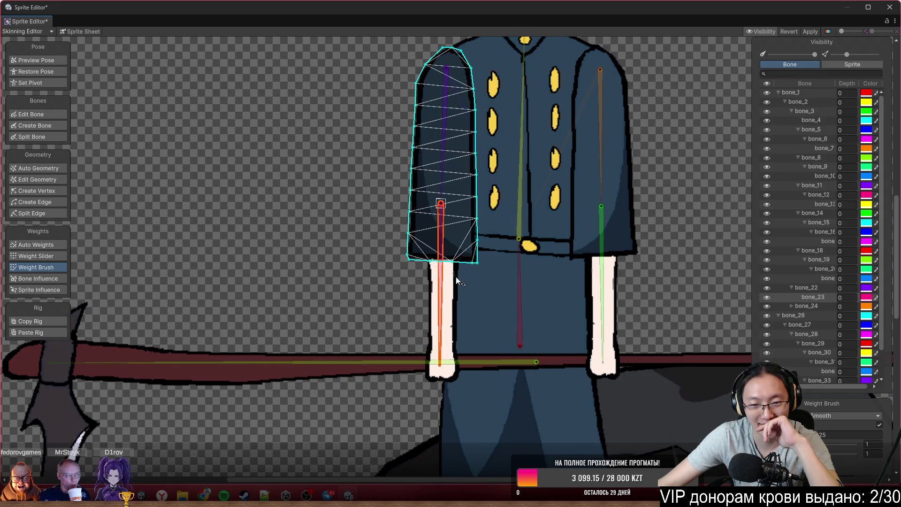
pyautogui.moveTo(462, 227); pyautogui.dragTo(473, 297)
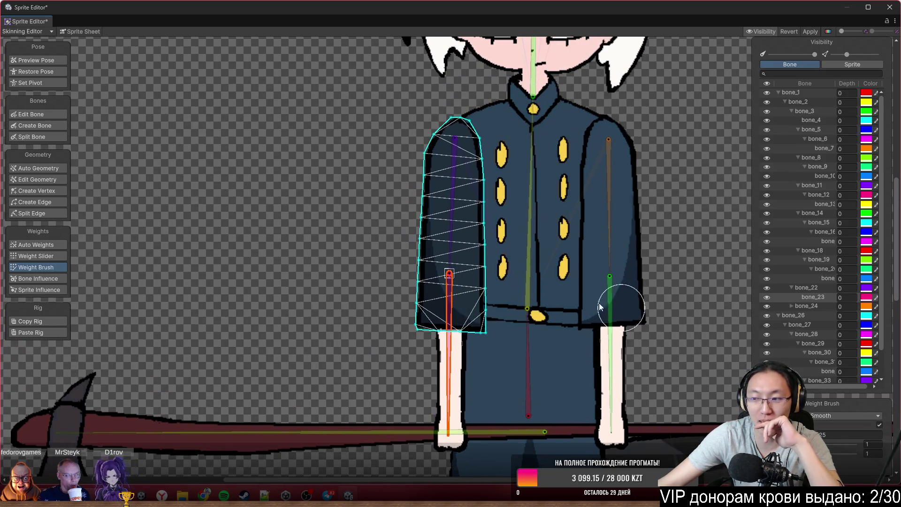
pyautogui.click(810, 414)
pyautogui.click(831, 426)
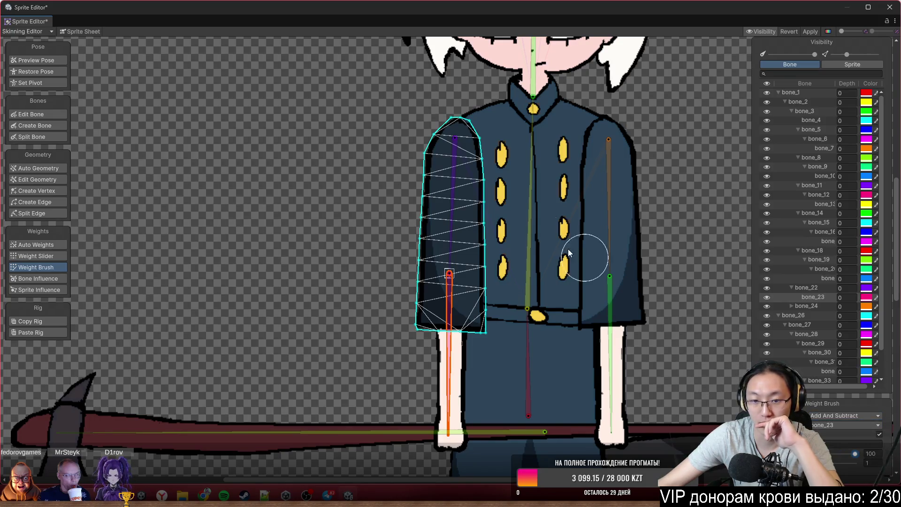
pyautogui.click(452, 211)
pyautogui.moveTo(469, 196)
pyautogui.mouseDown()
pyautogui.moveTo(429, 176)
pyautogui.moveTo(458, 175)
pyautogui.moveTo(462, 252)
pyautogui.mouseUp()
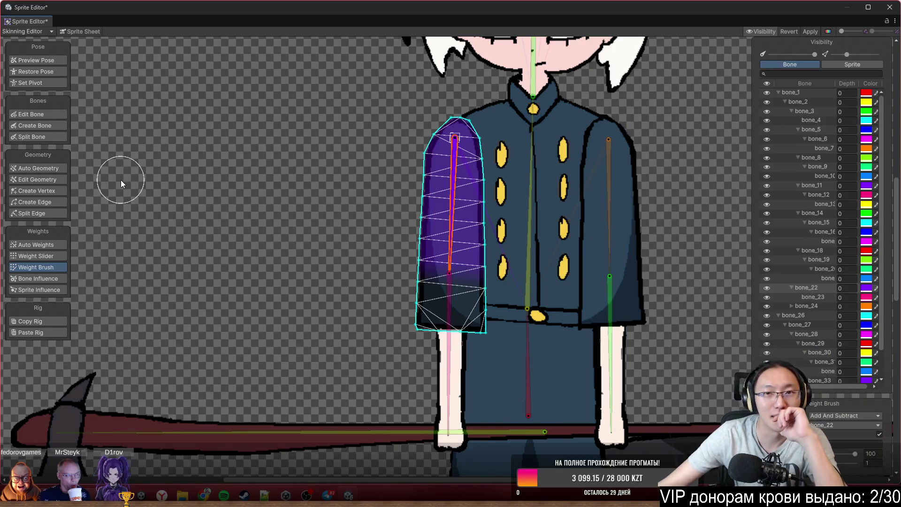
pyautogui.scroll(2, 450, 233)
# Paint bone_23 weight along the lower sleeve and fill the white lower arm with it.
pyautogui.click(444, 304)
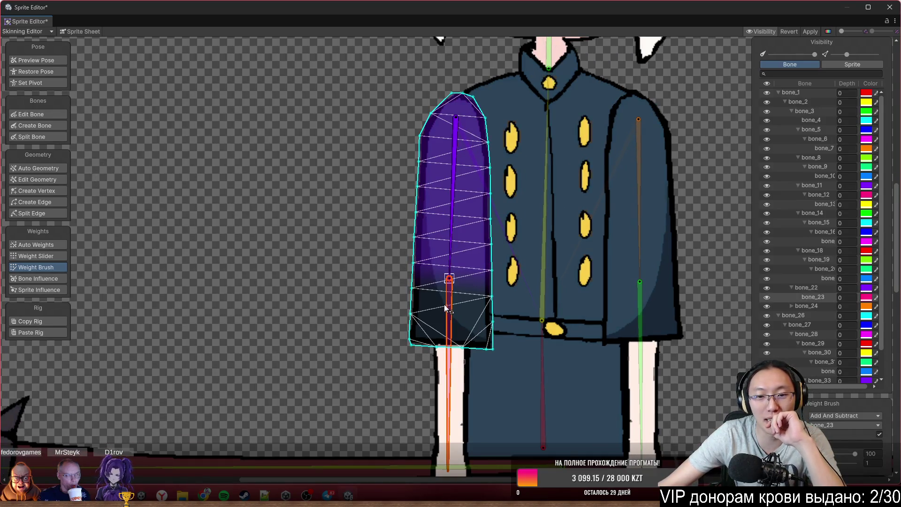
pyautogui.moveTo(444, 303); pyautogui.dragTo(441, 240)
pyautogui.moveTo(485, 279); pyautogui.dragTo(407, 269)
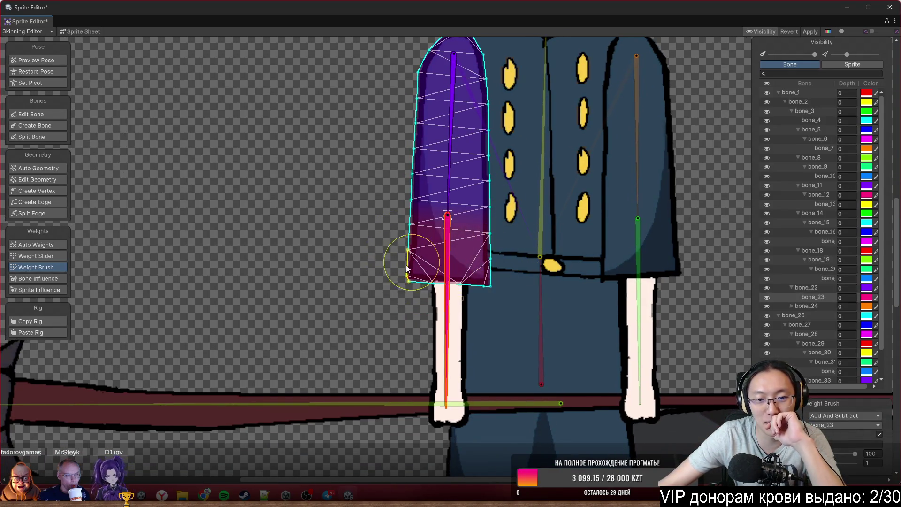
pyautogui.doubleClick(454, 314)
pyautogui.moveTo(423, 262)
pyautogui.mouseDown()
pyautogui.moveTo(401, 258)
pyautogui.moveTo(479, 342)
pyautogui.moveTo(473, 429)
pyautogui.mouseUp()
# Paint bone_22 on the sleeve top and bend the shoulder and elbow to test.
pyautogui.click(455, 134)
pyautogui.moveTo(443, 187); pyautogui.dragTo(484, 203)
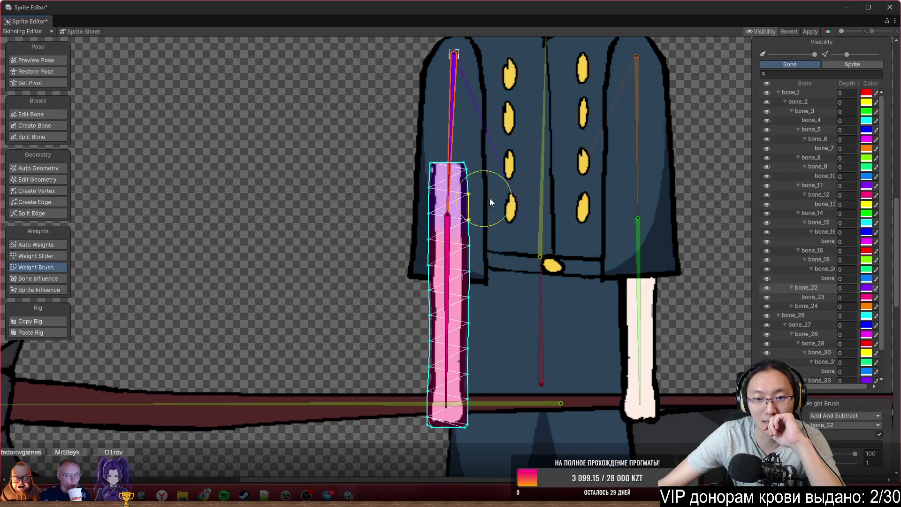
pyautogui.moveTo(457, 149); pyautogui.dragTo(372, 197)
pyautogui.scroll(2, 372, 197)
pyautogui.scroll(2, 453, 254)
pyautogui.moveTo(466, 301); pyautogui.dragTo(394, 232)
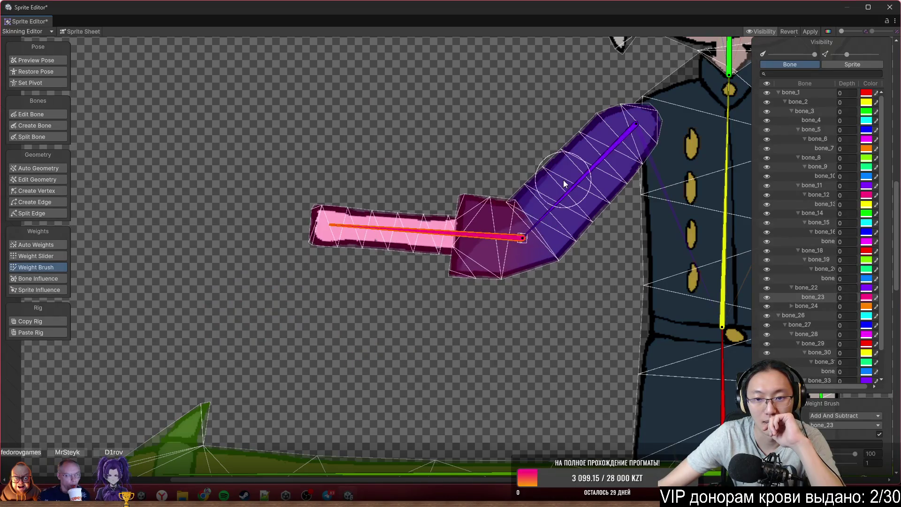
pyautogui.click(579, 217)
pyautogui.scroll(2, 580, 217)
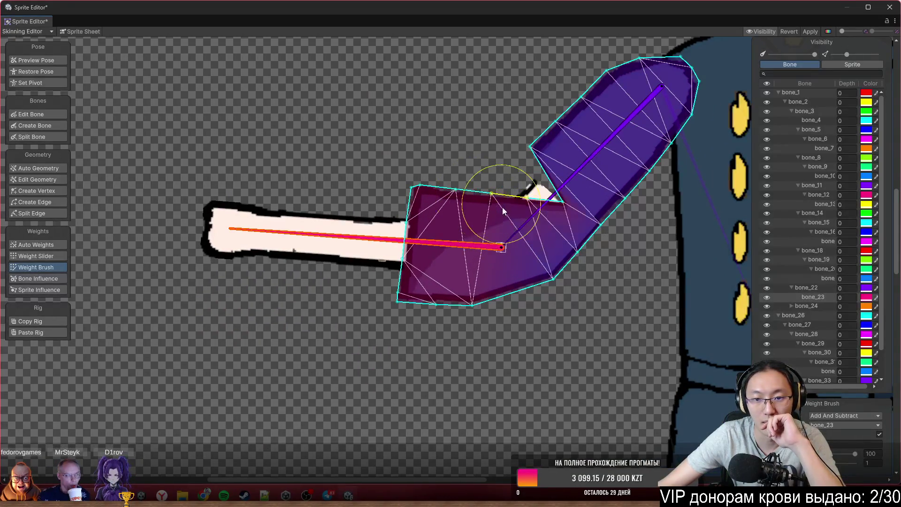
# Switch the brush to Smooth and blend the weights around the sleeve's elbow.
pyautogui.click(848, 415)
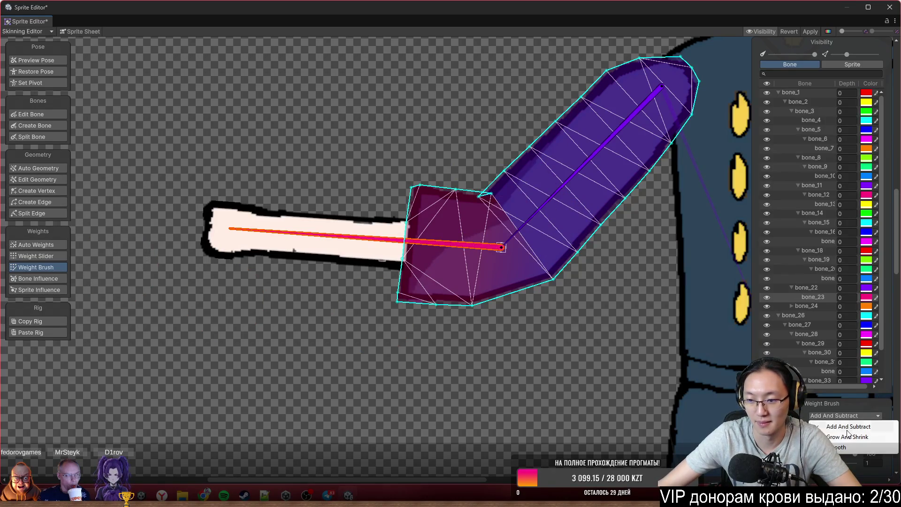
pyautogui.click(844, 448)
pyautogui.moveTo(507, 216); pyautogui.dragTo(499, 247)
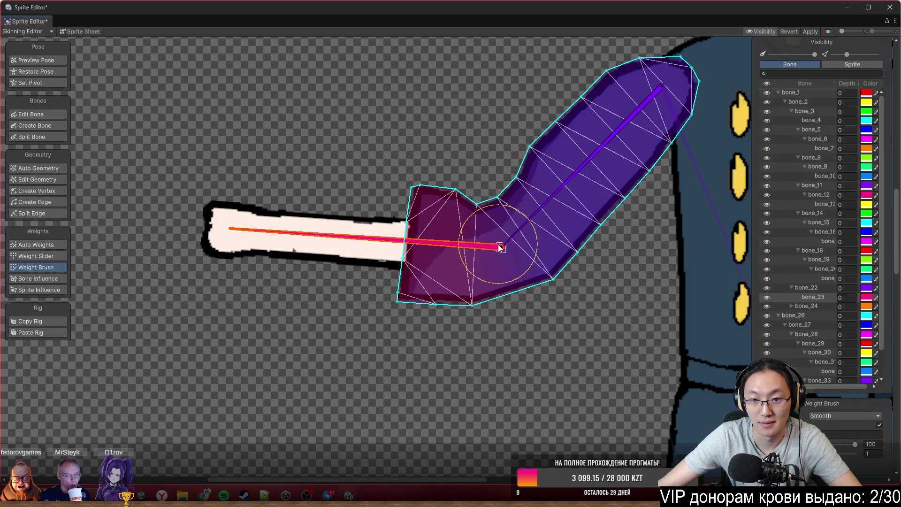
pyautogui.moveTo(529, 291)
pyautogui.mouseDown()
pyautogui.moveTo(472, 178)
pyautogui.moveTo(495, 194)
pyautogui.mouseUp()
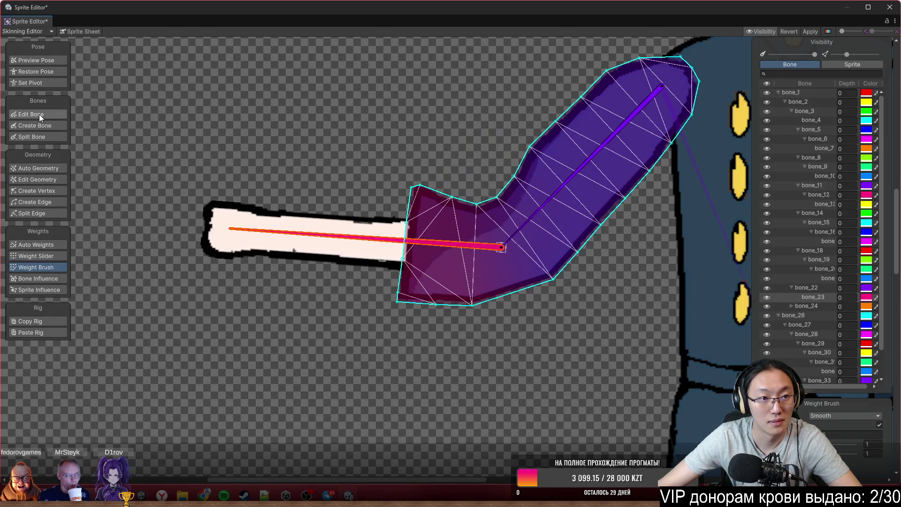
pyautogui.click(46, 191)
pyautogui.scroll(3, 630, 304)
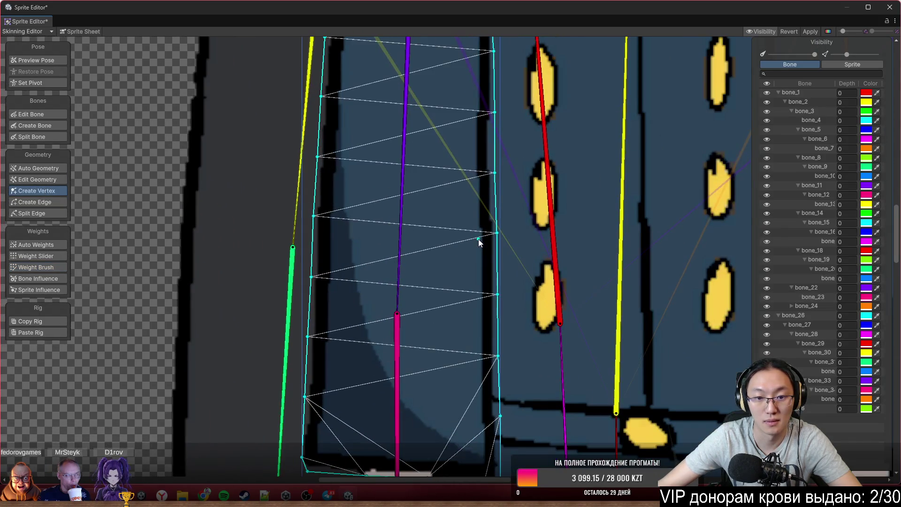
# Add two vertices on the sleeve mesh's outer edge and enter Preview Pose.
pyautogui.click(496, 264)
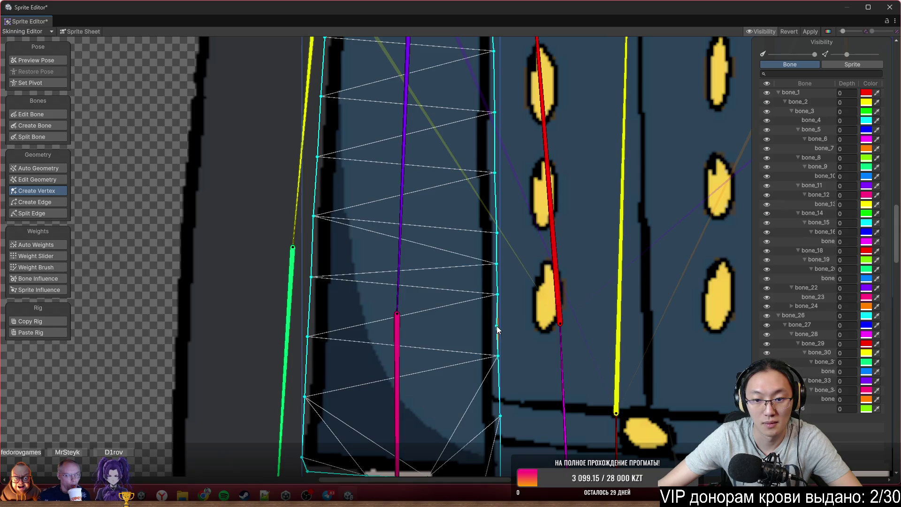
pyautogui.click(498, 326)
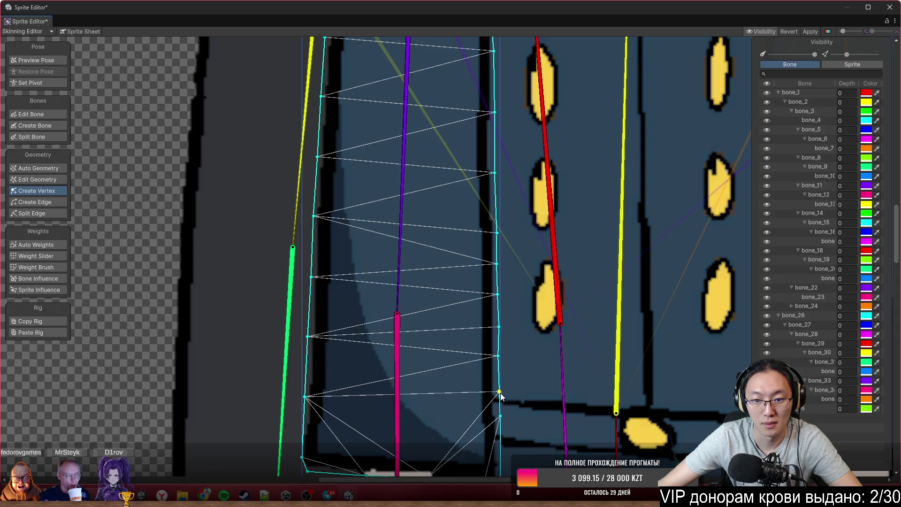
pyautogui.scroll(-3, 500, 397)
pyautogui.click(36, 61)
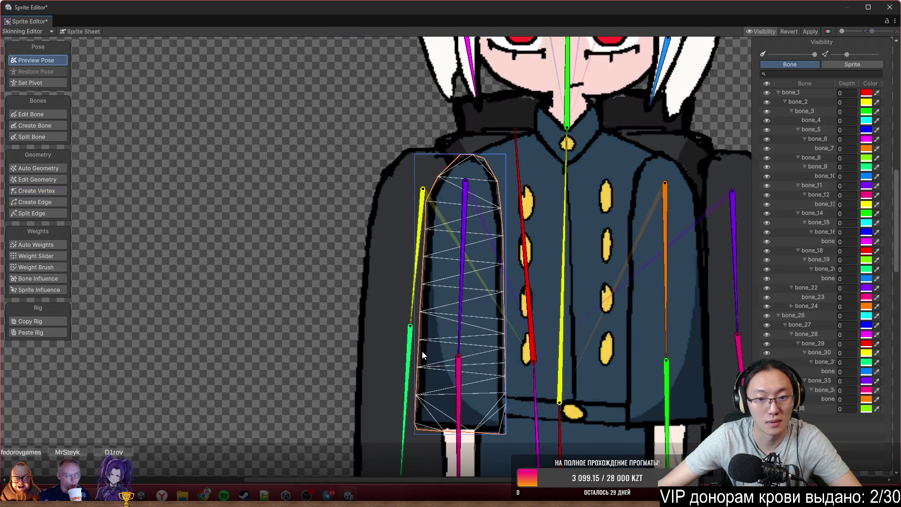
# Rotate the arm outward, raising the upper arm and pointing the forearm left.
pyautogui.moveTo(455, 390)
pyautogui.mouseDown()
pyautogui.moveTo(419, 385)
pyautogui.moveTo(426, 361)
pyautogui.mouseUp()
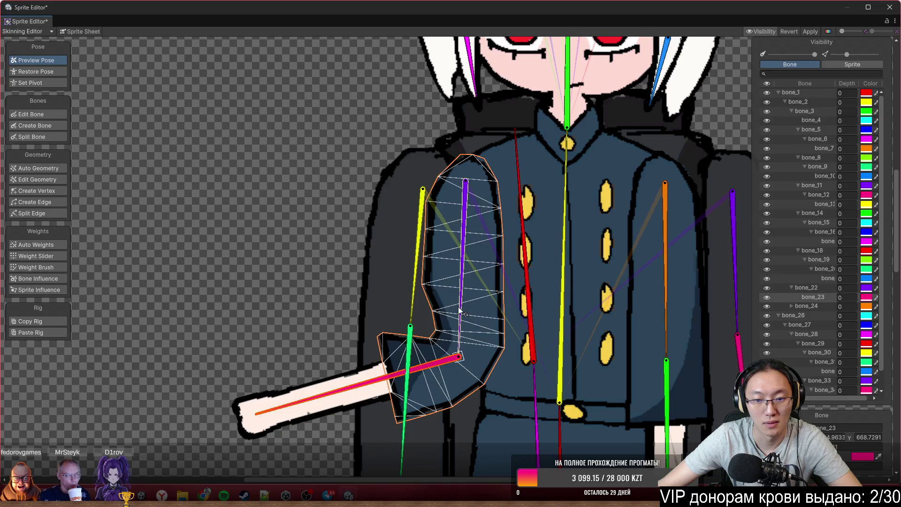
pyautogui.moveTo(459, 307); pyautogui.dragTo(348, 262)
pyautogui.moveTo(303, 295)
pyautogui.mouseDown()
pyautogui.moveTo(276, 322)
pyautogui.moveTo(259, 280)
pyautogui.mouseUp()
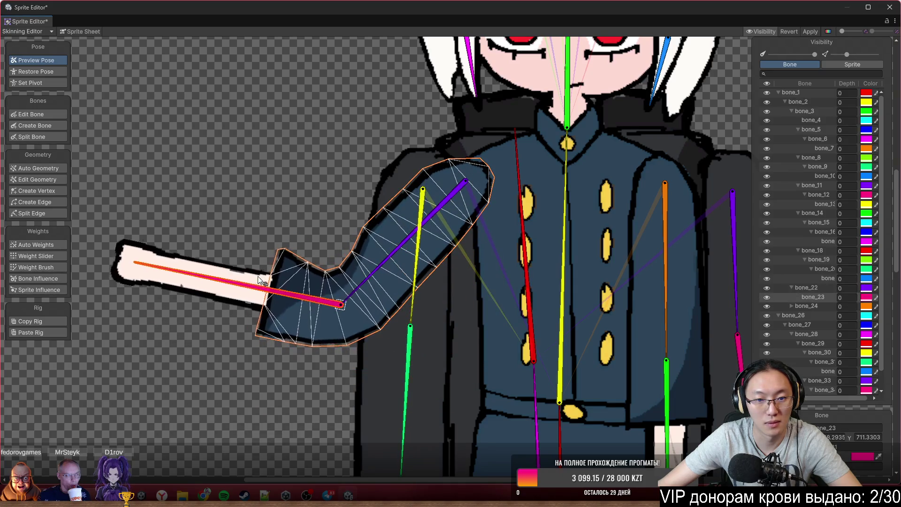
pyautogui.moveTo(311, 292); pyautogui.dragTo(320, 246)
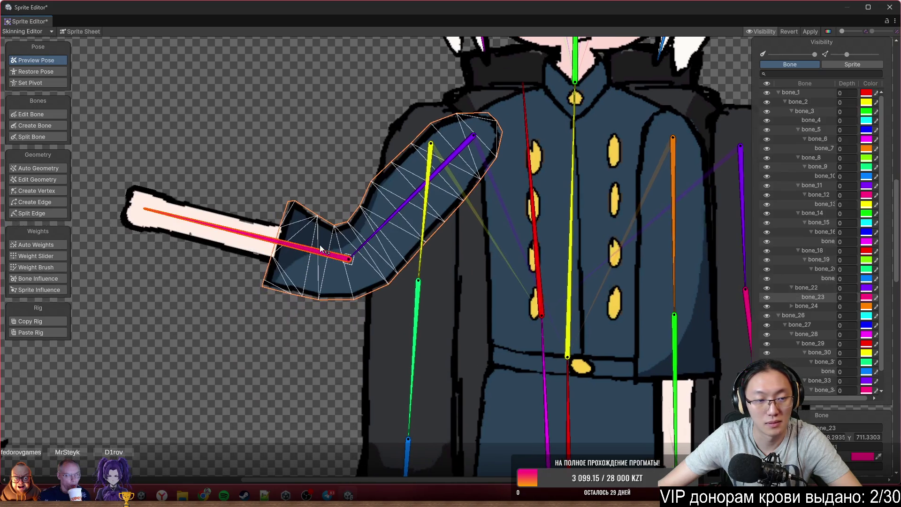
# With Weight Brush active, bend the elbow further and select the other arm's sleeve.
pyautogui.click(41, 267)
pyautogui.scroll(3, 460, 327)
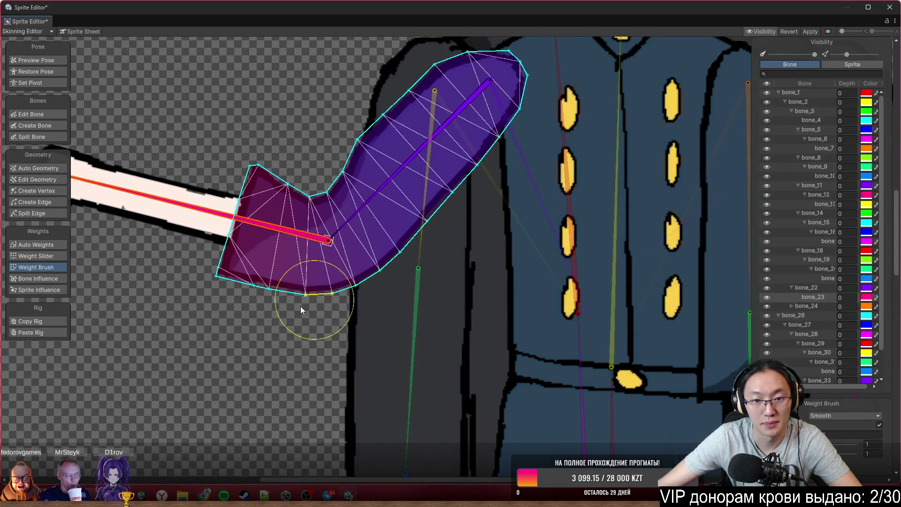
pyautogui.moveTo(301, 234); pyautogui.dragTo(273, 219)
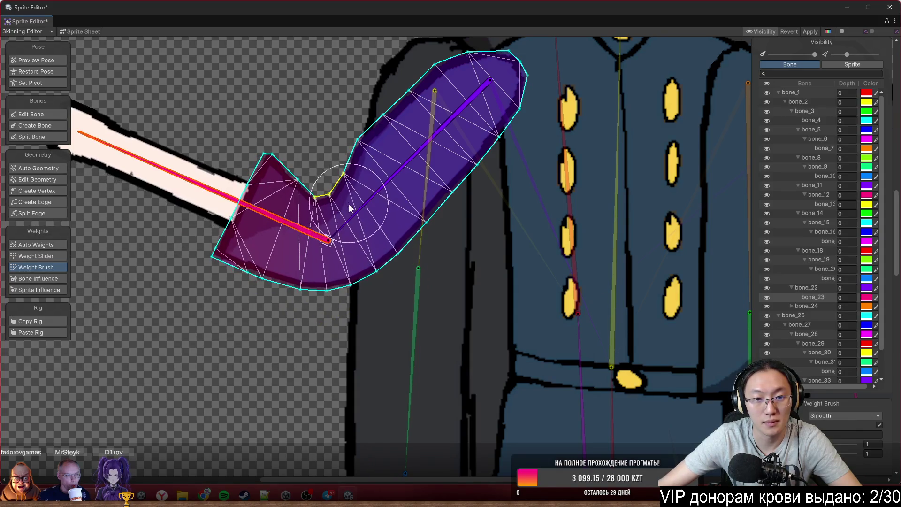
pyautogui.moveTo(324, 232); pyautogui.dragTo(358, 107)
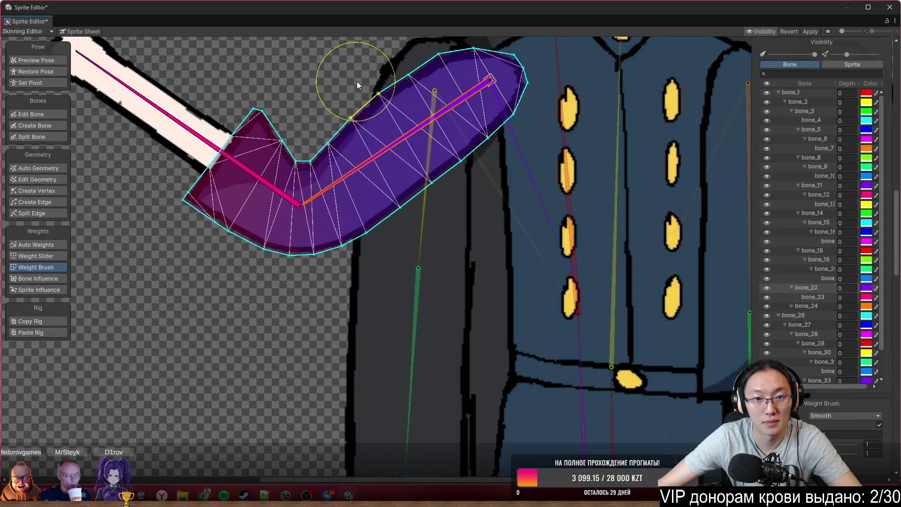
pyautogui.scroll(-3, 359, 96)
pyautogui.scroll(-2, 414, 133)
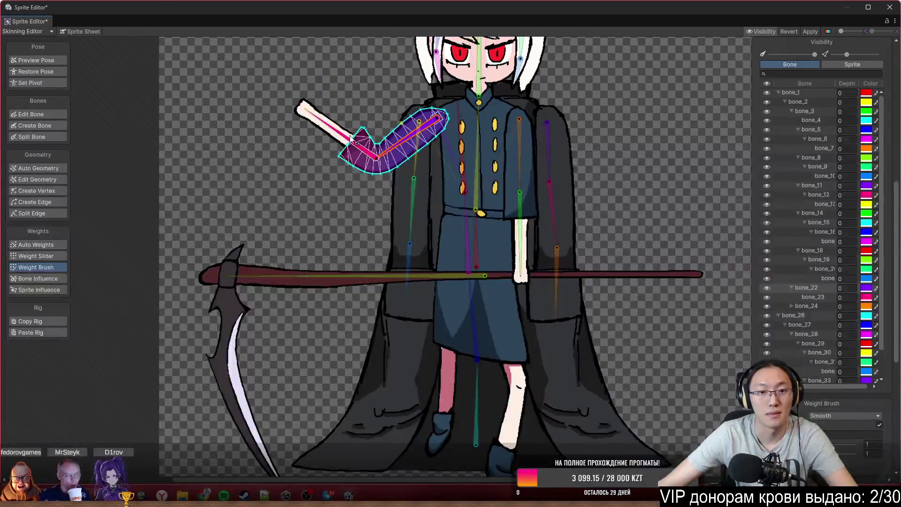
pyautogui.scroll(1, 433, 173)
pyautogui.scroll(1, 502, 141)
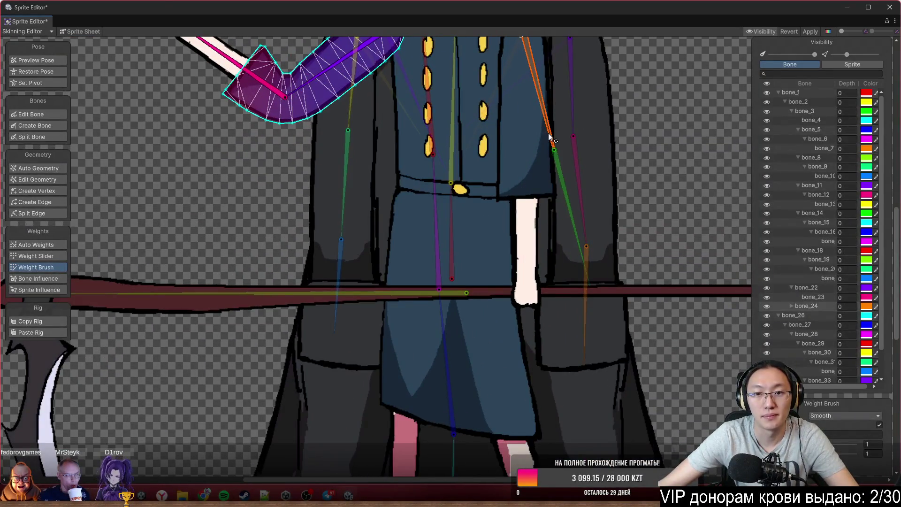
pyautogui.click(529, 141)
# Set the brush to Add And Subtract and paint upper-arm weight over the upper sleeve.
pyautogui.moveTo(544, 123); pyautogui.dragTo(401, 231)
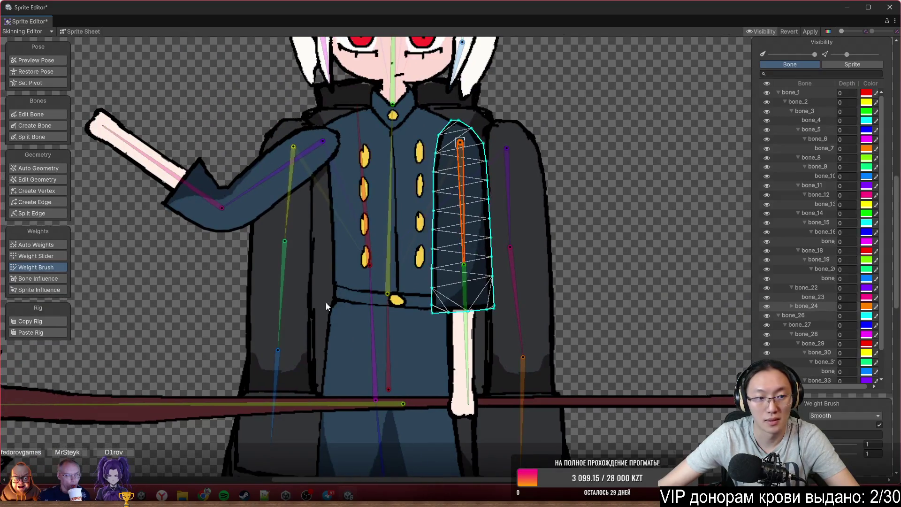
pyautogui.click(862, 415)
pyautogui.click(853, 426)
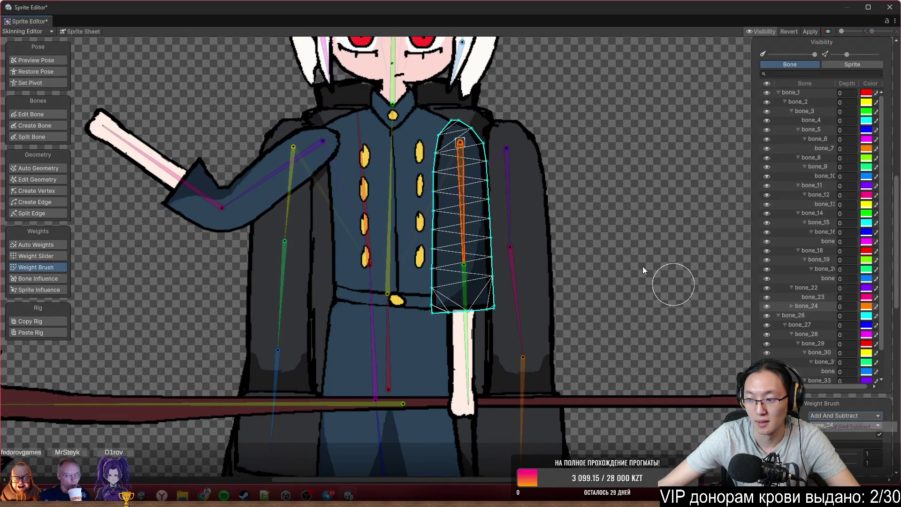
pyautogui.scroll(1, 598, 240)
pyautogui.scroll(1, 556, 216)
pyautogui.moveTo(400, 102)
pyautogui.mouseDown()
pyautogui.moveTo(307, 168)
pyautogui.moveTo(368, 186)
pyautogui.moveTo(303, 263)
pyautogui.mouseUp()
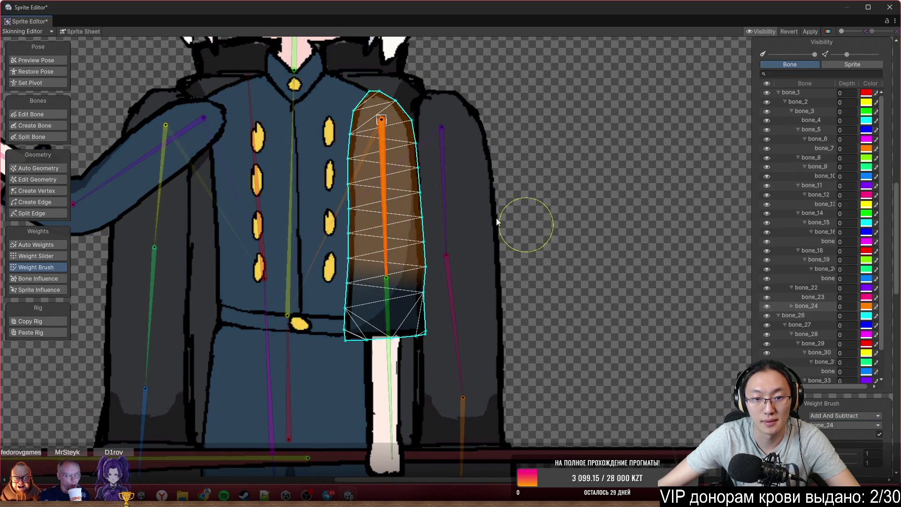
pyautogui.scroll(1, 454, 229)
pyautogui.scroll(-1, 606, 190)
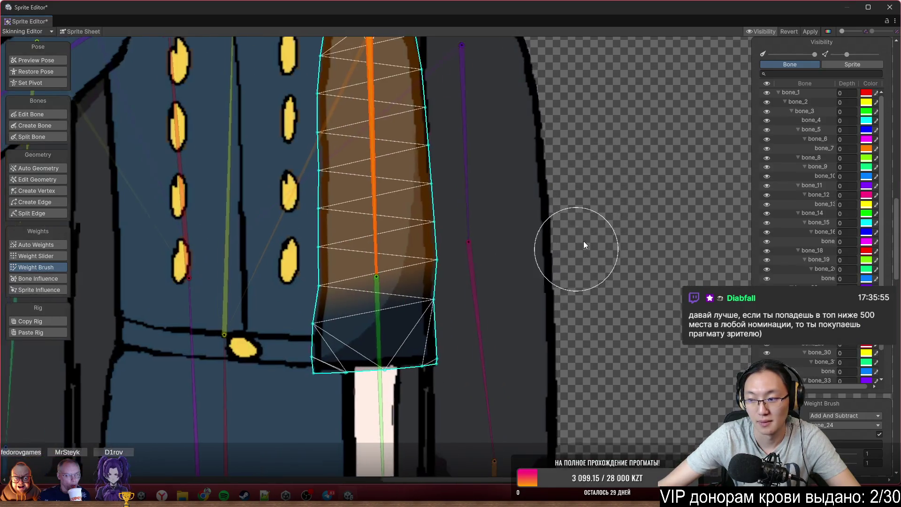
pyautogui.scroll(1, 571, 253)
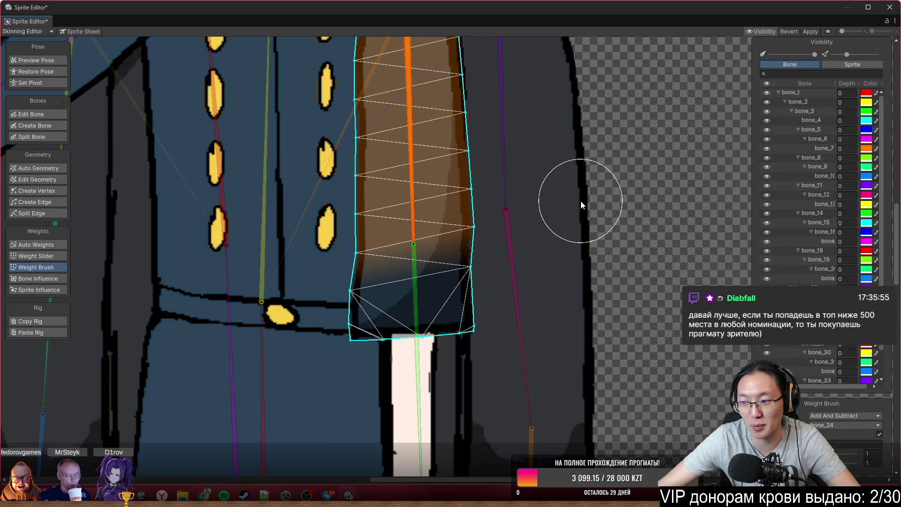
pyautogui.scroll(-1, 581, 201)
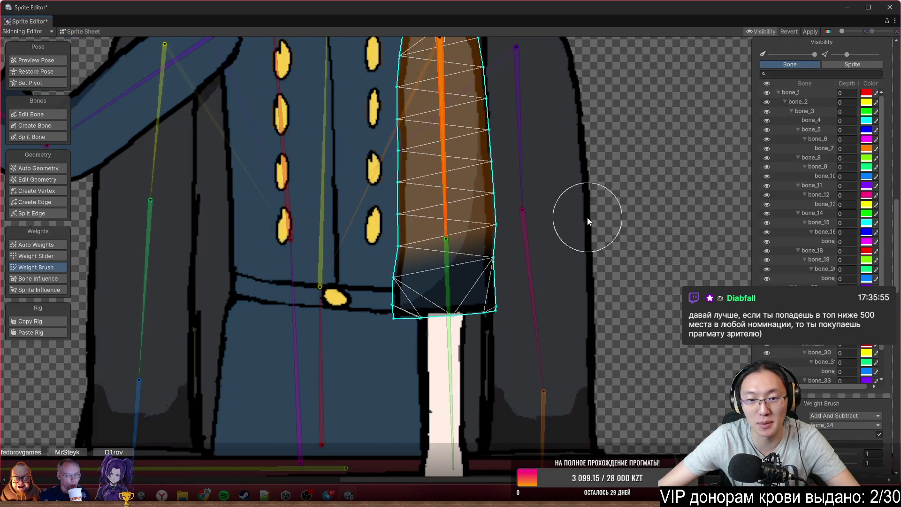
# Paint green bone_25 weight over the lower end of the hanging sleeve.
pyautogui.click(452, 268)
pyautogui.moveTo(653, 278)
pyautogui.mouseDown()
pyautogui.moveTo(359, 280)
pyautogui.moveTo(464, 296)
pyautogui.moveTo(447, 299)
pyautogui.mouseUp()
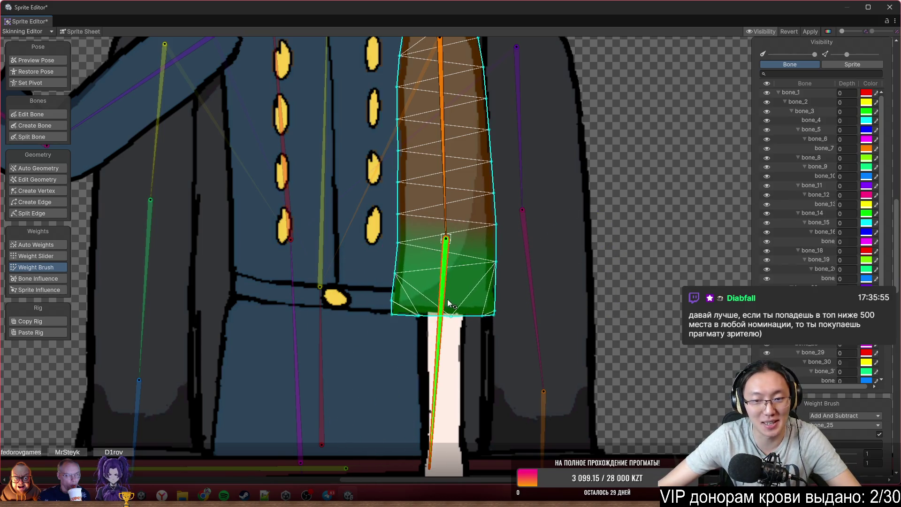
pyautogui.click(47, 191)
pyautogui.scroll(2, 505, 268)
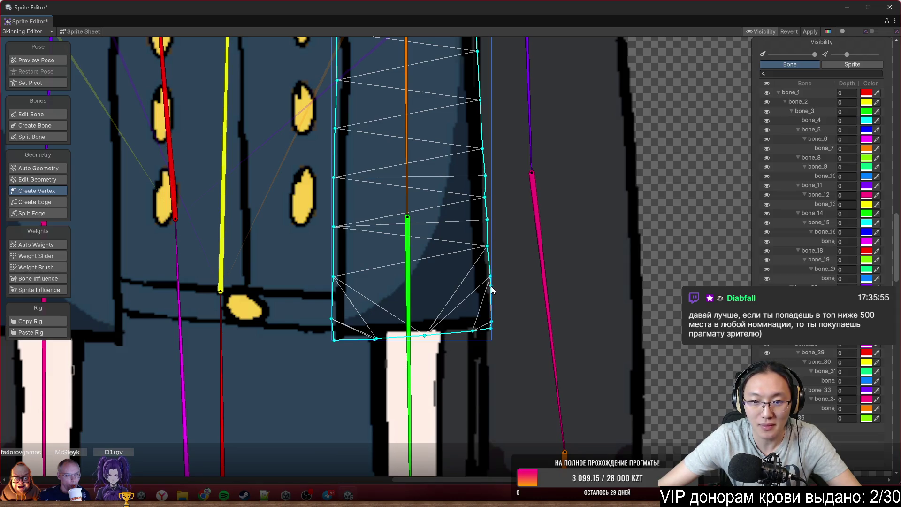
pyautogui.scroll(1, 491, 278)
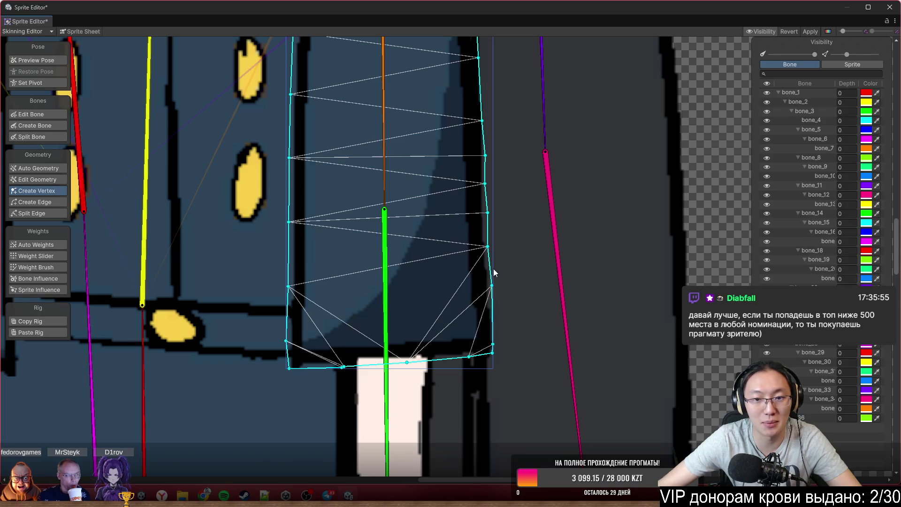
pyautogui.scroll(-2, 387, 264)
pyautogui.click(42, 270)
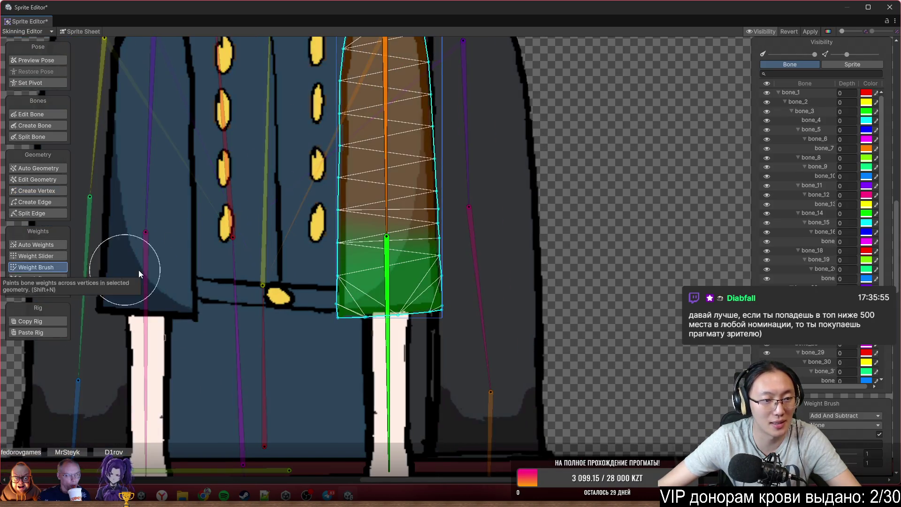
pyautogui.scroll(-2, 406, 273)
# Smooth the sleeve-to-forearm weight blend around the elbow after a test bend.
pyautogui.moveTo(379, 281); pyautogui.dragTo(357, 291)
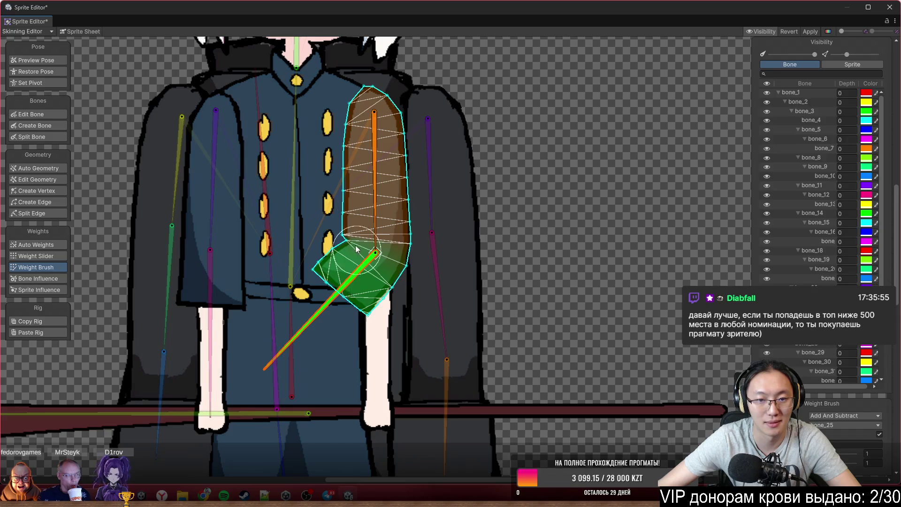
pyautogui.scroll(1, 346, 226)
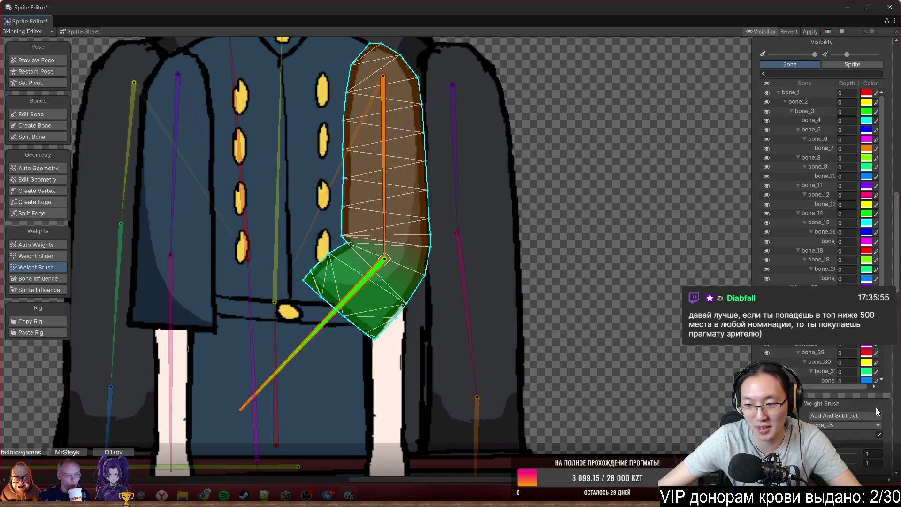
pyautogui.click(863, 448)
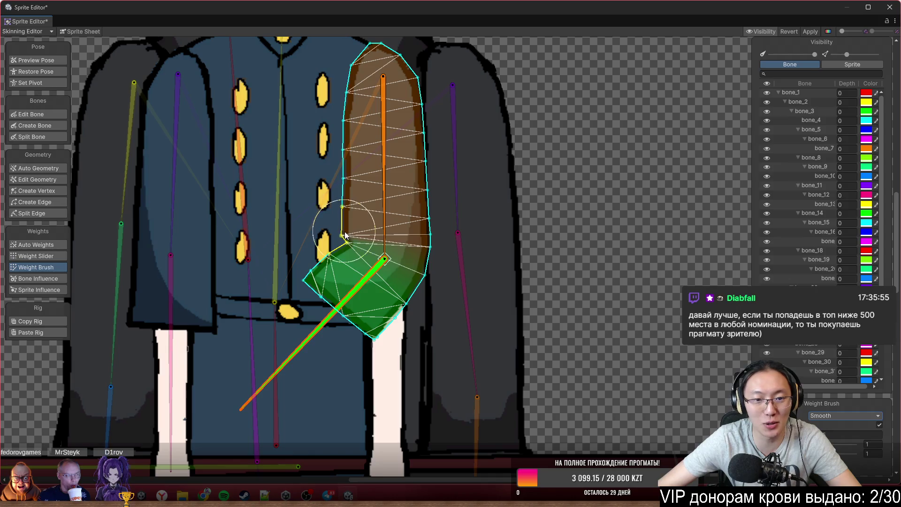
pyautogui.moveTo(358, 198)
pyautogui.mouseDown()
pyautogui.moveTo(346, 260)
pyautogui.moveTo(357, 183)
pyautogui.mouseUp()
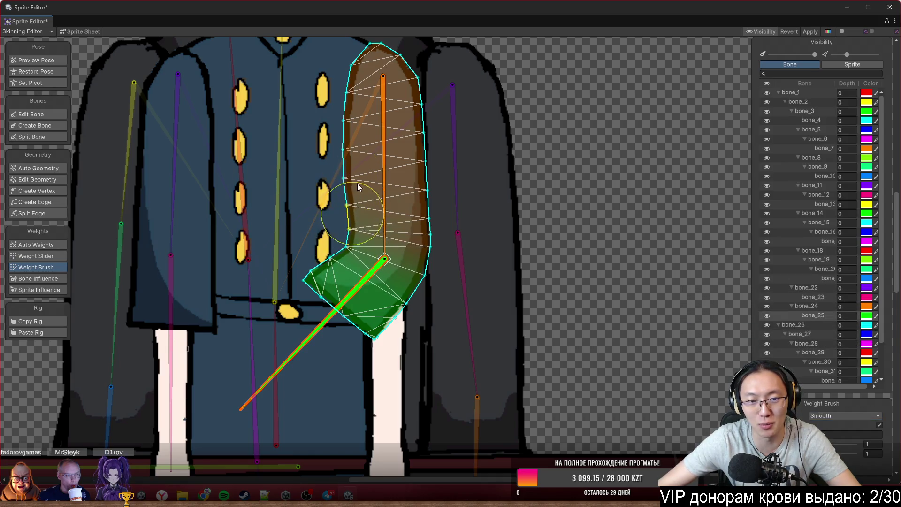
pyautogui.moveTo(392, 220)
pyautogui.mouseDown()
pyautogui.moveTo(416, 281)
pyautogui.moveTo(343, 287)
pyautogui.moveTo(329, 268)
pyautogui.moveTo(329, 282)
pyautogui.moveTo(340, 190)
pyautogui.mouseUp()
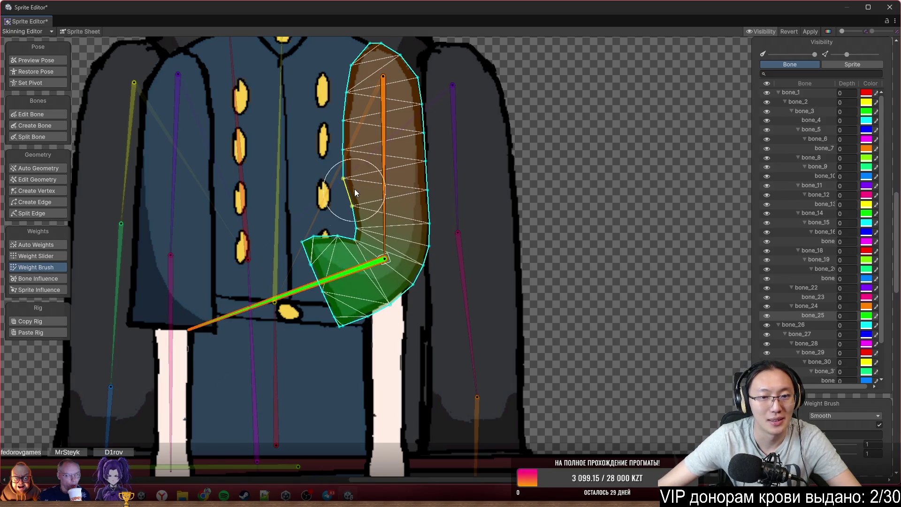
pyautogui.moveTo(322, 160)
pyautogui.mouseDown()
pyautogui.moveTo(351, 272)
pyautogui.moveTo(343, 293)
pyautogui.moveTo(331, 274)
pyautogui.moveTo(334, 291)
pyautogui.moveTo(361, 306)
pyautogui.moveTo(390, 264)
pyautogui.mouseUp()
pyautogui.click(385, 364)
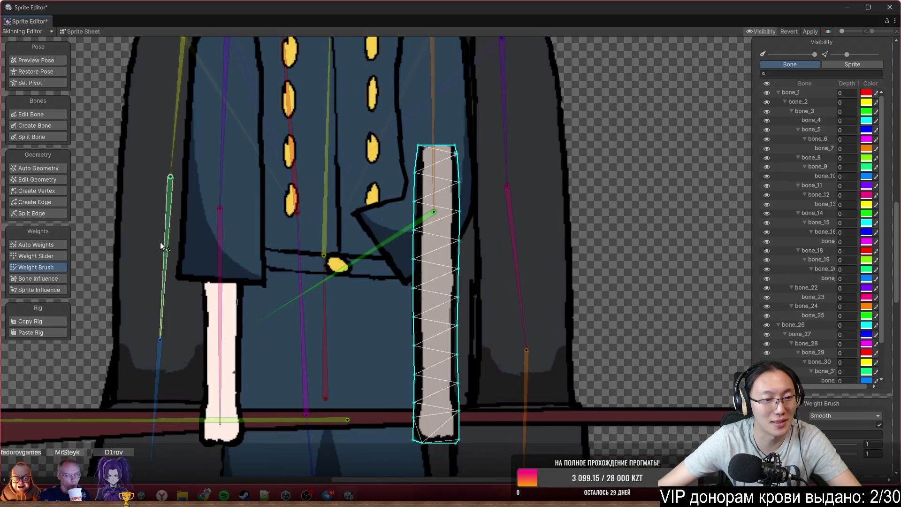
# In Add And Subtract mode, paint the forearm to bone_25 and the upper arm to bone_24.
pyautogui.click(836, 415)
pyautogui.click(834, 423)
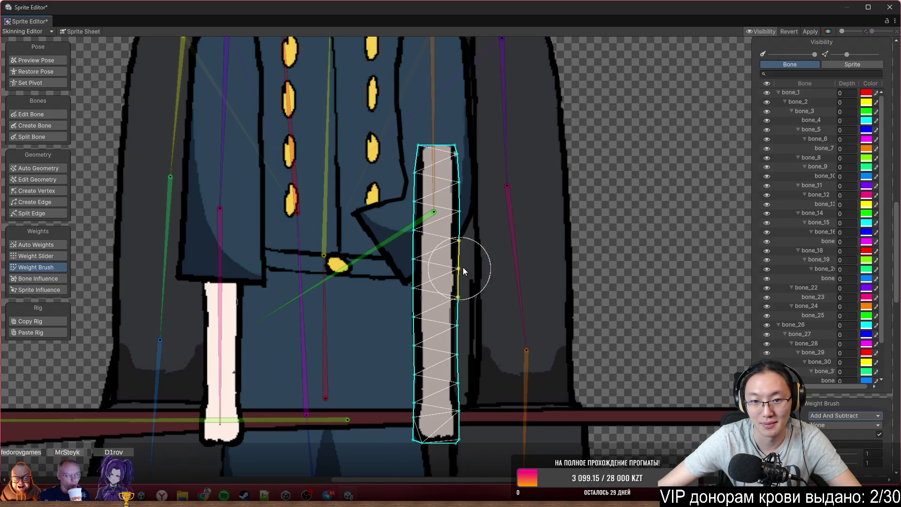
pyautogui.click(380, 255)
pyautogui.moveTo(630, 268)
pyautogui.mouseDown()
pyautogui.moveTo(488, 255)
pyautogui.moveTo(312, 258)
pyautogui.moveTo(492, 395)
pyautogui.moveTo(247, 364)
pyautogui.moveTo(275, 274)
pyautogui.moveTo(360, 282)
pyautogui.moveTo(425, 270)
pyautogui.mouseUp()
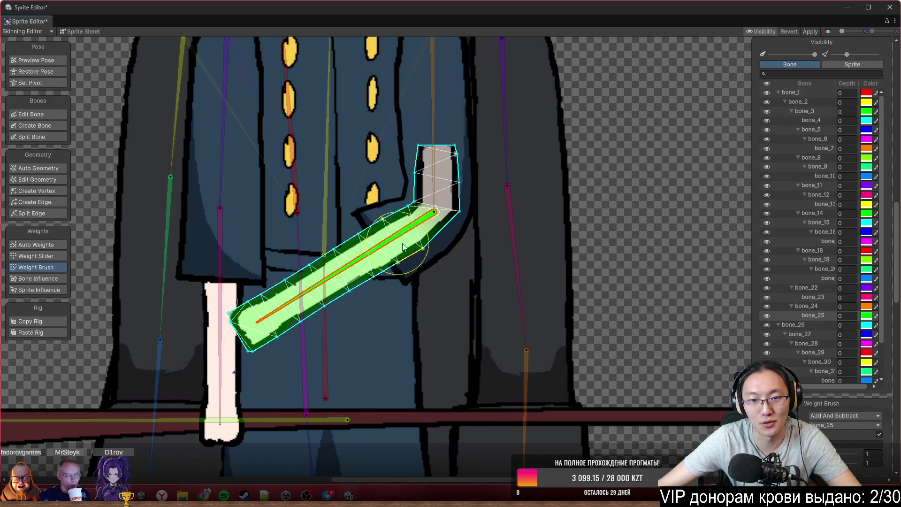
pyautogui.click(434, 166)
pyautogui.moveTo(391, 138); pyautogui.dragTo(414, 172)
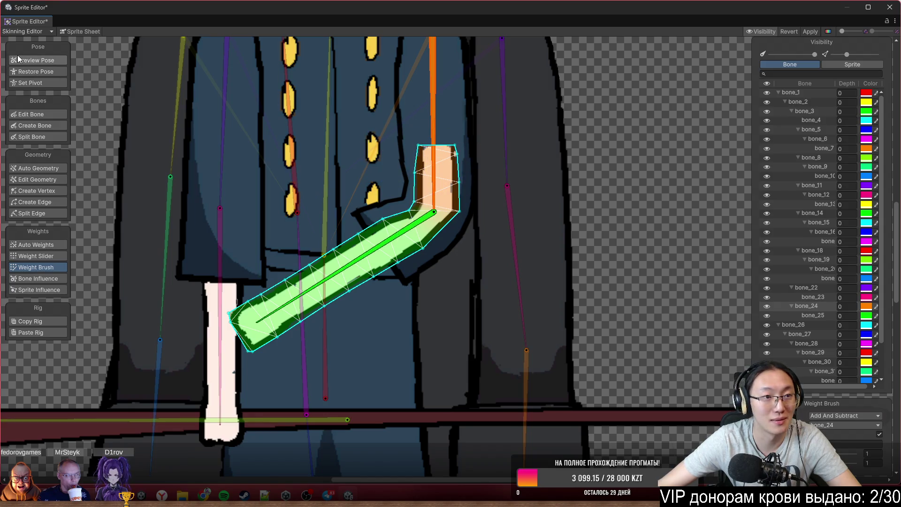
# Enter Preview Pose and bend the arm bones around the elbow to test.
pyautogui.click(35, 60)
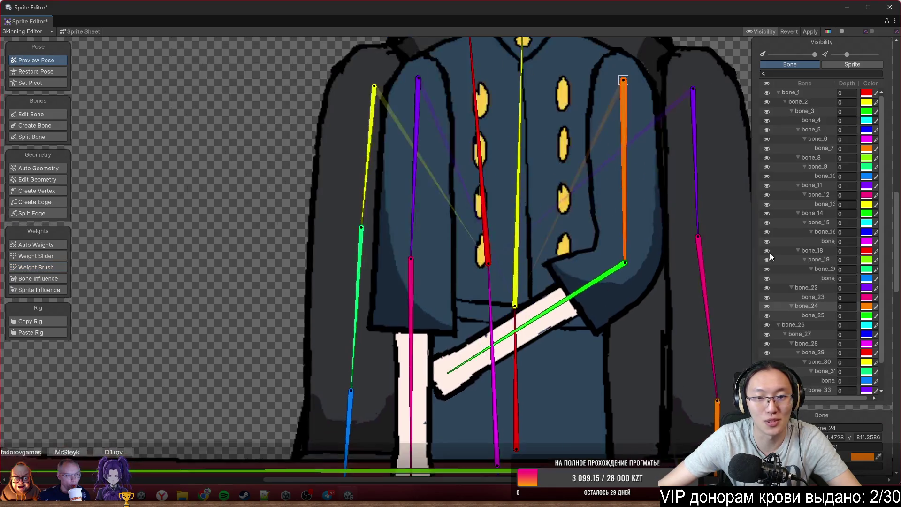
pyautogui.scroll(-3, 676, 246)
pyautogui.moveTo(676, 246); pyautogui.dragTo(707, 246)
pyautogui.moveTo(710, 293)
pyautogui.mouseDown()
pyautogui.moveTo(723, 352)
pyautogui.moveTo(554, 275)
pyautogui.mouseUp()
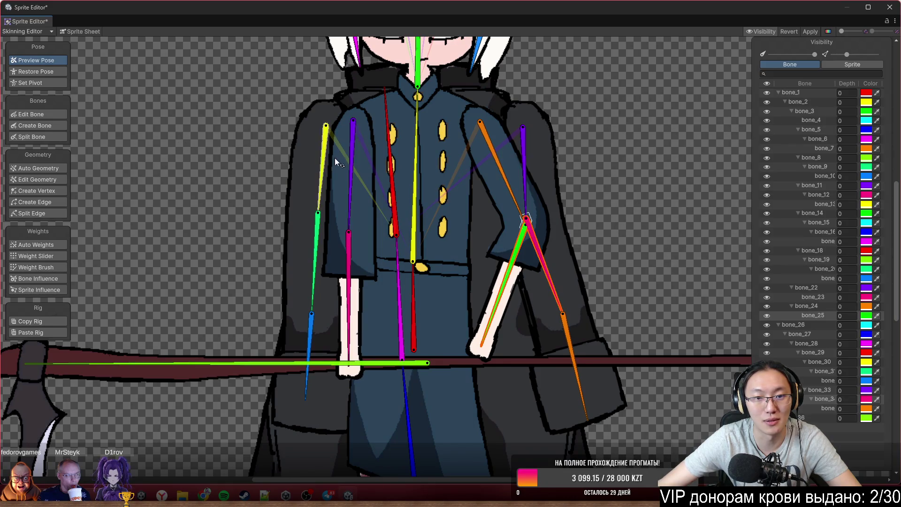
# Swing the arm back, then select the torso sprite and activate the Weight Brush.
pyautogui.moveTo(524, 210)
pyautogui.mouseDown()
pyautogui.moveTo(495, 305)
pyautogui.moveTo(543, 320)
pyautogui.mouseUp()
pyautogui.moveTo(510, 205); pyautogui.dragTo(508, 218)
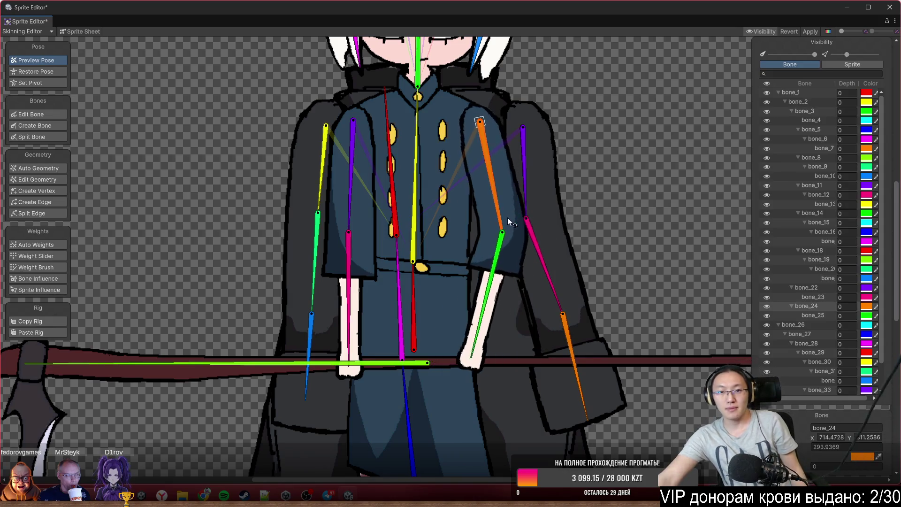
pyautogui.scroll(-5, 523, 230)
pyautogui.scroll(5, 535, 232)
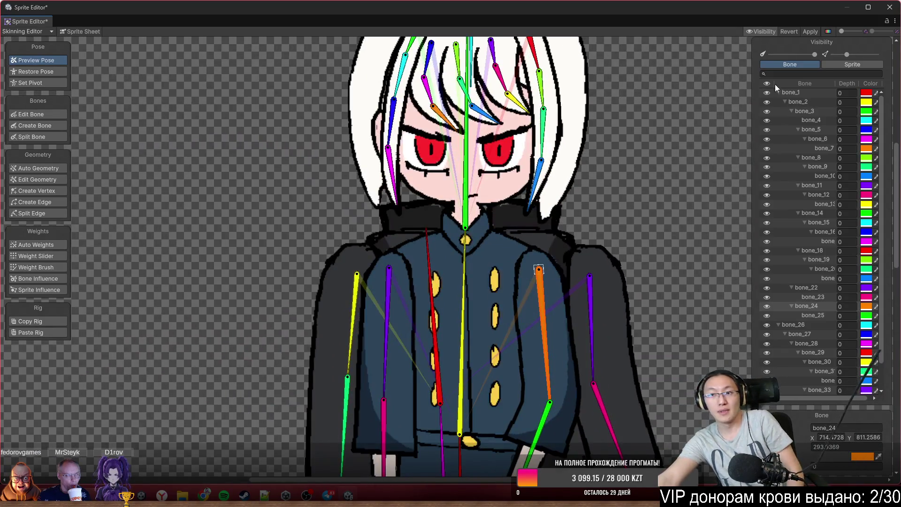
pyautogui.click(812, 31)
pyautogui.click(564, 180)
pyautogui.scroll(2, 570, 191)
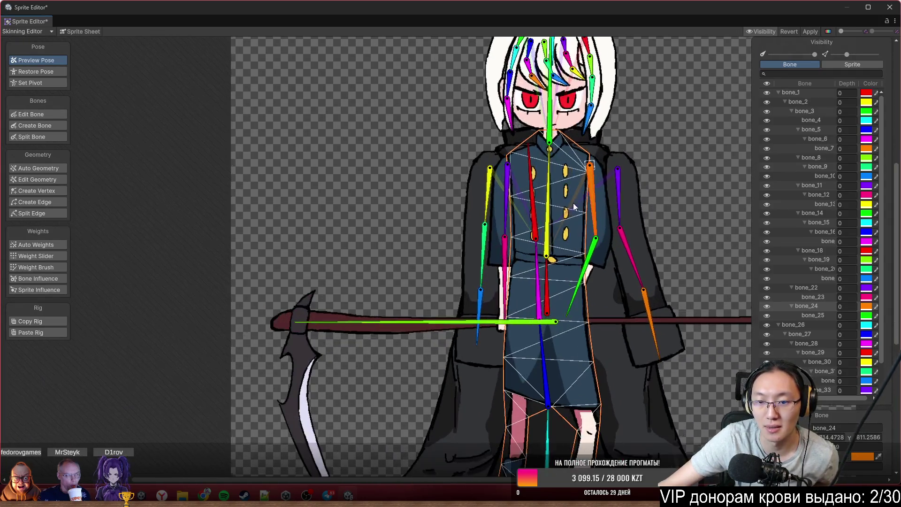
pyautogui.click(57, 268)
pyautogui.scroll(2, 562, 281)
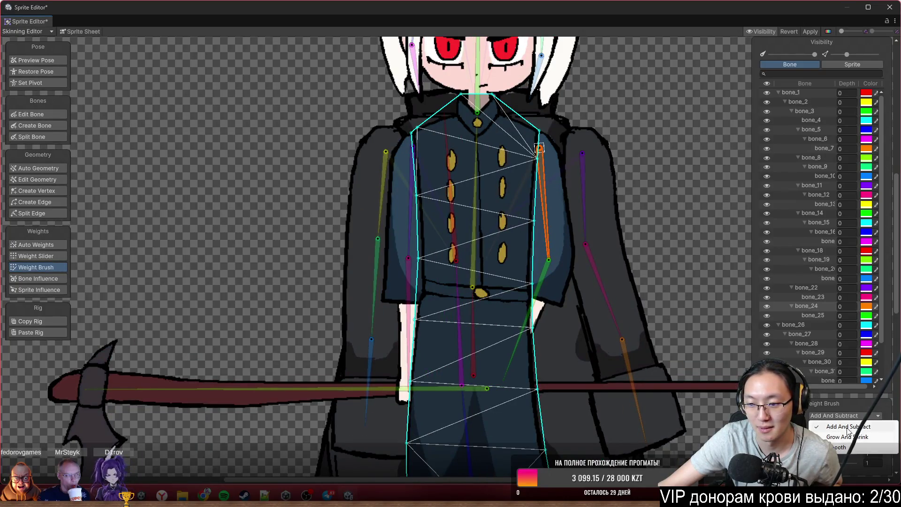
# Paint the chest to bone_2 and the lower body to bone_1.
pyautogui.press('Escape')
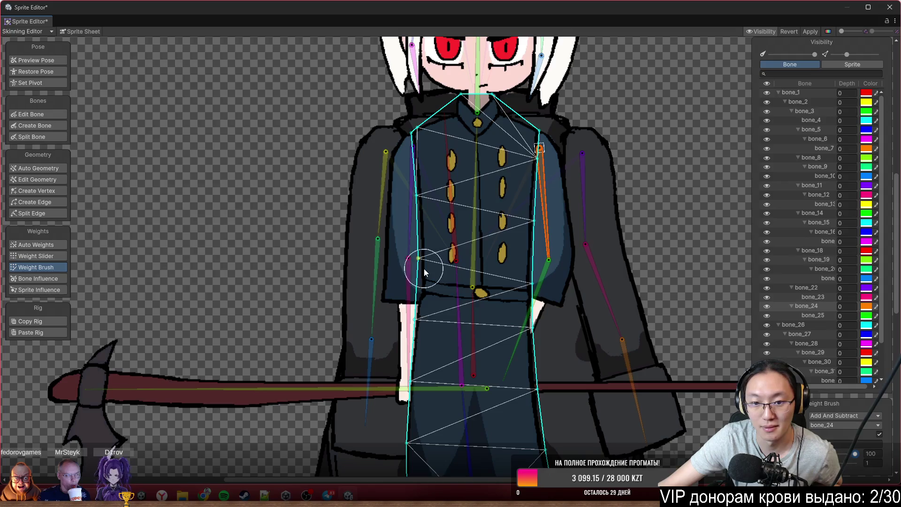
pyautogui.click(462, 271)
pyautogui.moveTo(431, 274)
pyautogui.mouseDown()
pyautogui.moveTo(504, 101)
pyautogui.moveTo(516, 250)
pyautogui.moveTo(528, 285)
pyautogui.mouseUp()
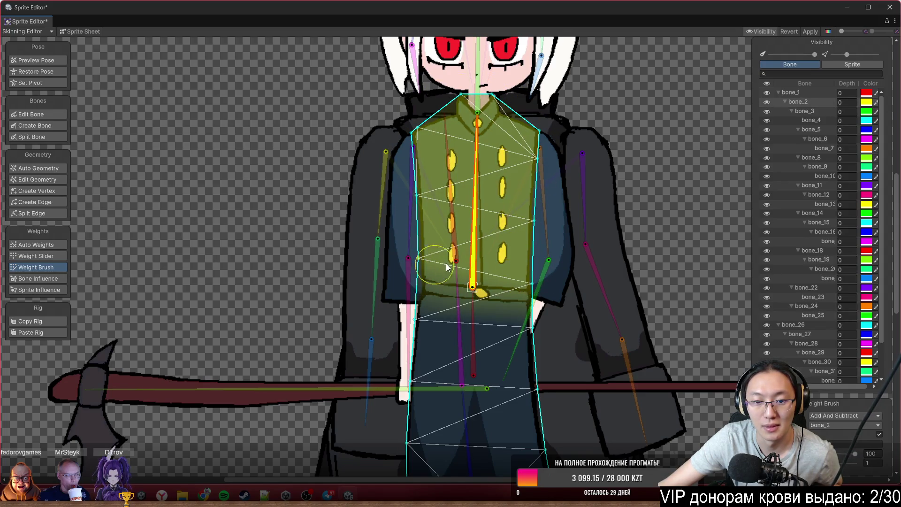
pyautogui.moveTo(446, 266); pyautogui.dragTo(427, 164)
pyautogui.click(456, 228)
pyautogui.moveTo(404, 218)
pyautogui.mouseDown()
pyautogui.moveTo(388, 384)
pyautogui.moveTo(483, 412)
pyautogui.moveTo(508, 264)
pyautogui.moveTo(451, 259)
pyautogui.mouseUp()
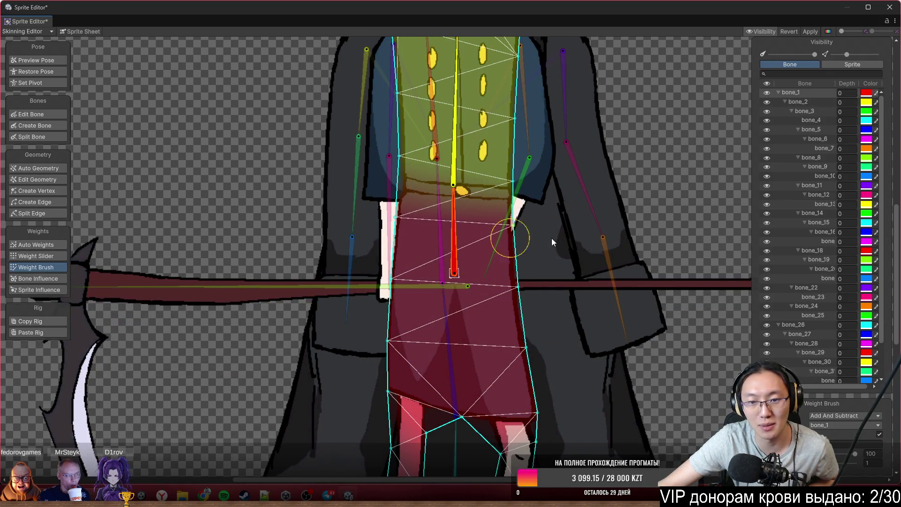
# Paint both feet and the lower right leg to bone_1, then review the whole character.
pyautogui.moveTo(619, 418); pyautogui.dragTo(603, 177)
pyautogui.moveTo(412, 257)
pyautogui.mouseDown()
pyautogui.moveTo(383, 302)
pyautogui.moveTo(403, 282)
pyautogui.mouseUp()
pyautogui.moveTo(468, 201); pyautogui.dragTo(503, 317)
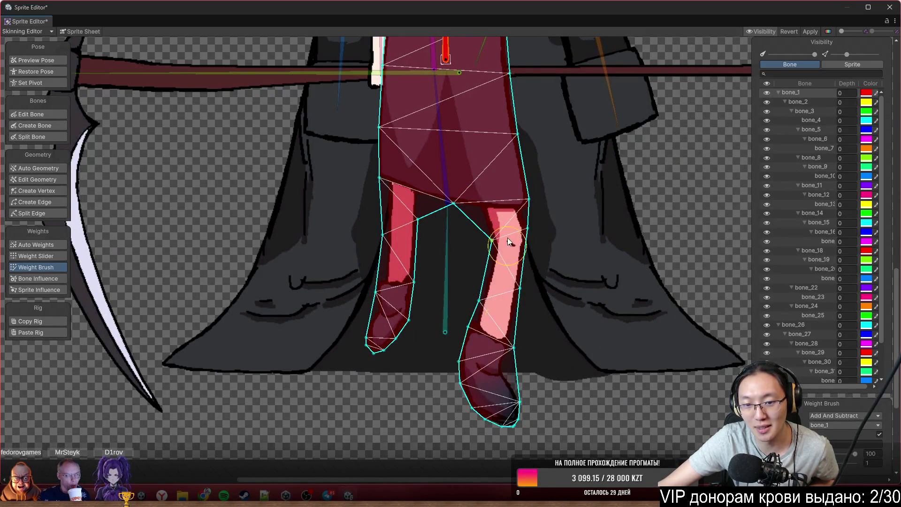
pyautogui.moveTo(509, 274); pyautogui.dragTo(513, 260)
pyautogui.scroll(-3, 584, 221)
pyautogui.scroll(-1, 571, 274)
pyautogui.moveTo(571, 277); pyautogui.dragTo(579, 300)
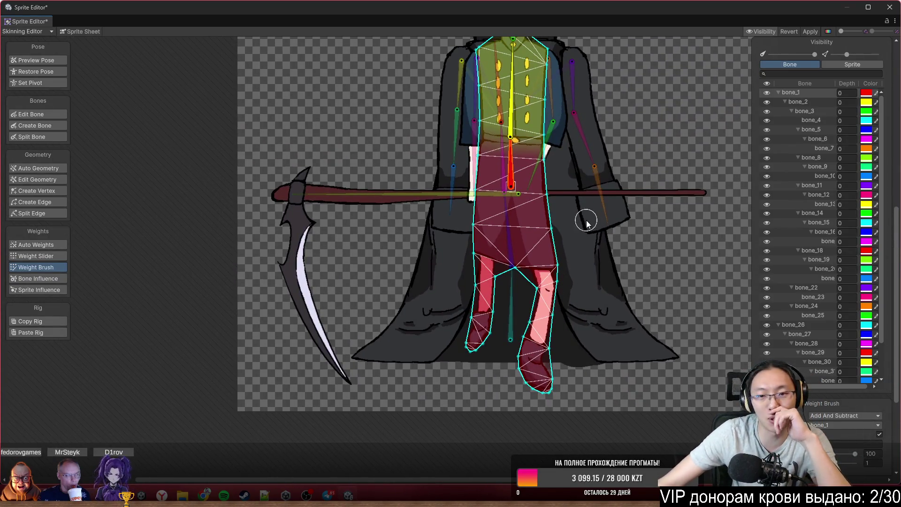
pyautogui.scroll(2, 586, 220)
pyautogui.moveTo(587, 241)
pyautogui.mouseDown()
pyautogui.moveTo(607, 322)
pyautogui.moveTo(554, 321)
pyautogui.mouseUp()
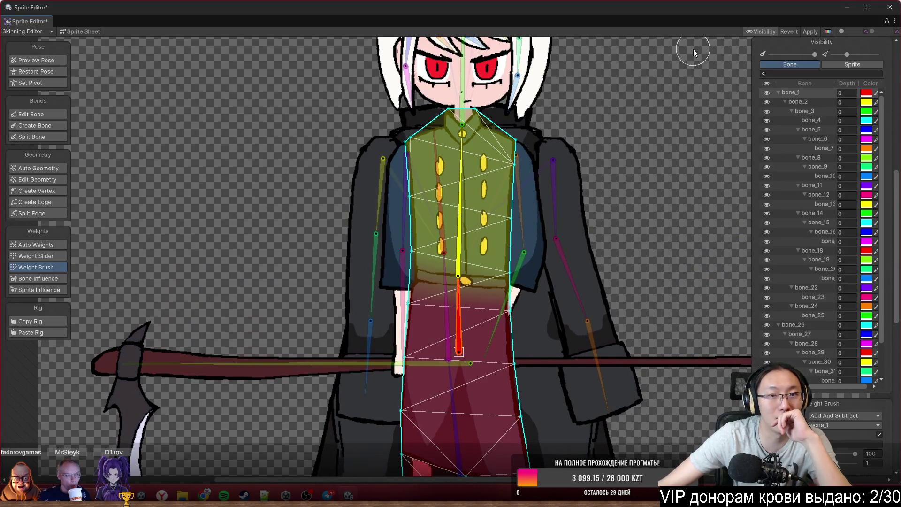
pyautogui.moveTo(609, 110); pyautogui.dragTo(635, 223)
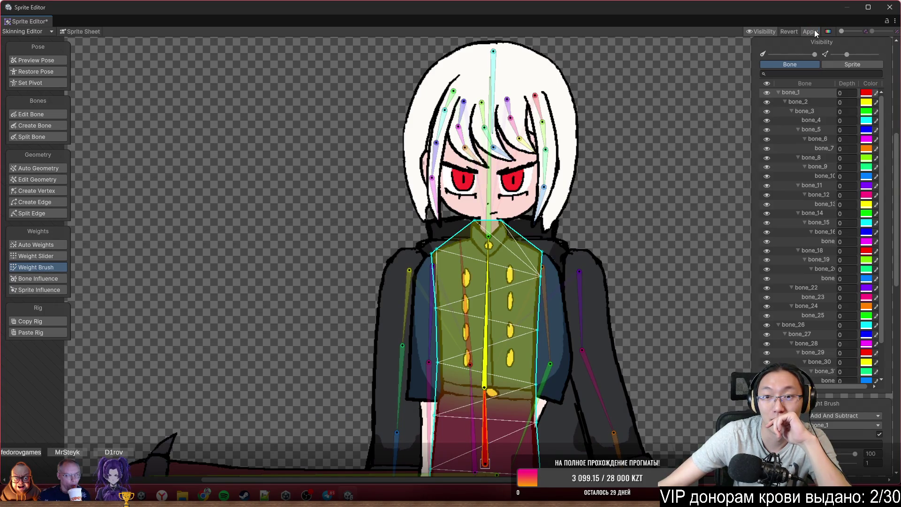
# Apply the rig, unhide the Hat sprite and paint its weights to the head bone.
pyautogui.click(851, 62)
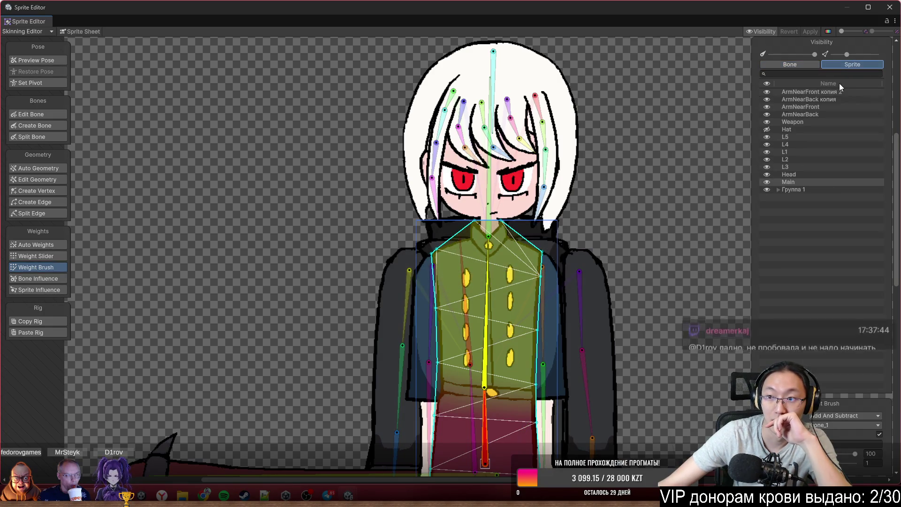
pyautogui.click(766, 130)
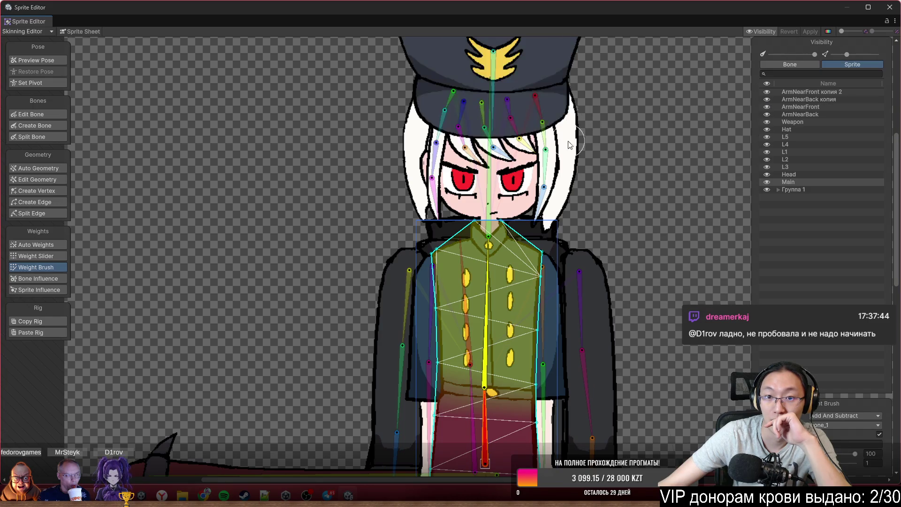
pyautogui.scroll(2, 600, 156)
pyautogui.click(600, 156)
pyautogui.scroll(2, 593, 198)
pyautogui.scroll(1, 593, 198)
pyautogui.moveTo(588, 178)
pyautogui.mouseDown()
pyautogui.moveTo(469, 149)
pyautogui.moveTo(664, 205)
pyautogui.moveTo(630, 343)
pyautogui.mouseUp()
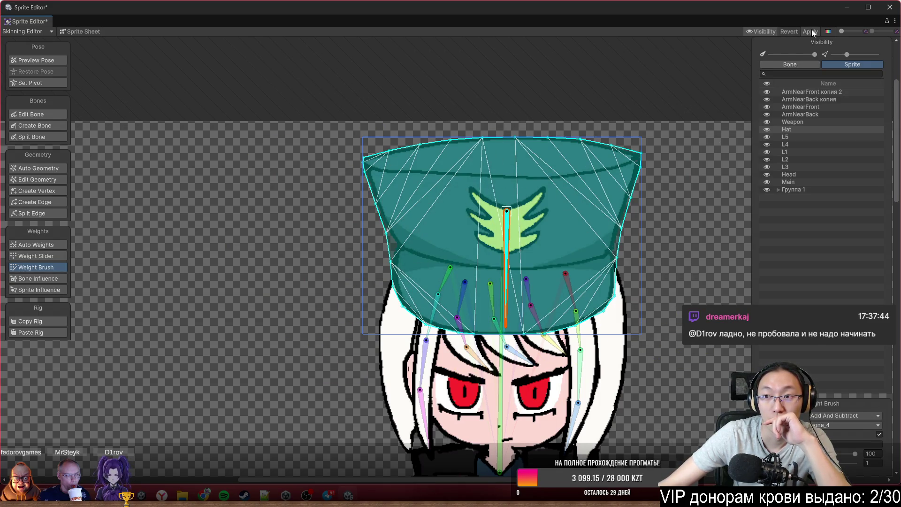
# Close the Sprite Editor and frame the TanyaCutscene character in the scene view.
pyautogui.click(888, 9)
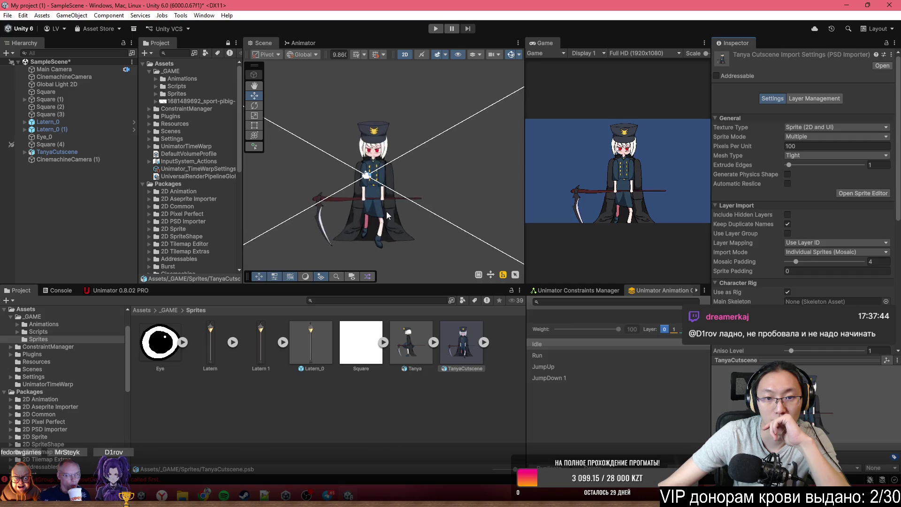
pyautogui.click(386, 211)
pyautogui.press('f')
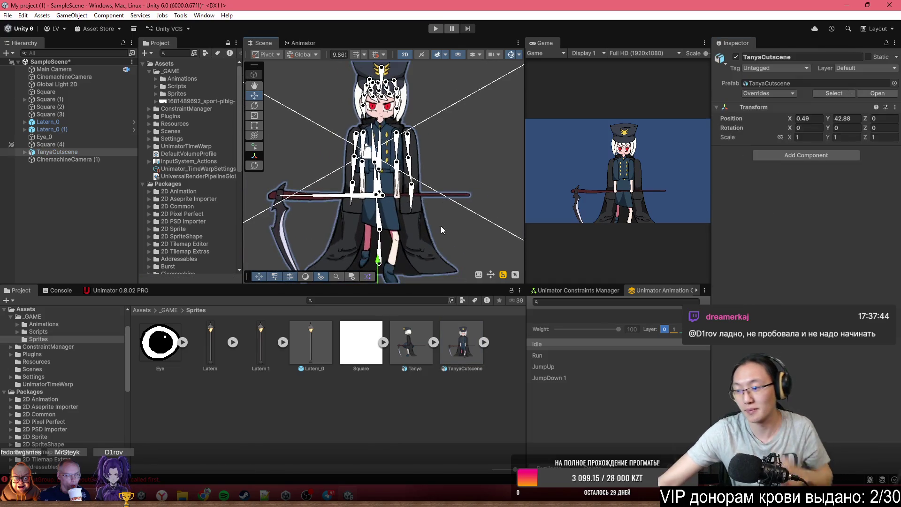